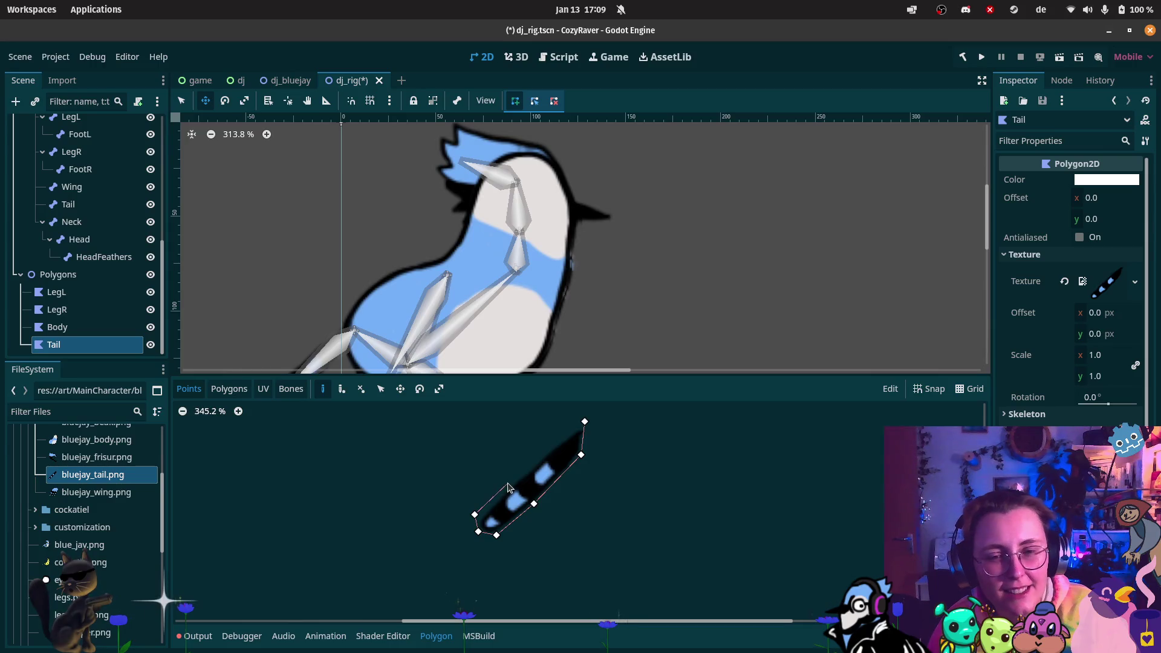
# - Add a vertex on the tail's upper-left edge and close the tail outline polygon
pyautogui.click(514, 478)
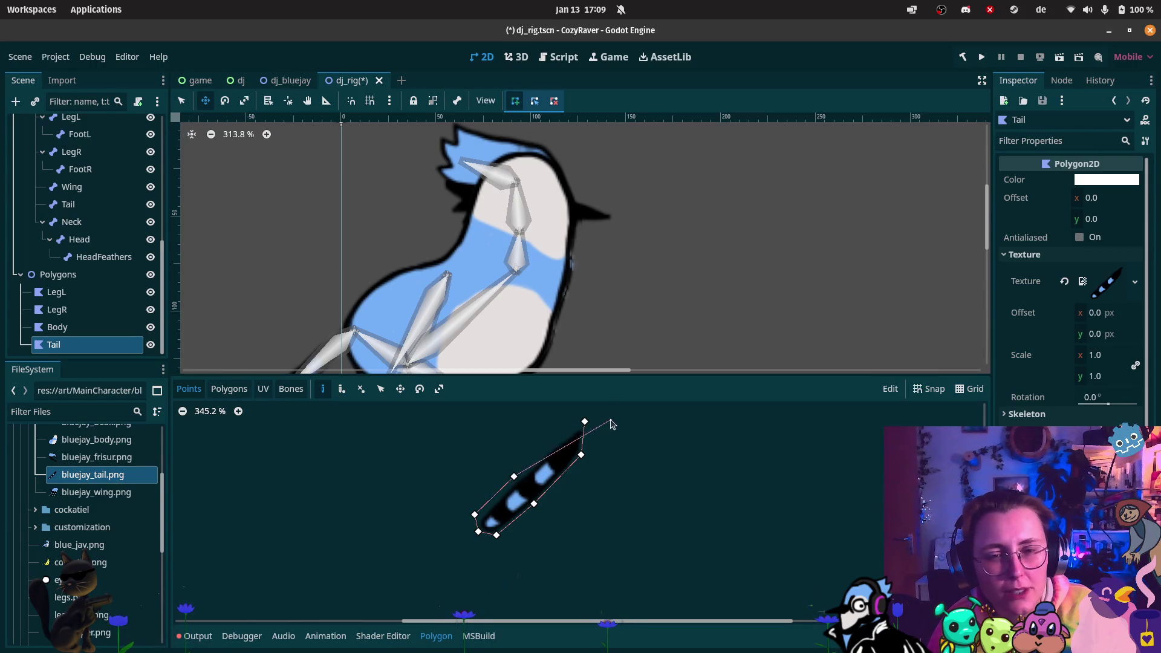
pyautogui.click(585, 423)
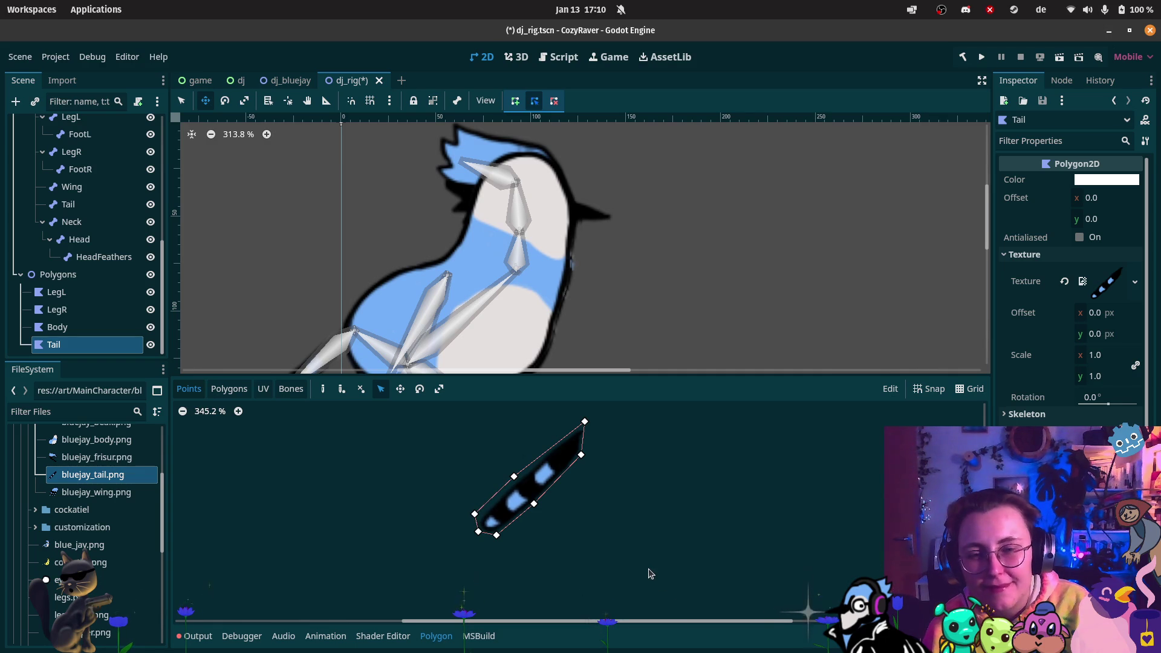
pyautogui.scroll(3, 651, 573)
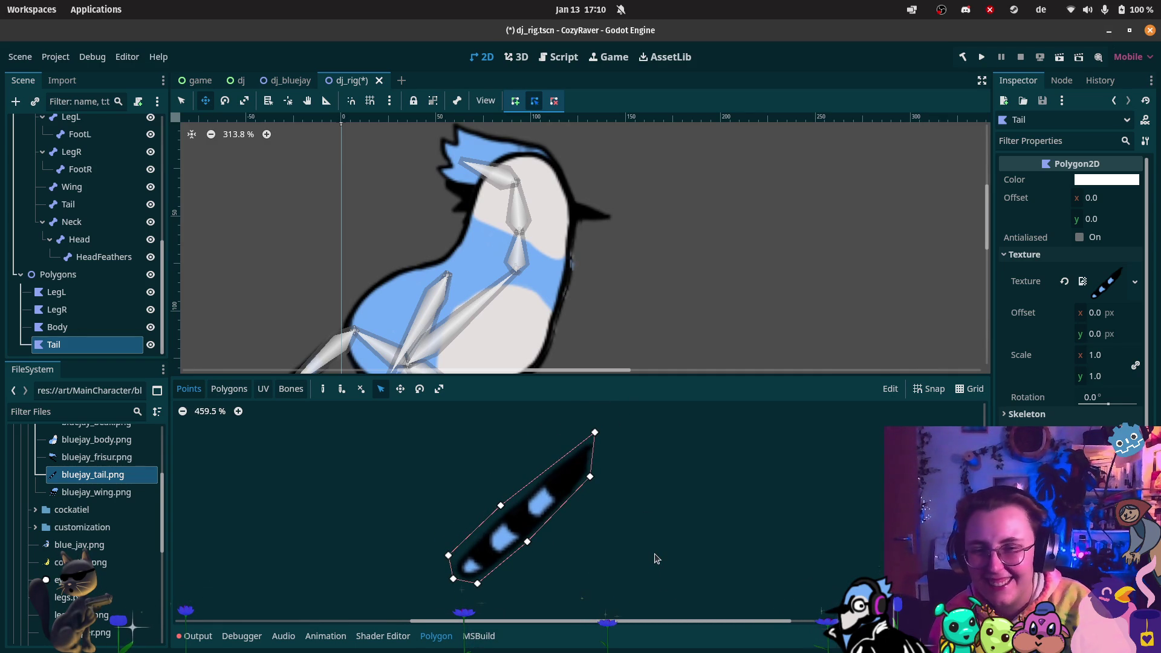
pyautogui.click(229, 389)
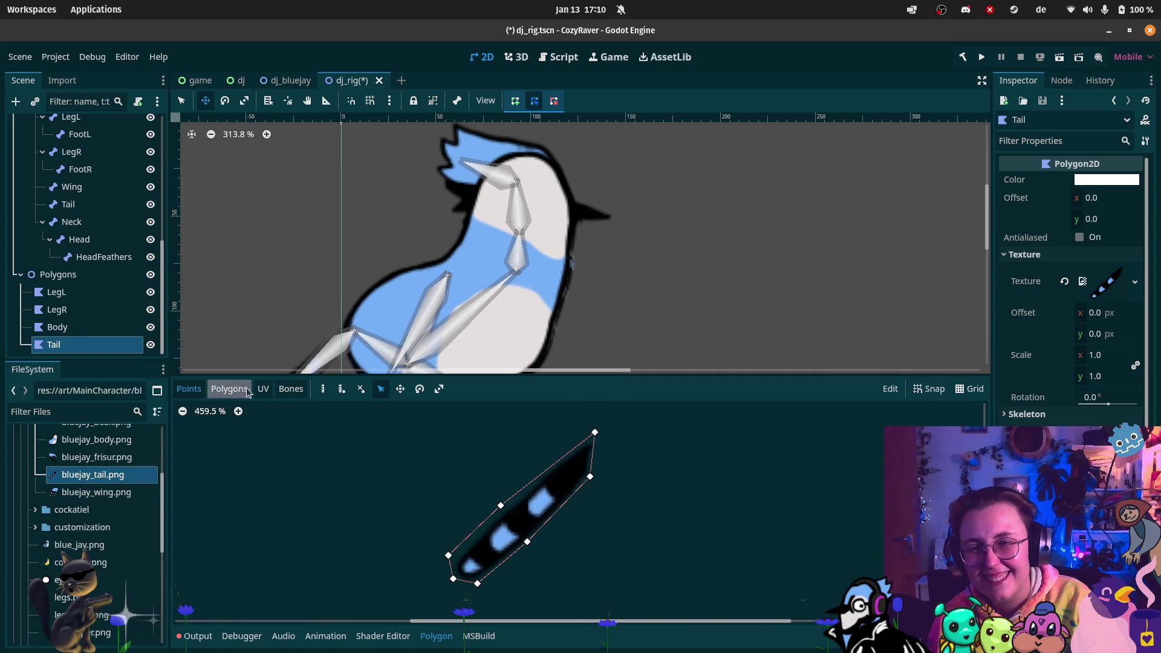
# - Define the upper tail sub-polygon from the right and middle vertices, then close the lower one
pyautogui.click(591, 476)
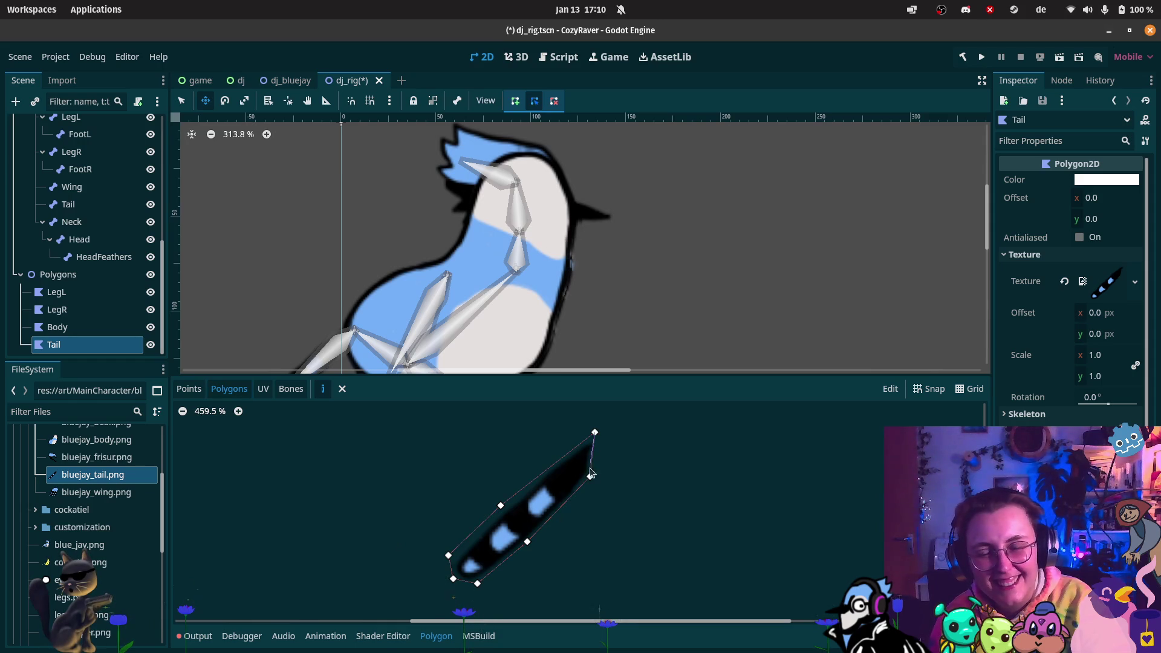
pyautogui.click(527, 541)
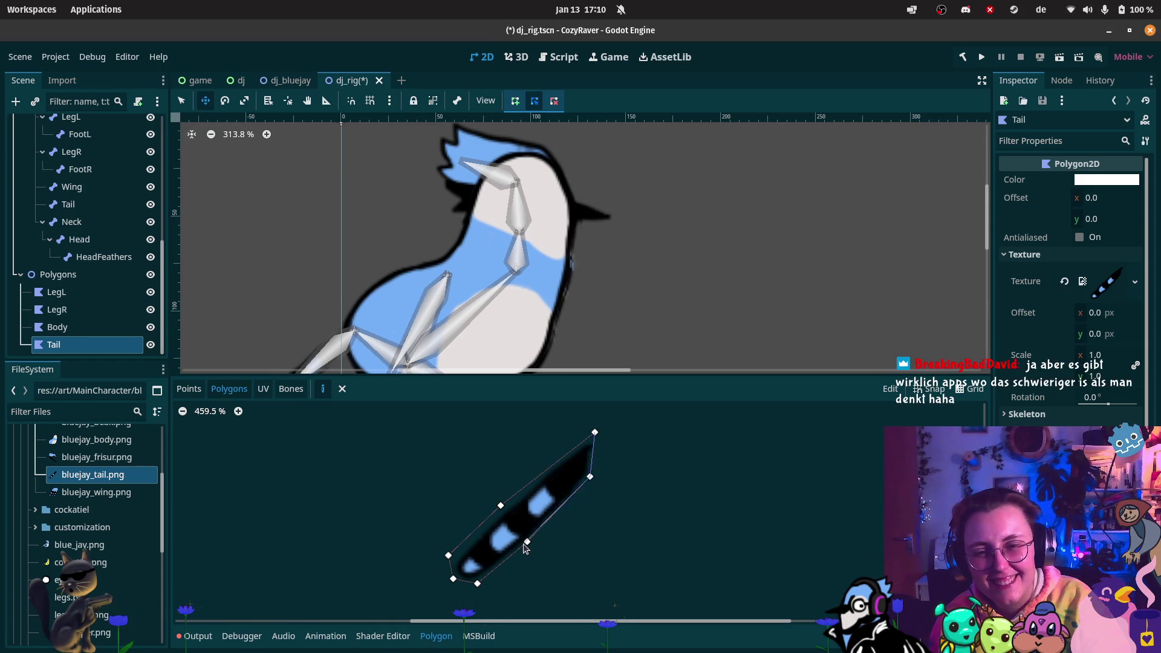
pyautogui.click(501, 506)
pyautogui.click(595, 433)
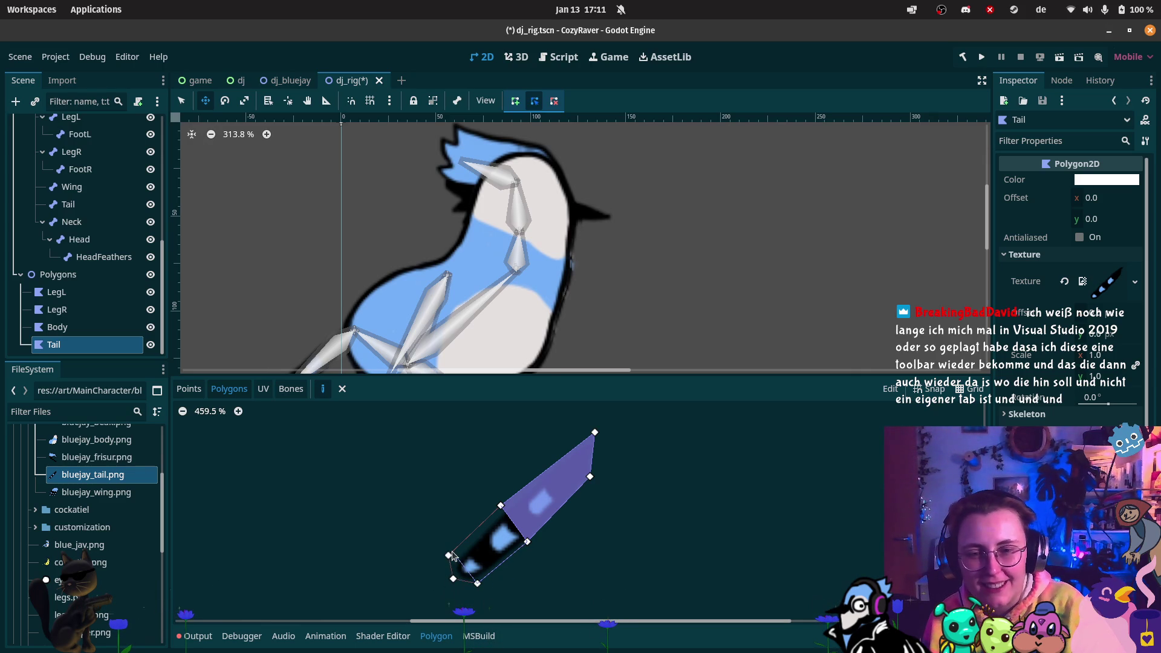
pyautogui.click(500, 507)
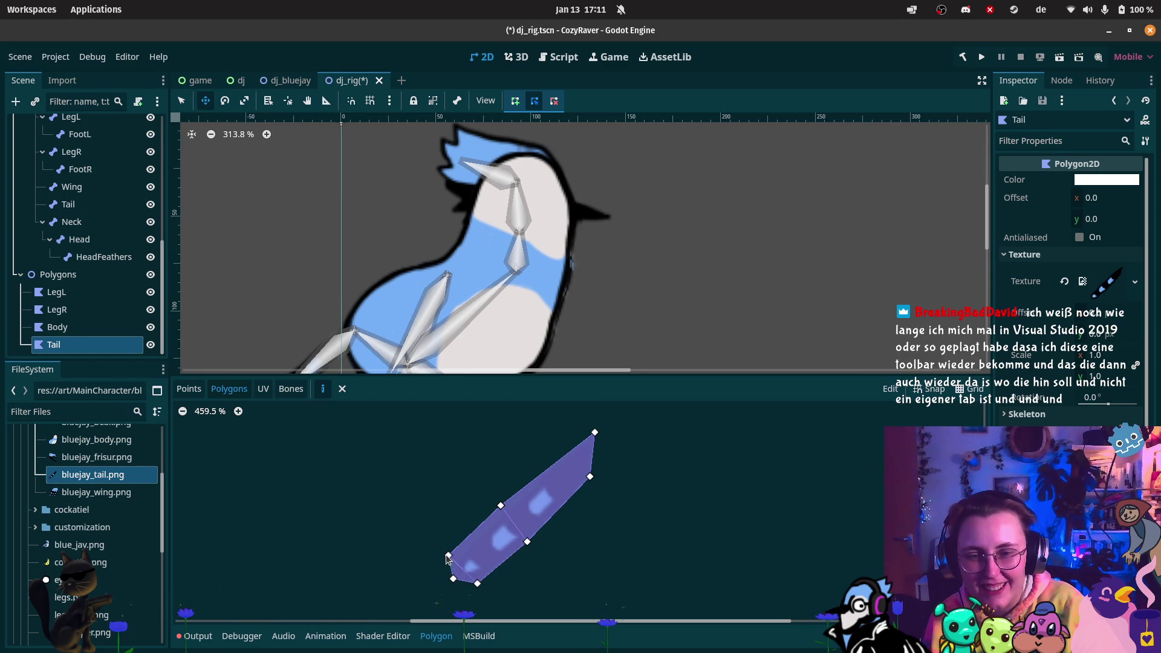
pyautogui.moveTo(22, 72)
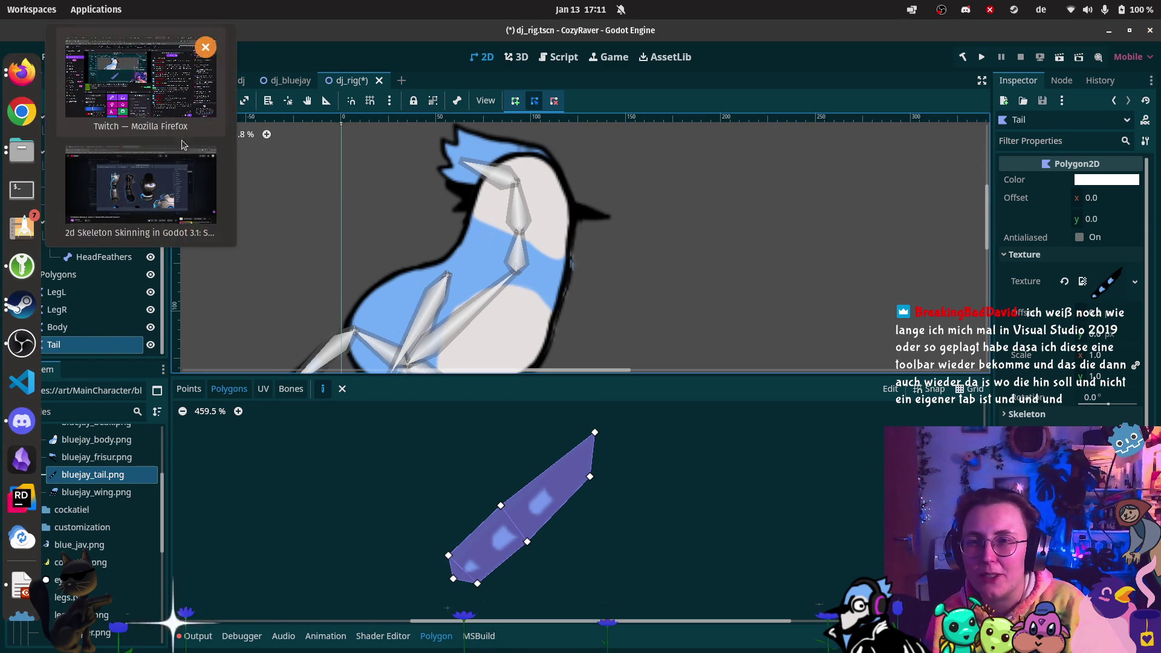
# - Search Google for 'it crowd jen how i like it' in a new Firefox tab
pyautogui.click(141, 169)
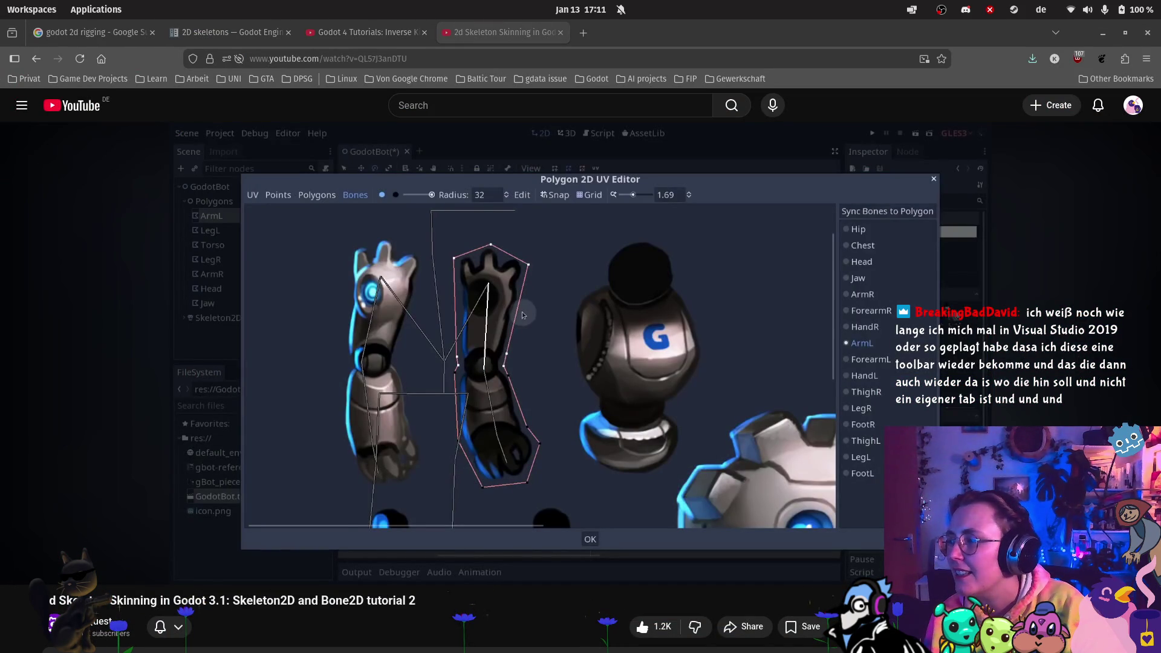
pyautogui.hotkey('ctrl', 't')
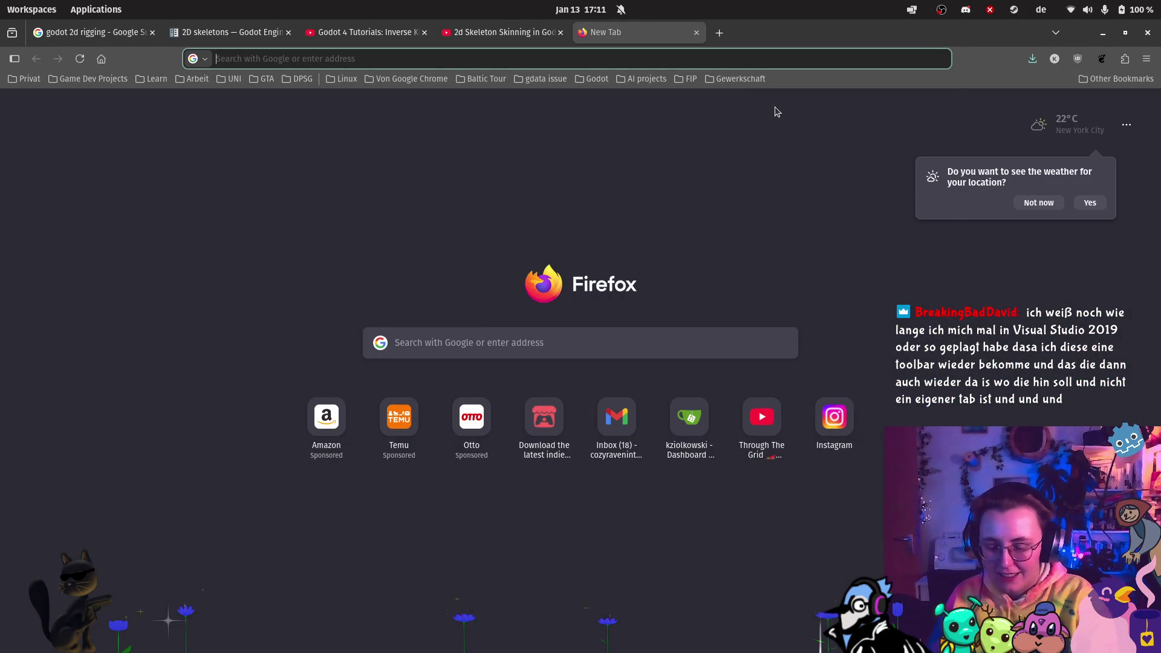
pyautogui.write('it crowd')
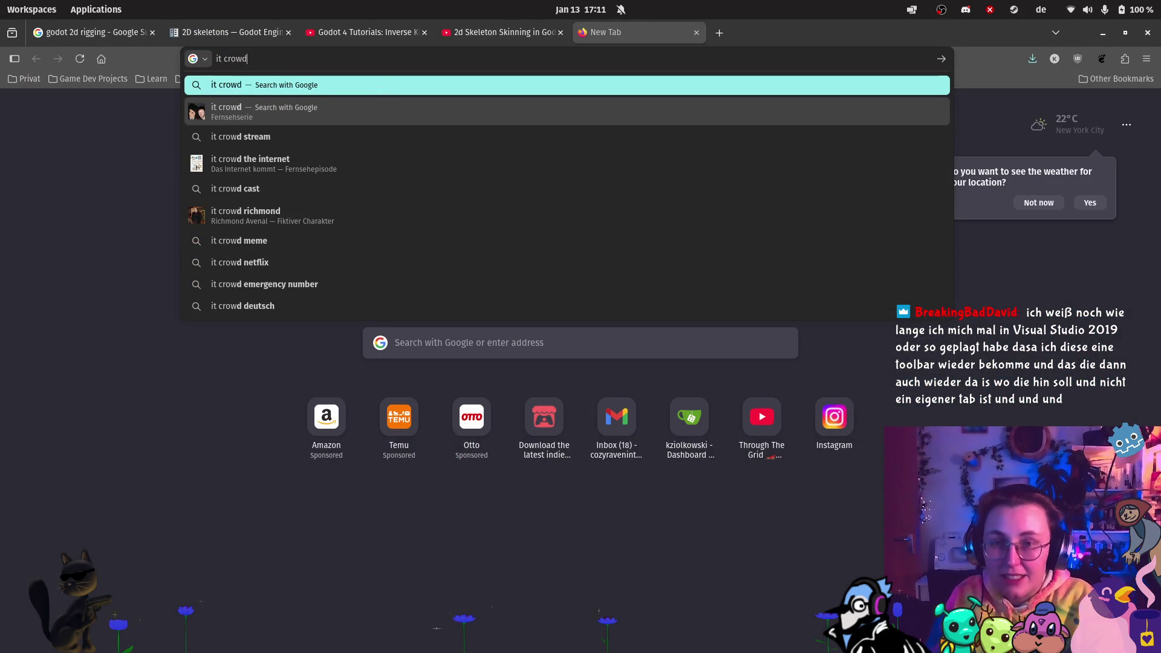
pyautogui.write(' jen how')
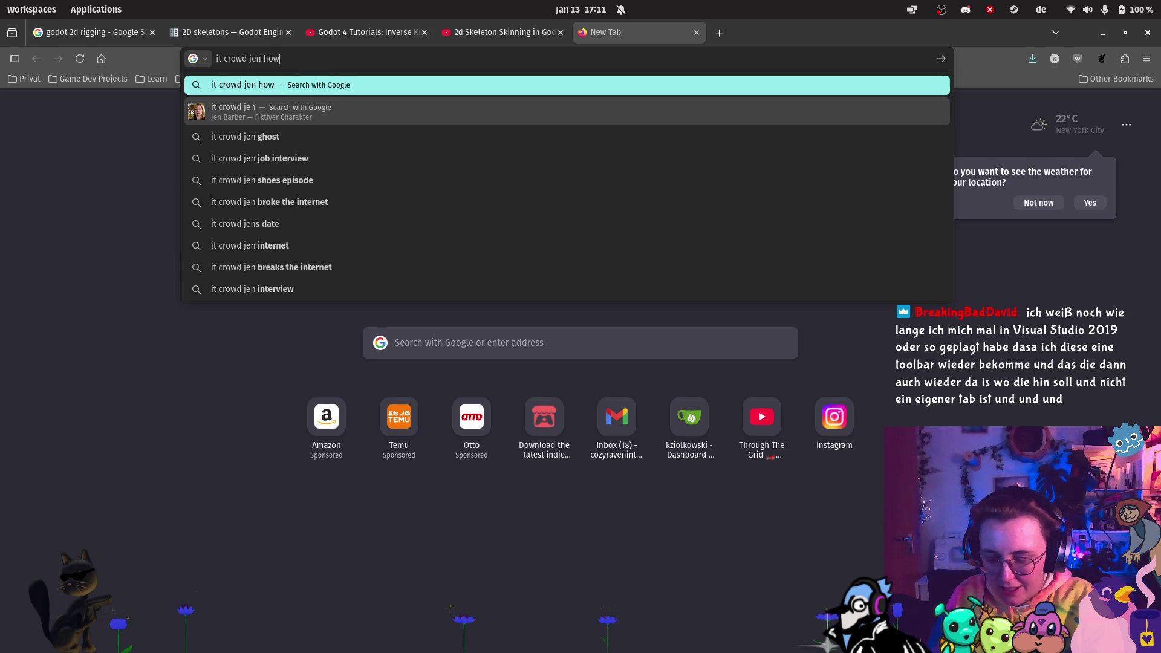
pyautogui.write(' i like it')
pyautogui.press('Return')
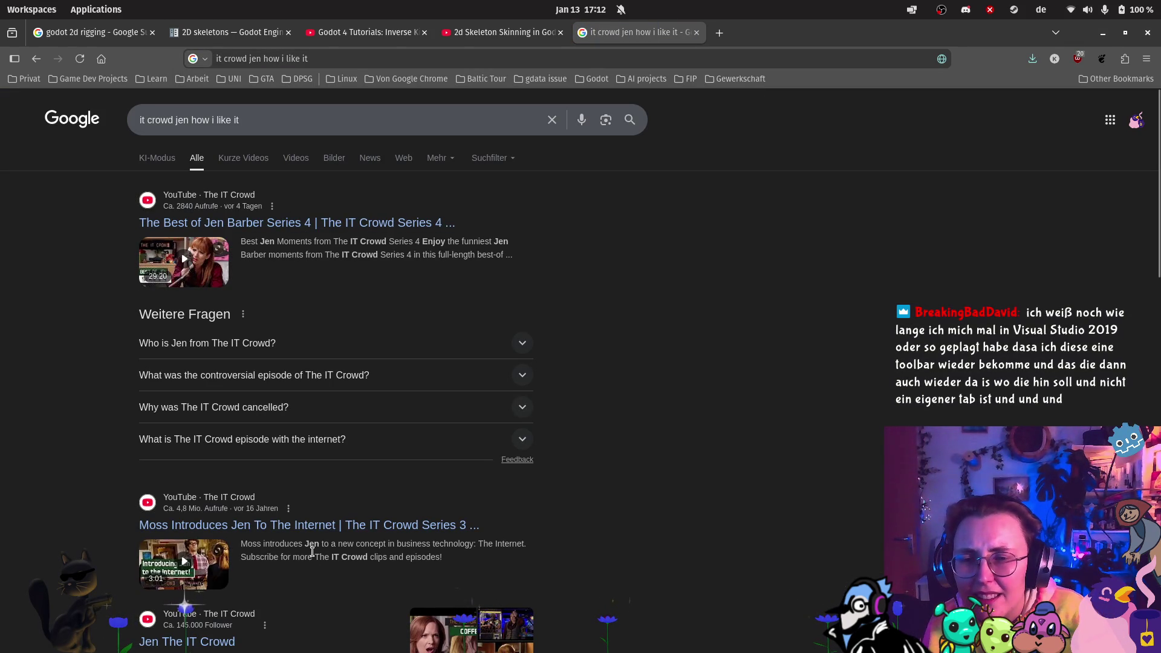
pyautogui.click(309, 222)
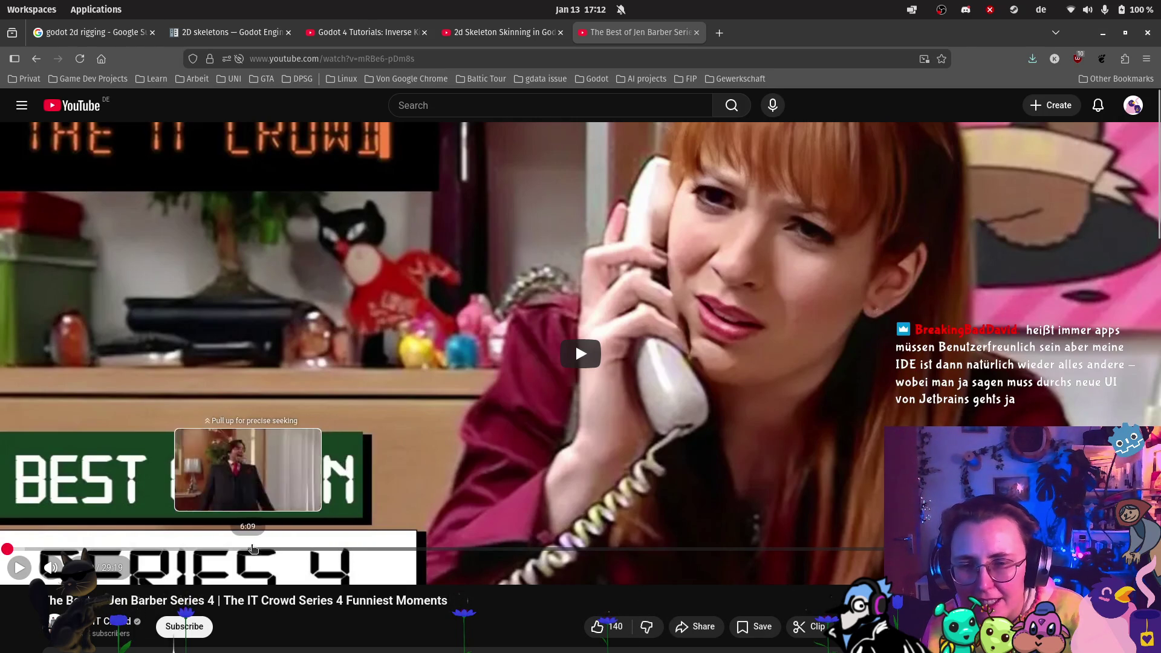
pyautogui.click(282, 549)
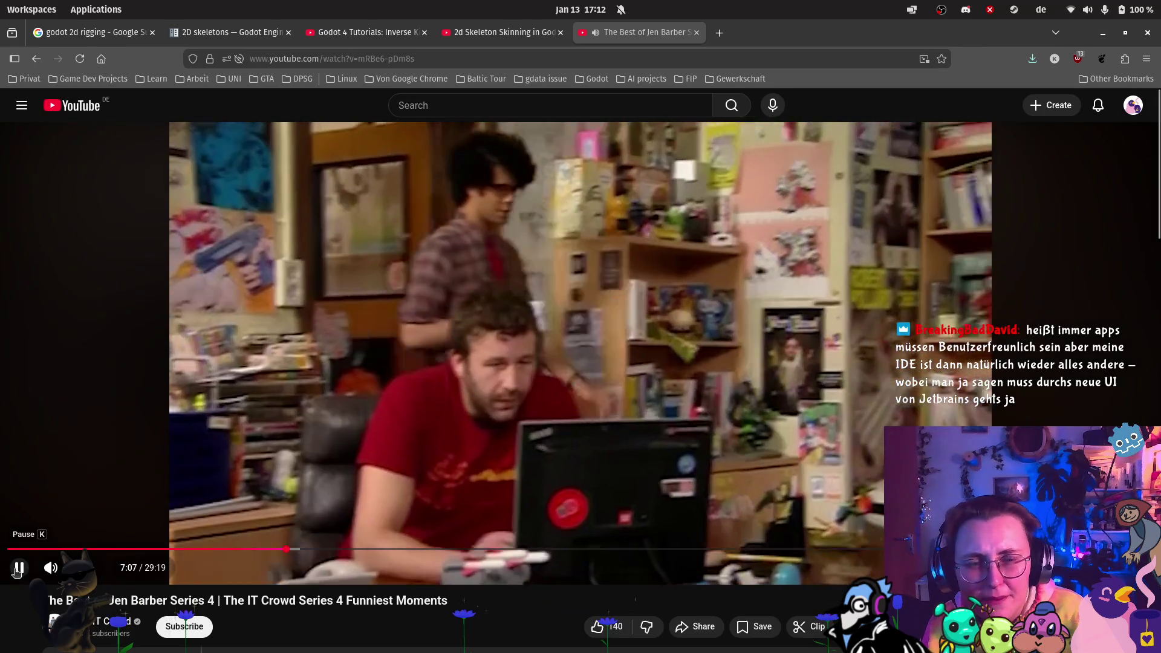
pyautogui.click(18, 569)
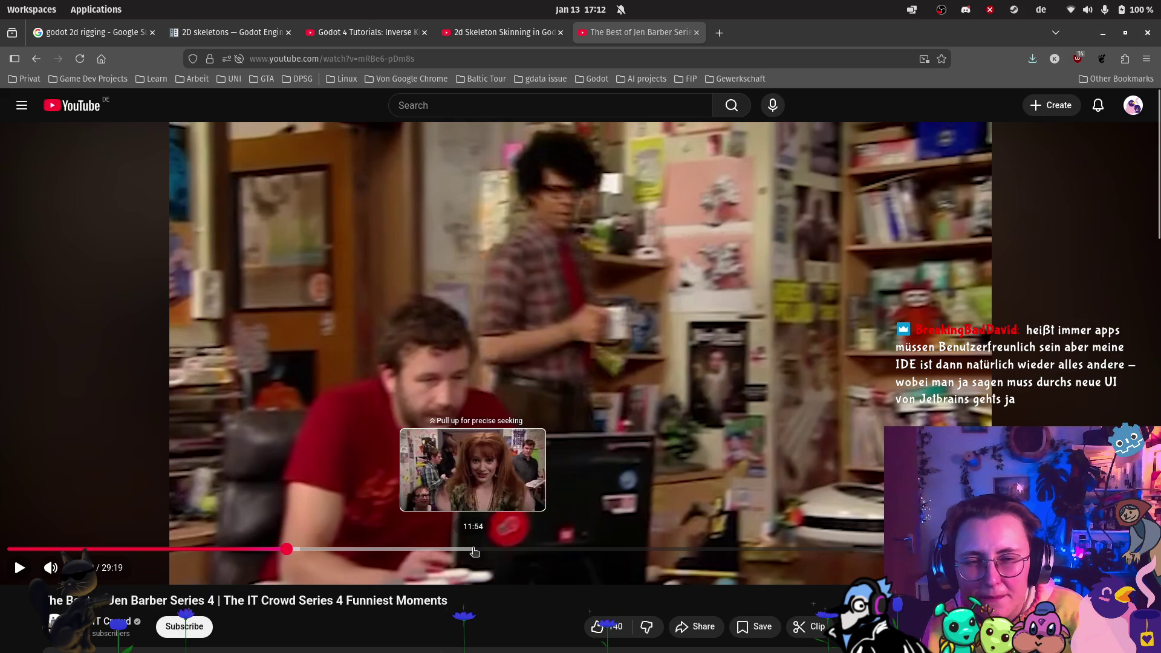
pyautogui.hotkey('alt', 'Left')
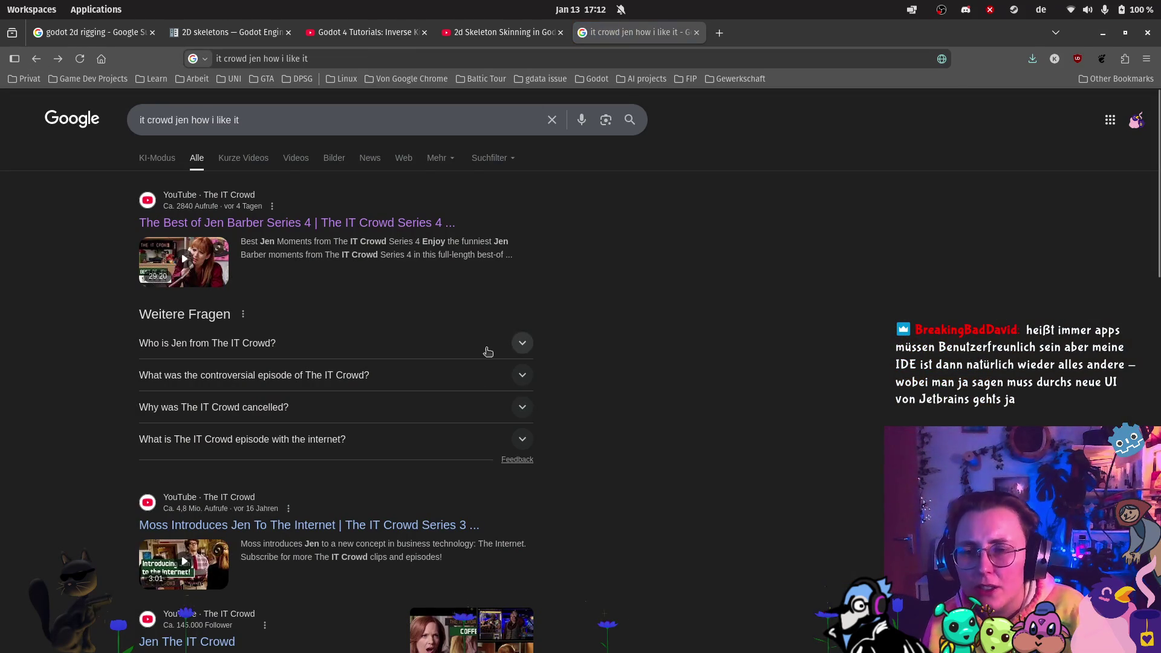
# - Change the Google search to 'it crowd je's desktop' and rerun it
pyautogui.scroll(-5, 665, 333)
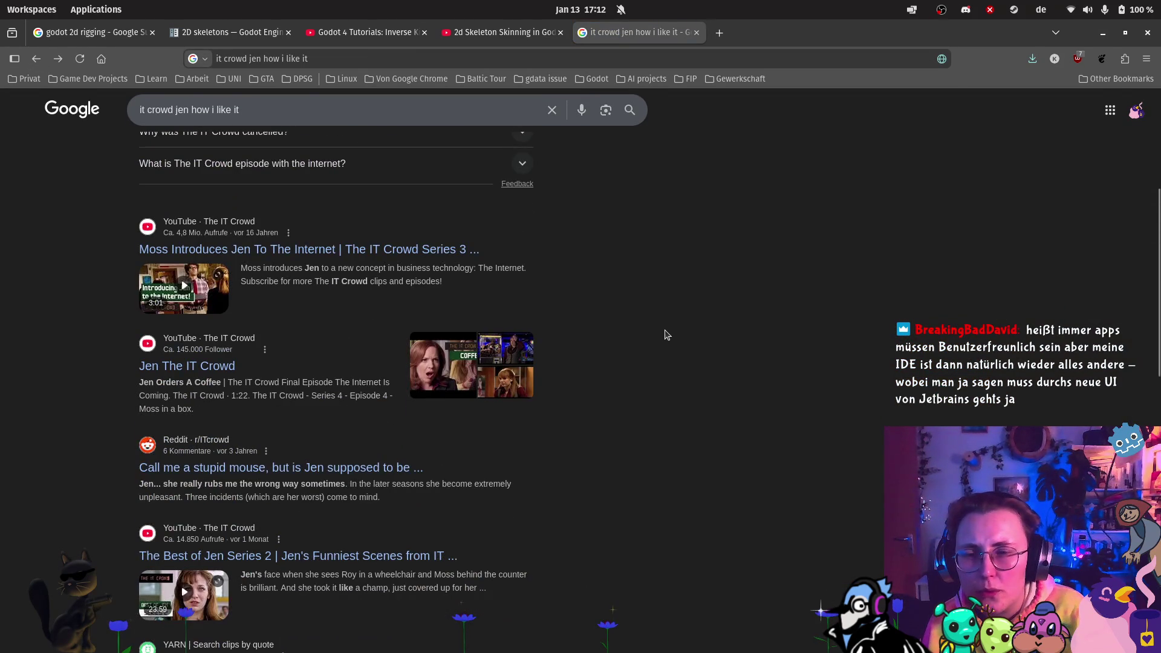
pyautogui.scroll(-6, 666, 335)
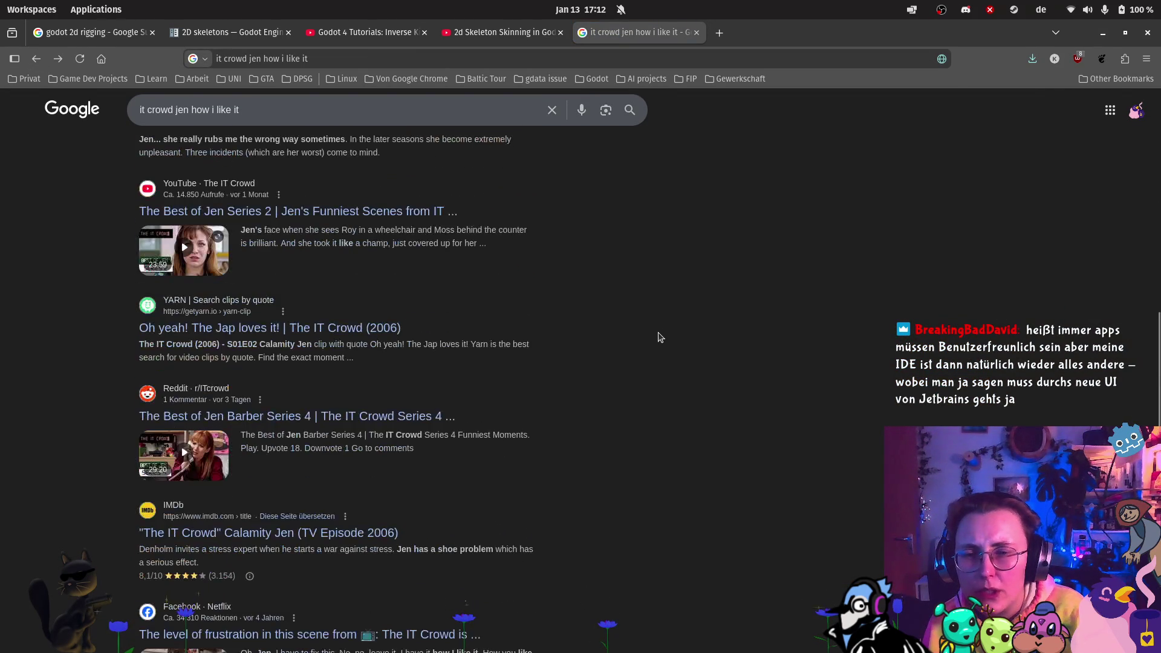
pyautogui.scroll(-1, 661, 336)
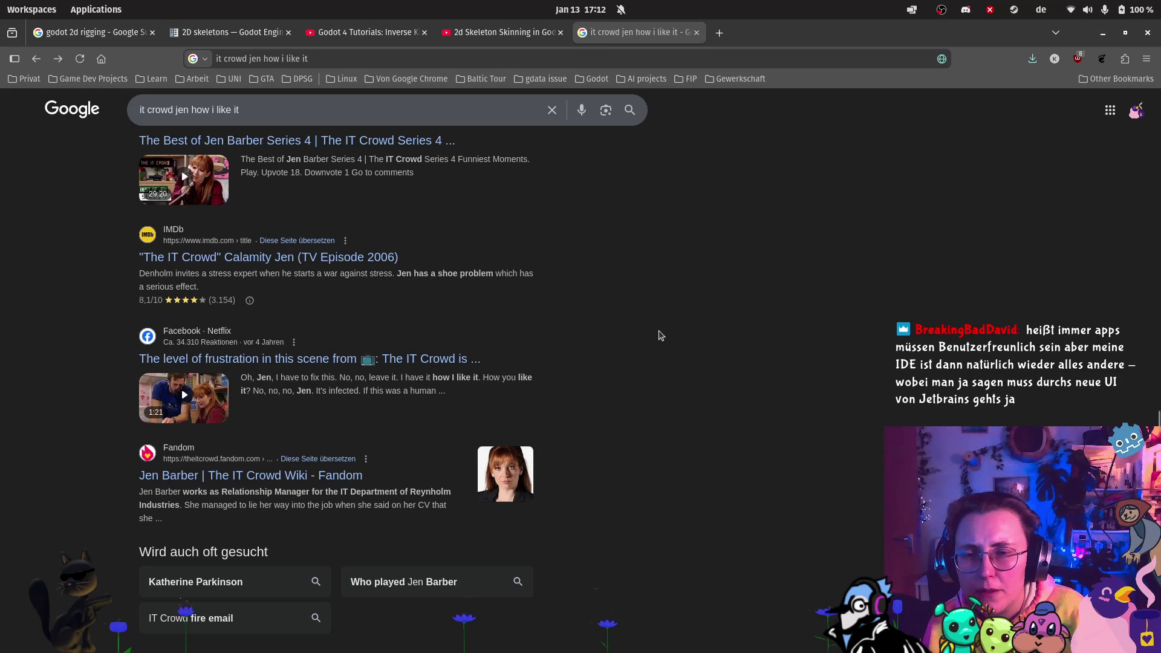
pyautogui.scroll(15, 653, 327)
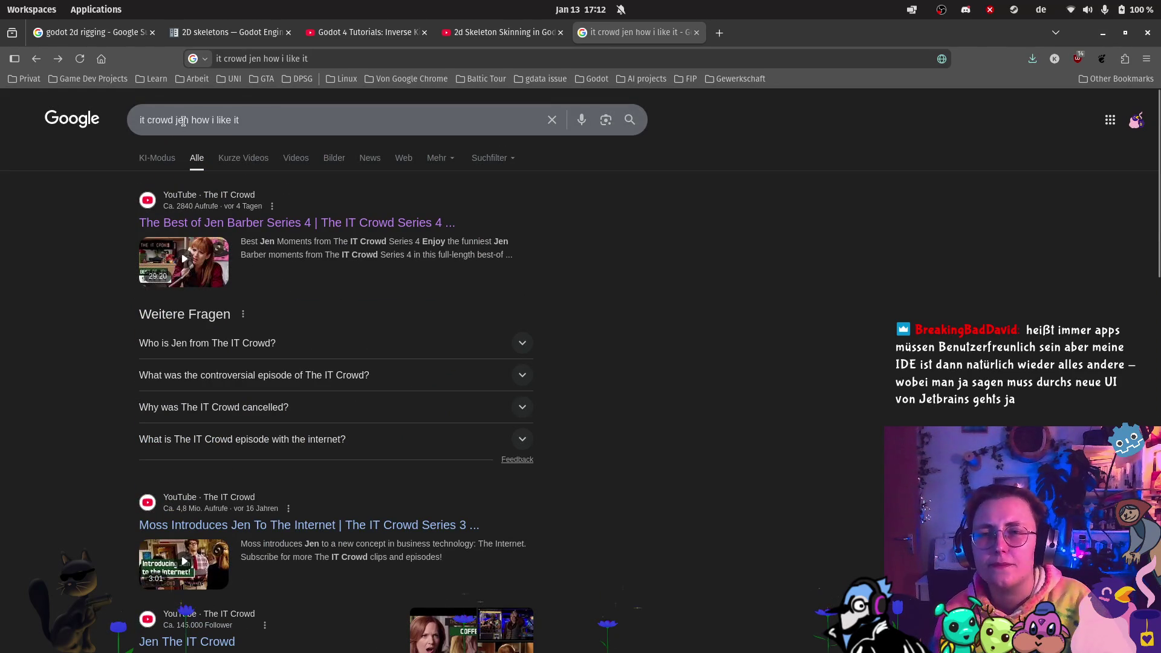
pyautogui.moveTo(187, 120); pyautogui.dragTo(358, 124)
pyautogui.press('BackSpace')
pyautogui.write("'s desktop")
pyautogui.press('Return')
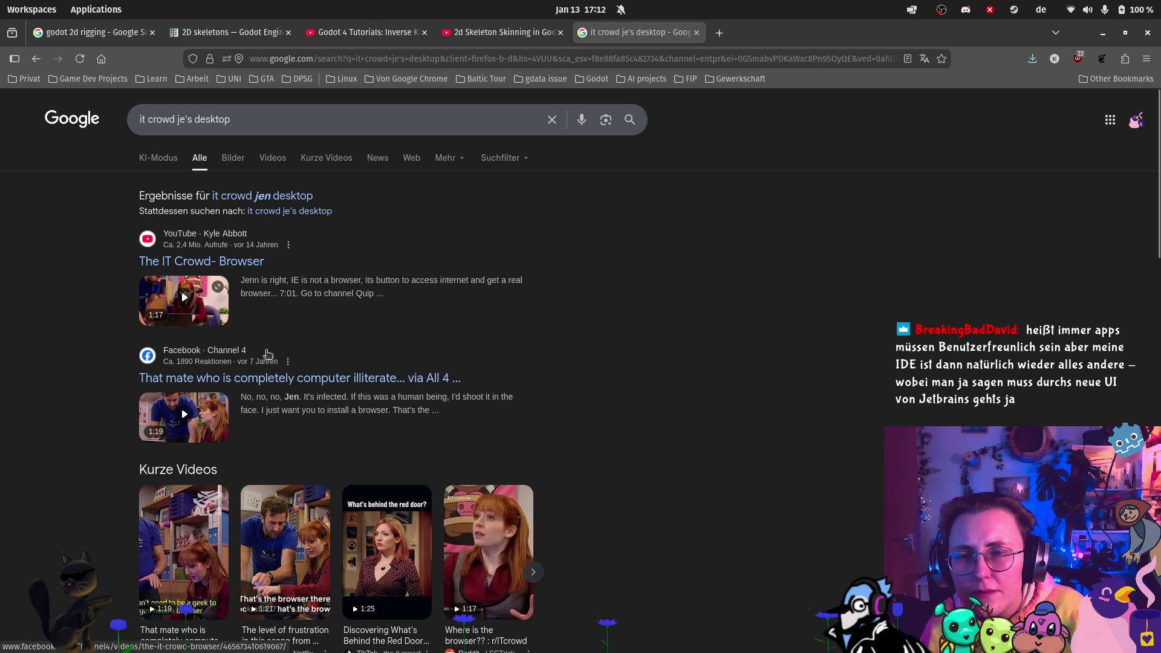
# - Check the Facebook result, return, and open The IT Crowd- Browser video
pyautogui.click(242, 380)
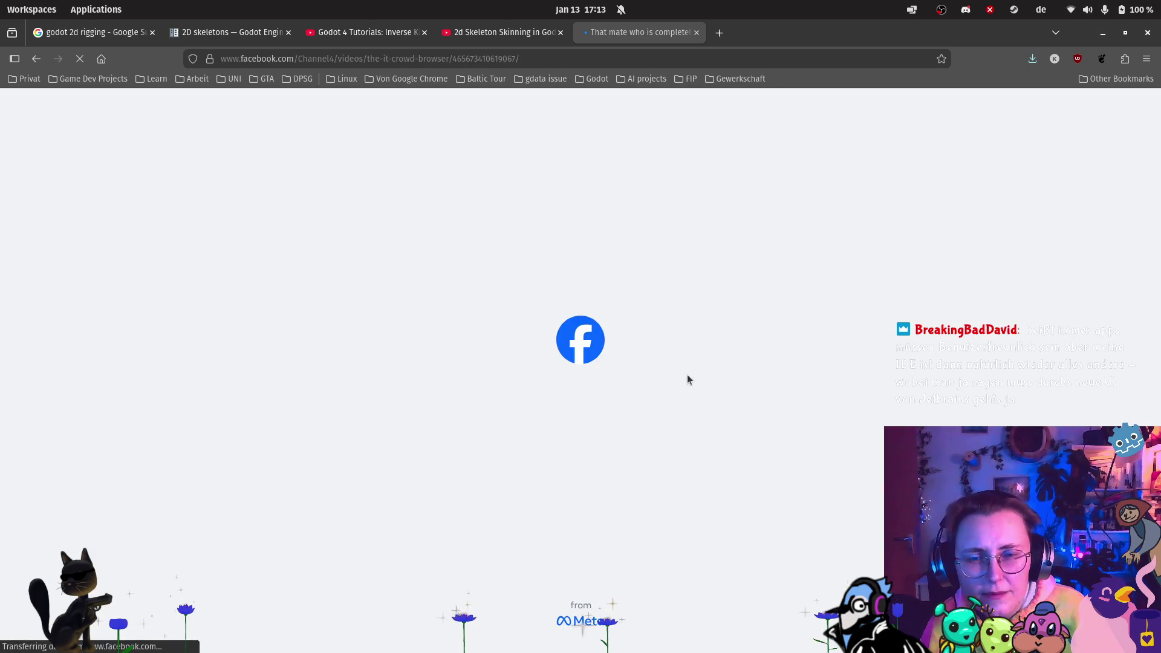
pyautogui.click(36, 59)
pyautogui.click(212, 263)
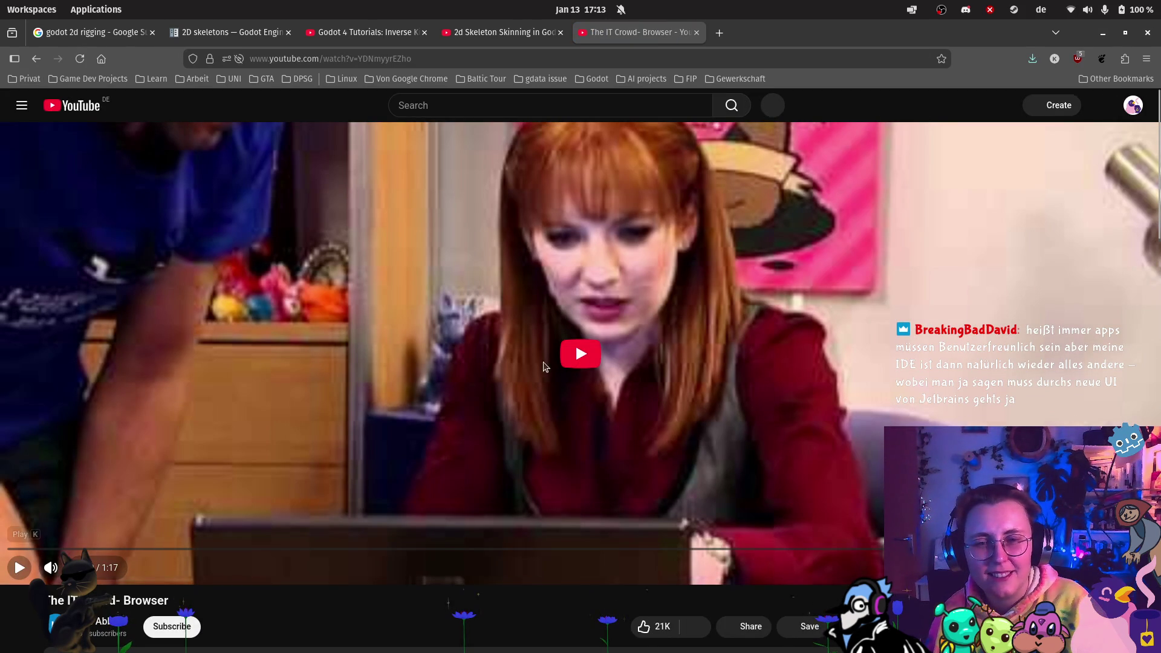
# - Let The IT Crowd- Browser clip play through to its end
pyautogui.moveTo(2, 133)
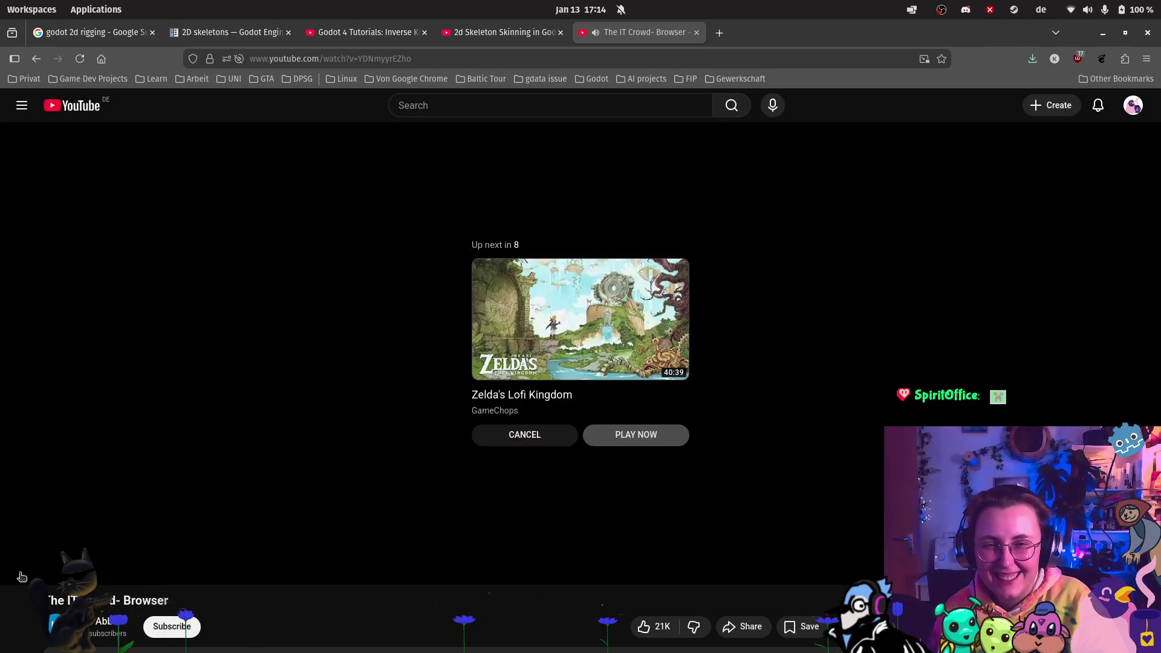
# - Replay the IT Crowd clip, then close its tab to return to the Godot skinning tutorial
pyautogui.click(21, 576)
pyautogui.click(696, 32)
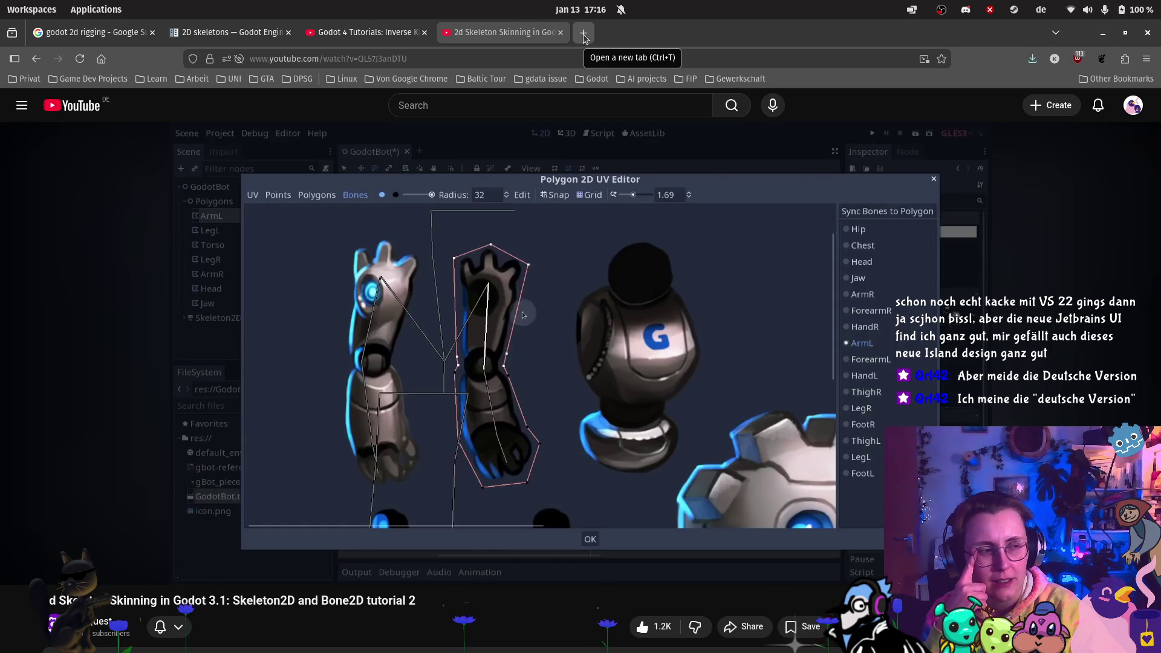
# - Search 'the big fat quiz of everything' in a new tab, filter to videos, open the 2025 episode
pyautogui.click(585, 38)
pyautogui.write('the b')
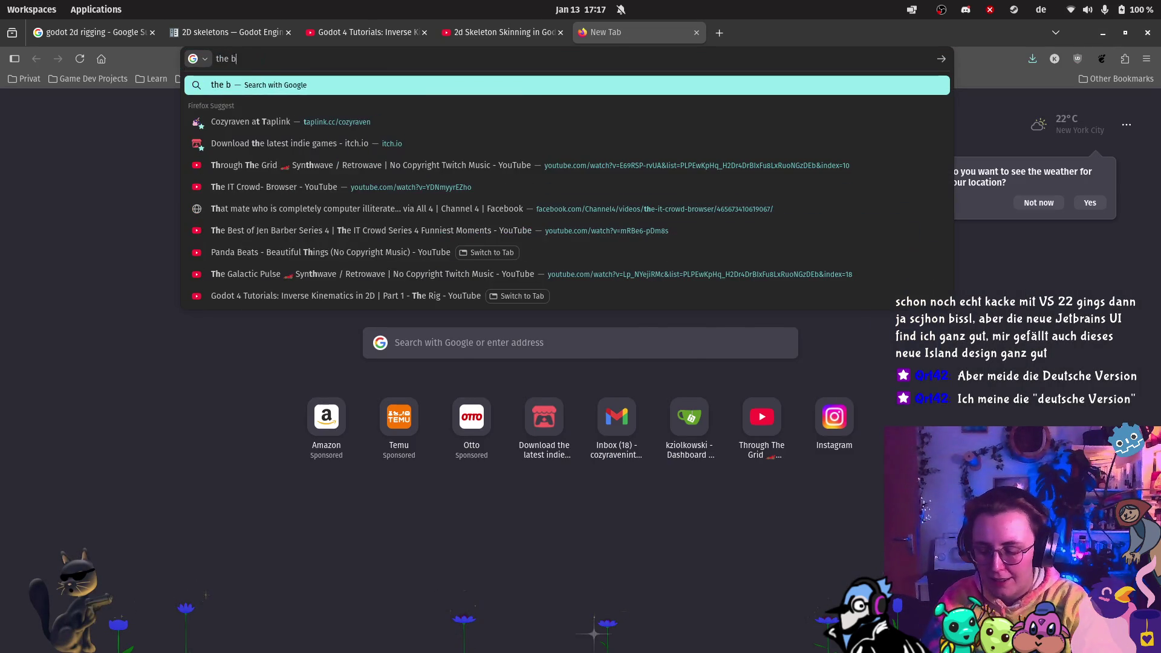
pyautogui.write('ig fat quiz ')
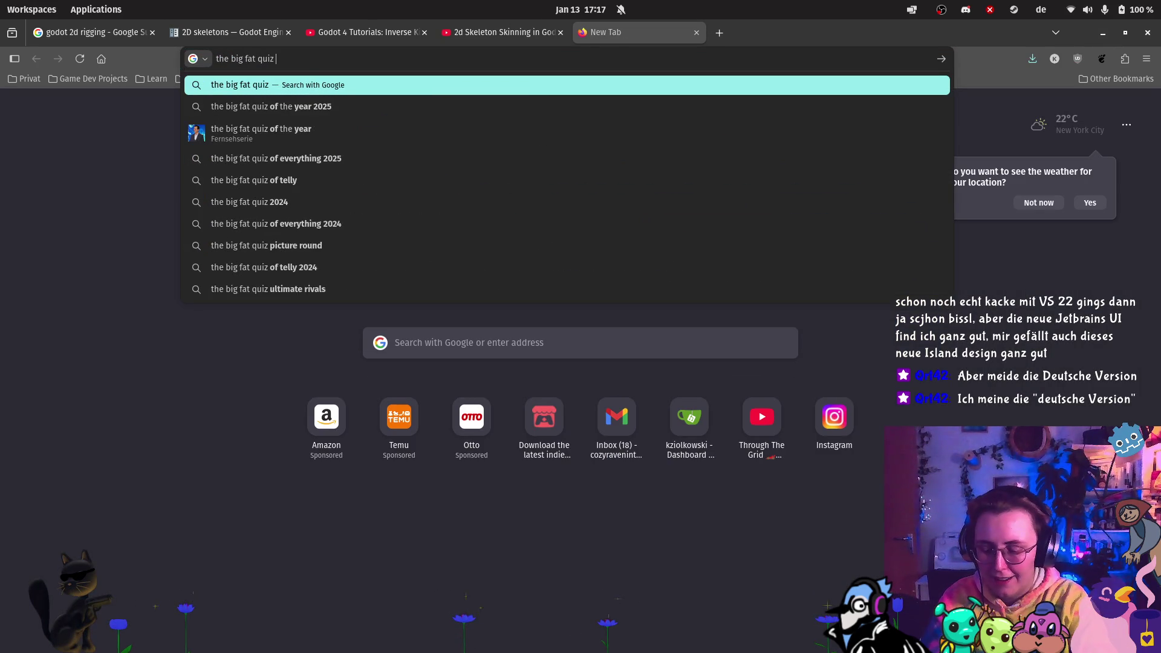
pyautogui.write('of everything')
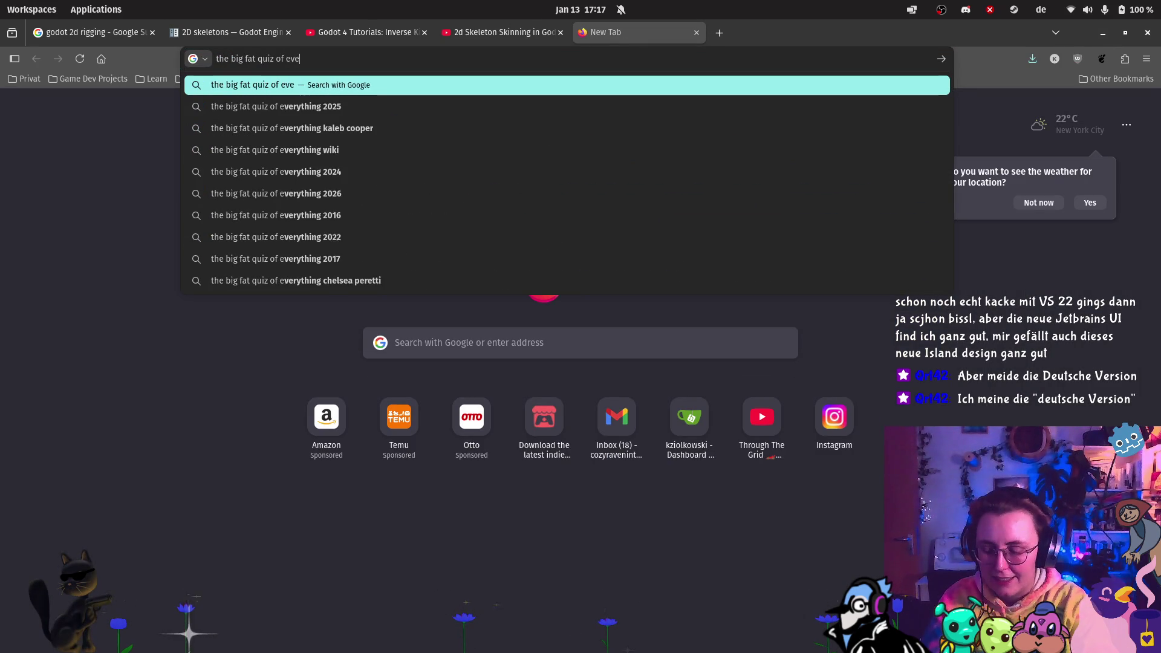
pyautogui.press('Return')
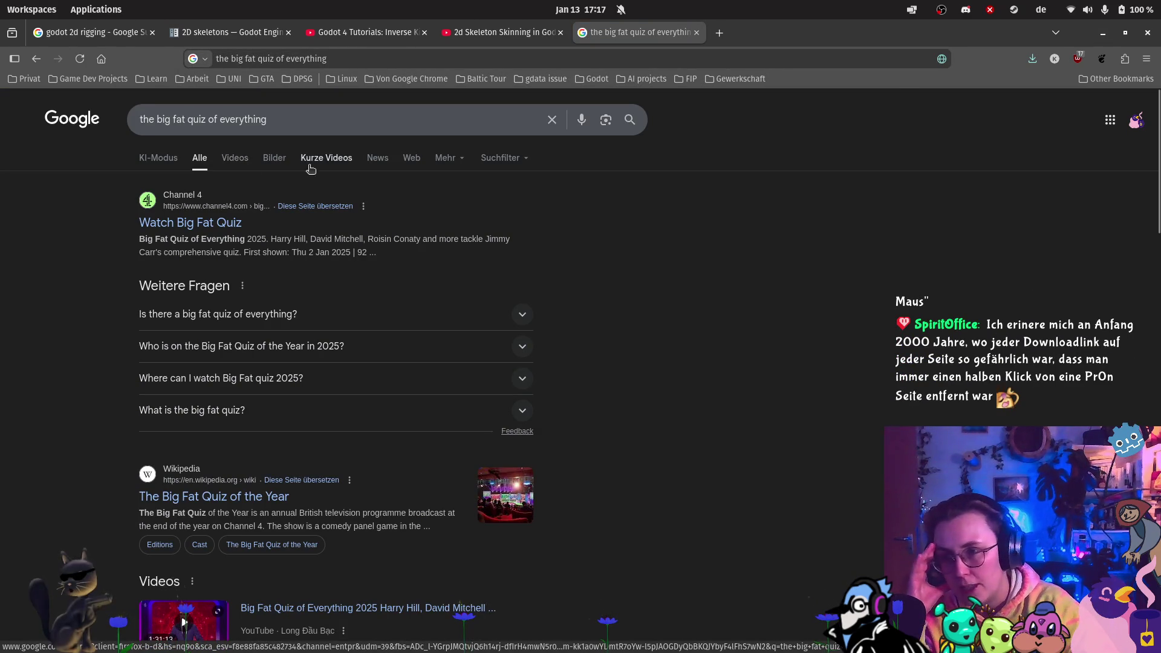
pyautogui.click(235, 158)
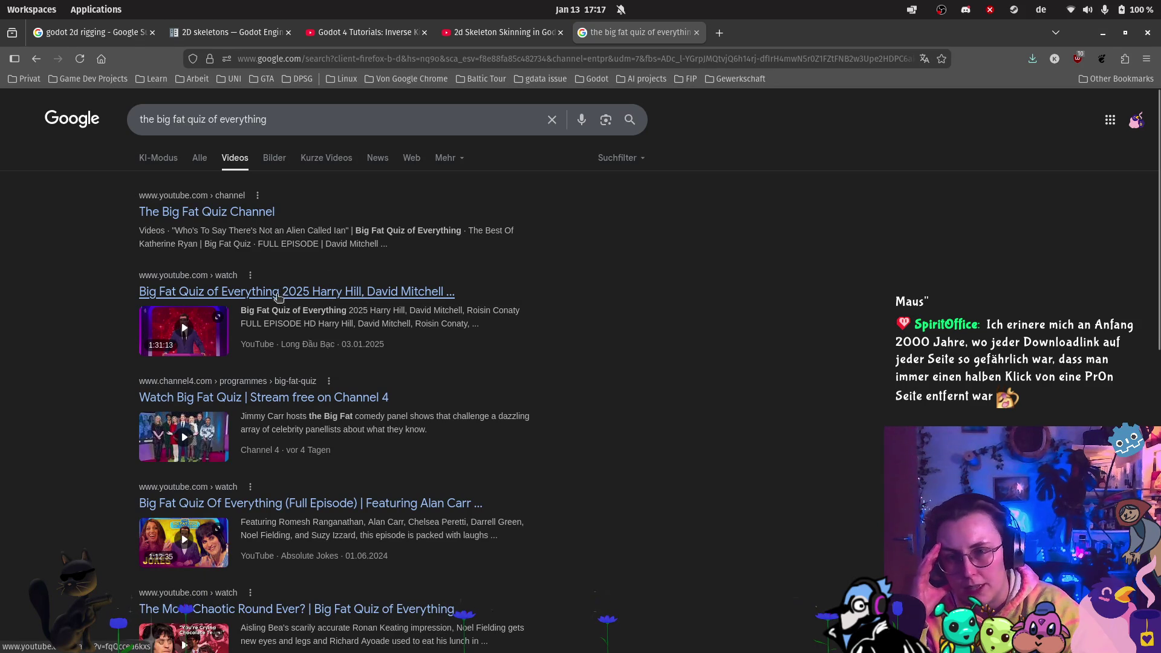
pyautogui.click(224, 297)
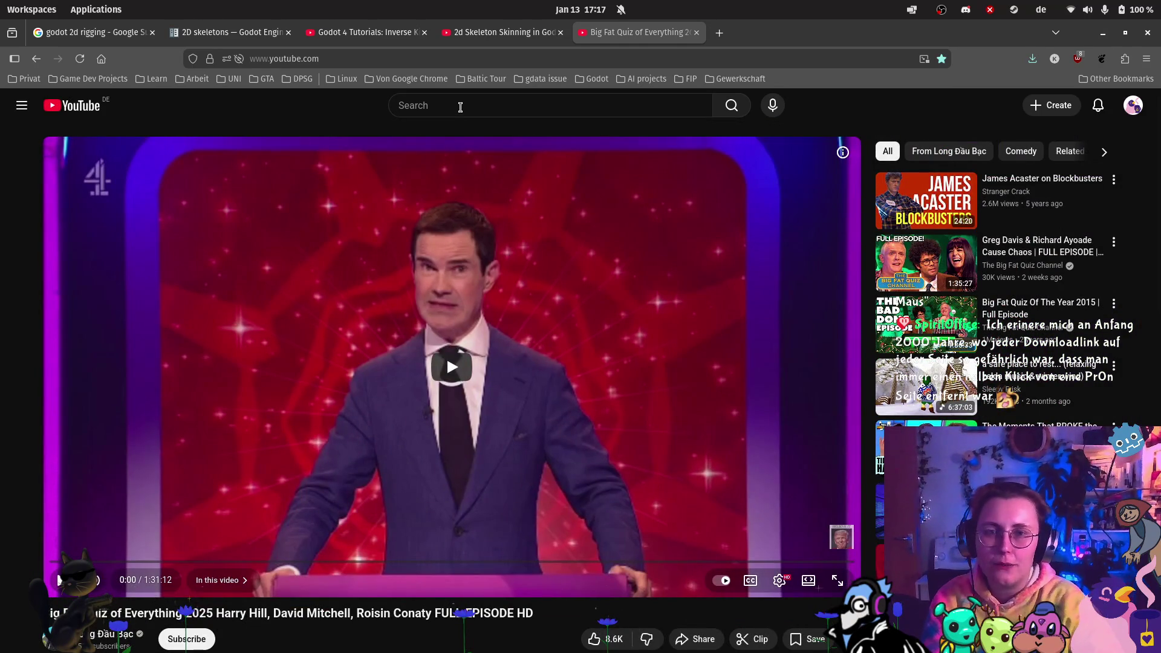
# - Visit the YouTube home feed, then go back toward the Big Fat Quiz episode
pyautogui.click(460, 107)
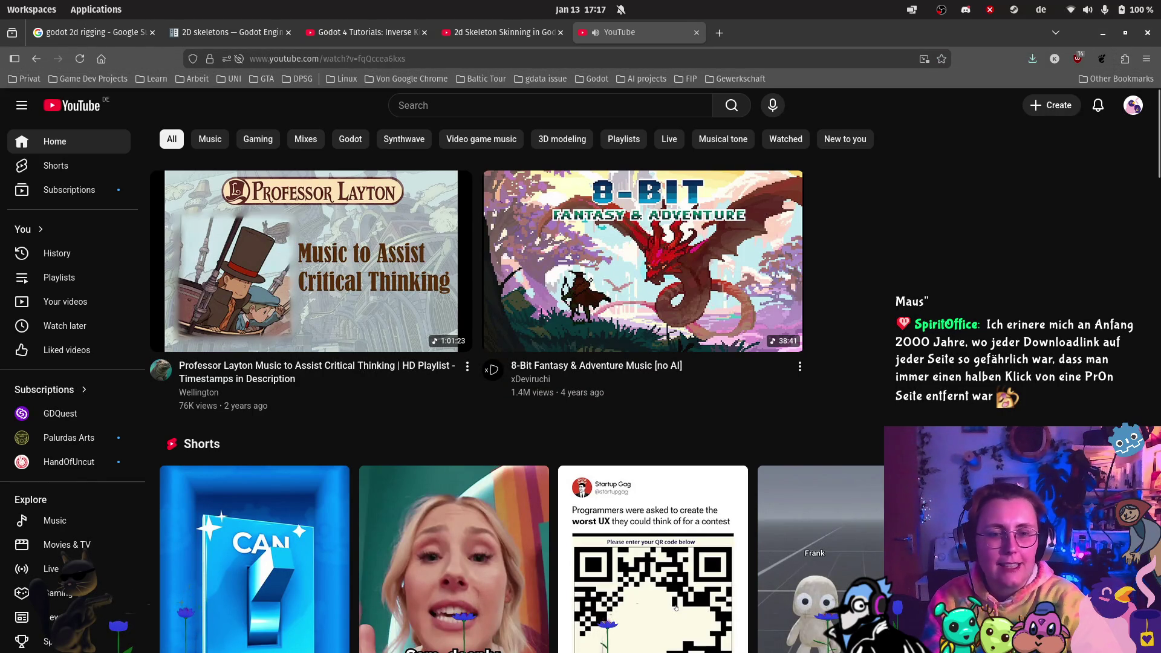
pyautogui.hotkey('alt', 'Left')
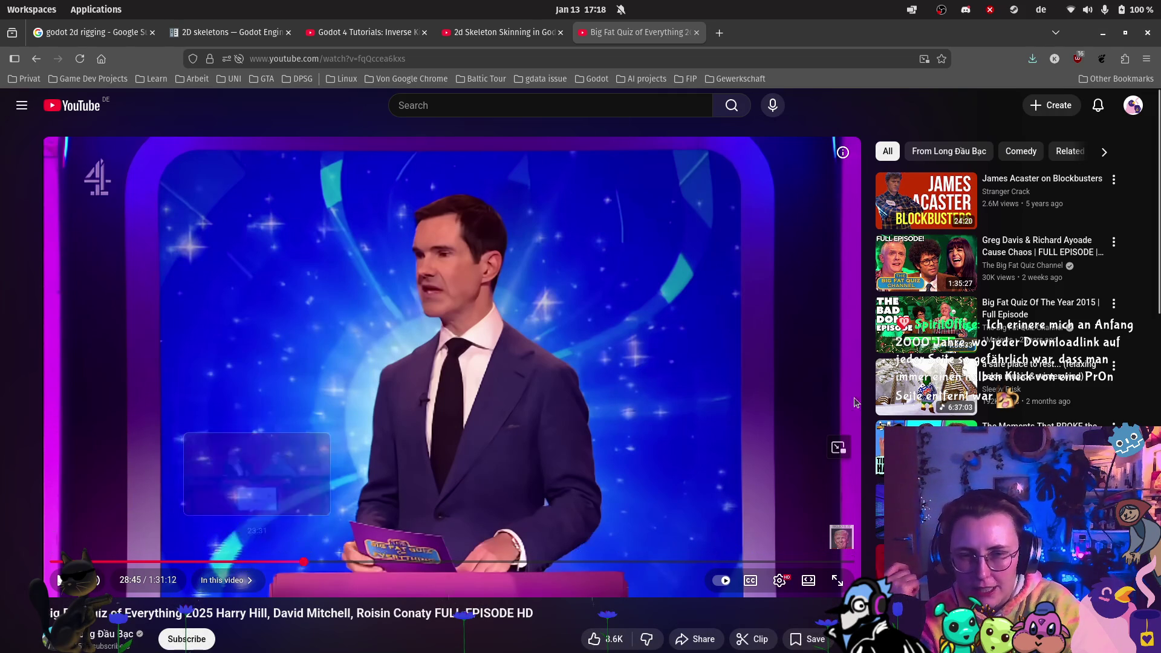
# - Search YouTube for 'the big fat quiz of everything' and open the 2016 full episode
pyautogui.press('/')
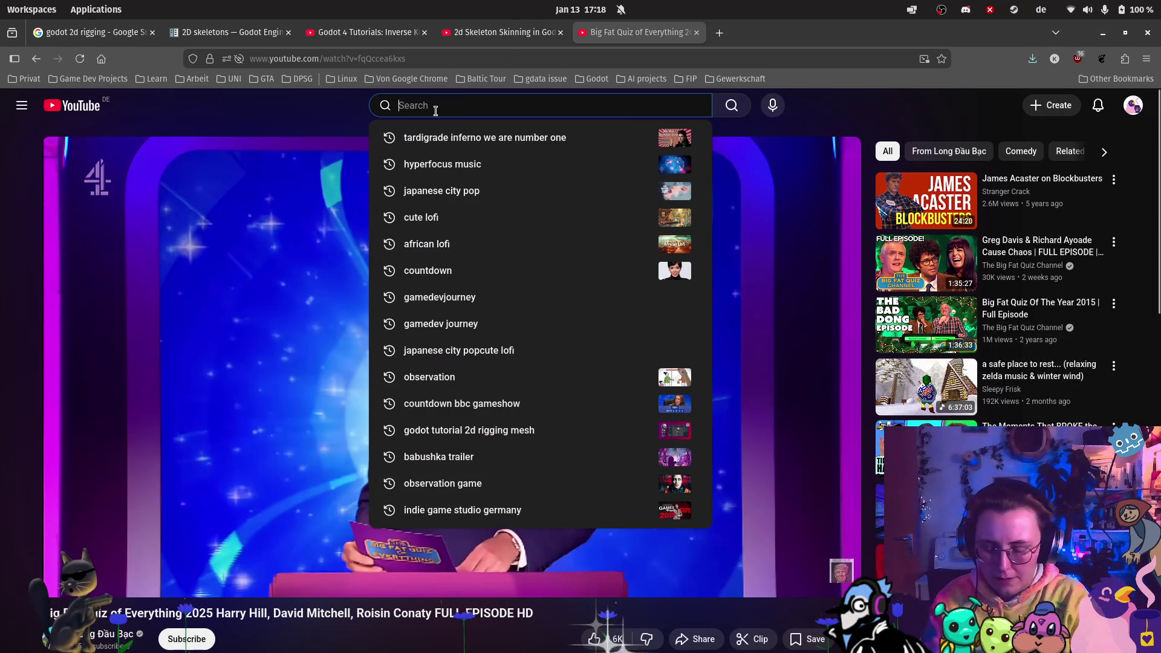
pyautogui.write('the big fat qui')
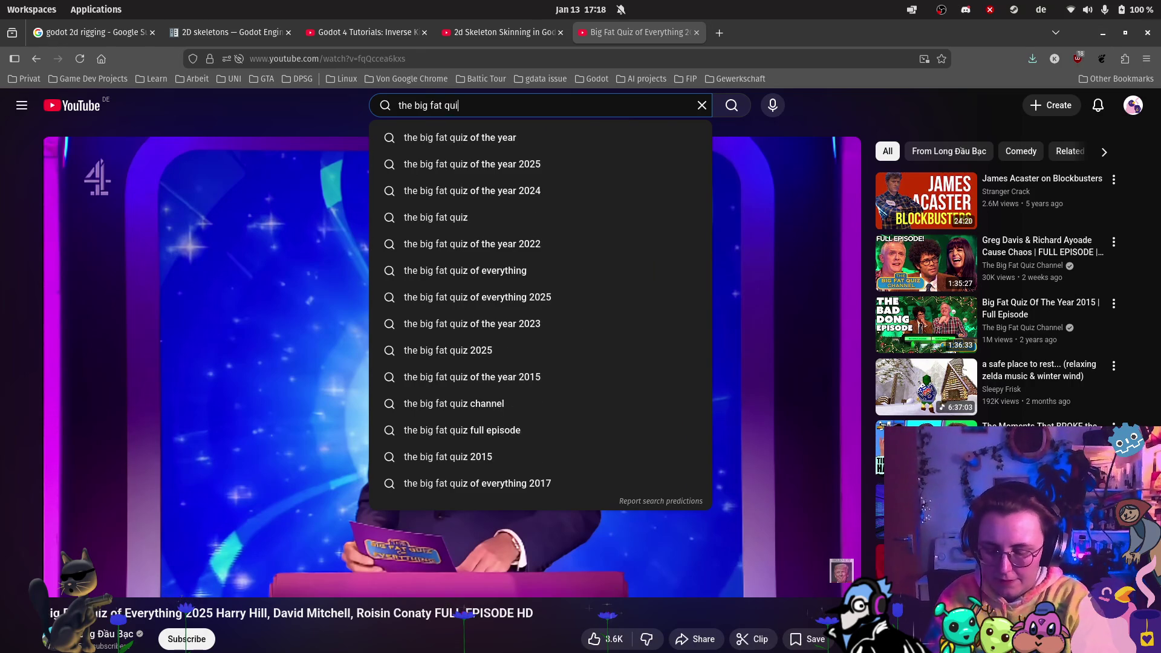
pyautogui.write('z of everything')
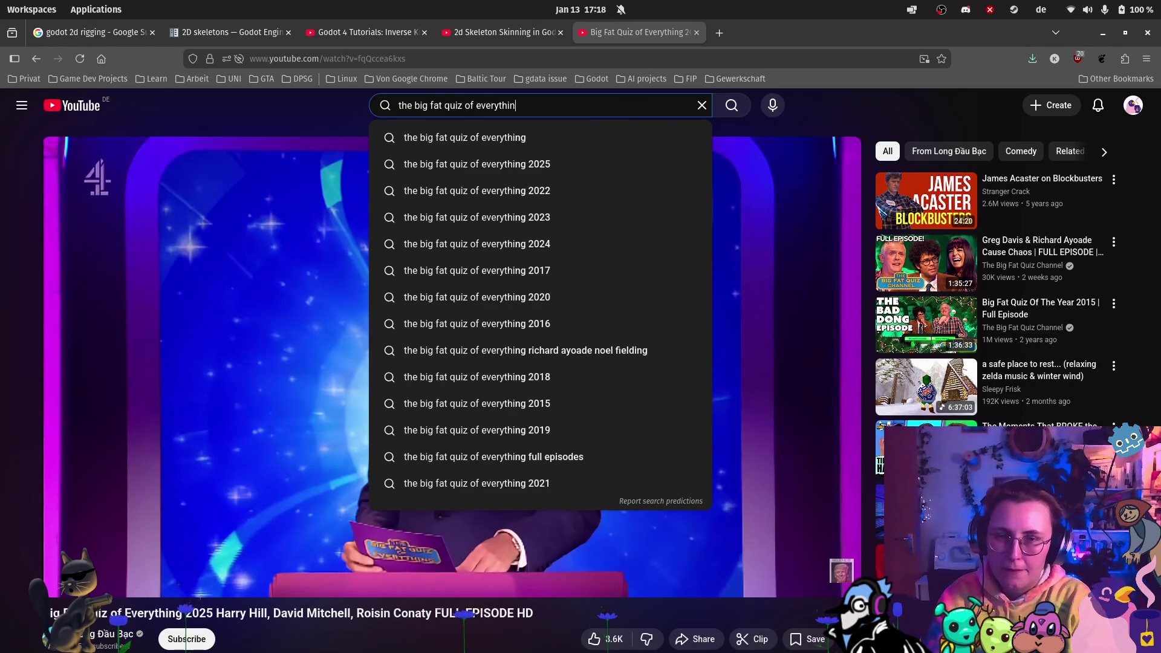
pyautogui.press('Return')
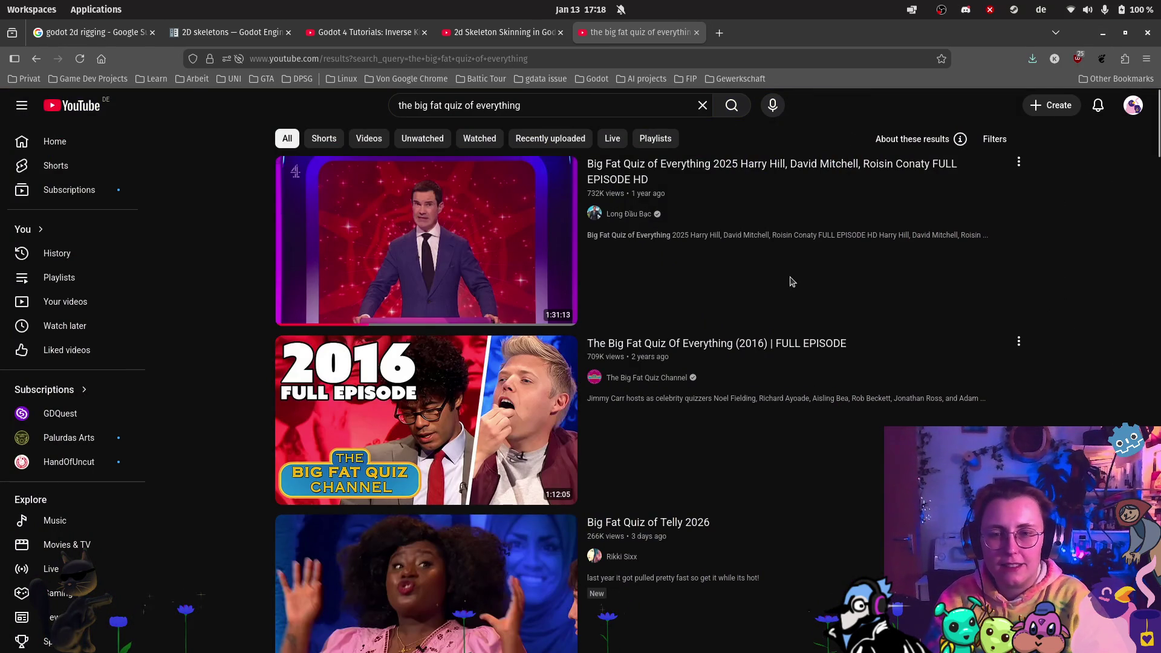
pyautogui.scroll(-2, 792, 282)
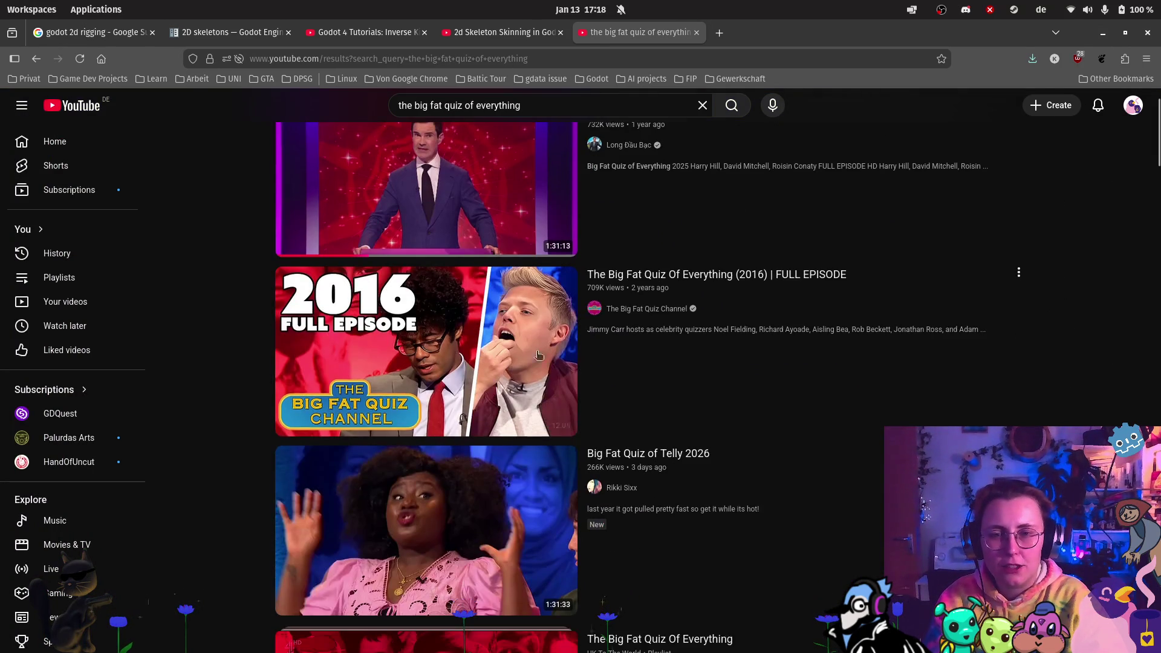
pyautogui.click(404, 366)
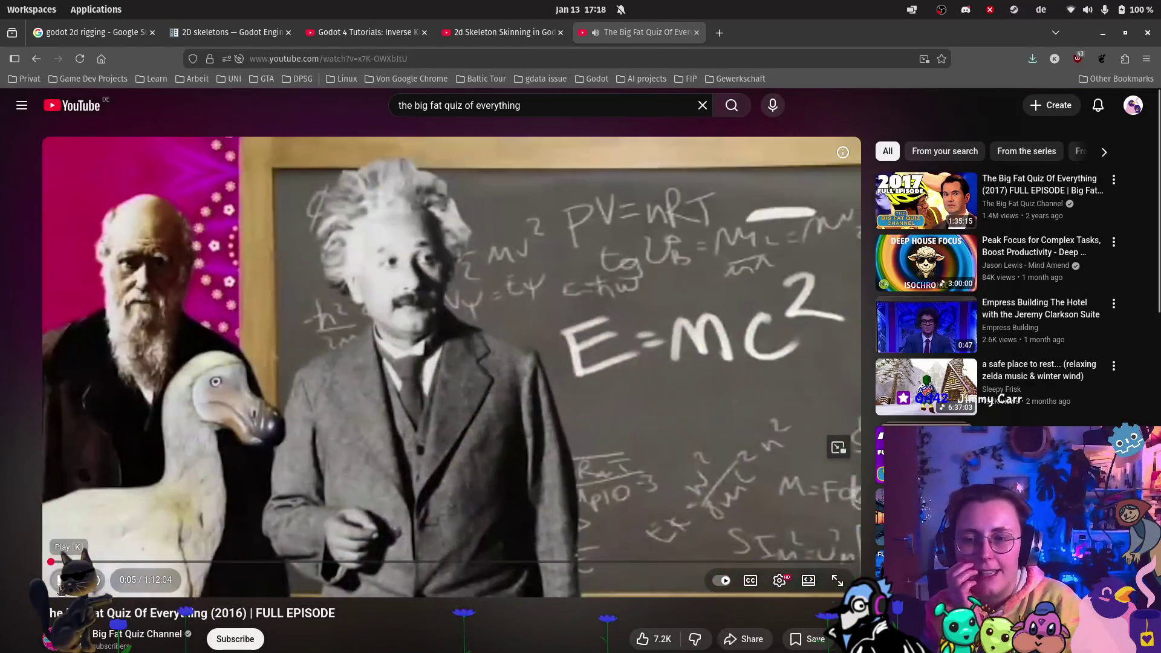
# - Jump the 2016 episode ahead to about 12:44, pausing and resuming playback
pyautogui.click(58, 581)
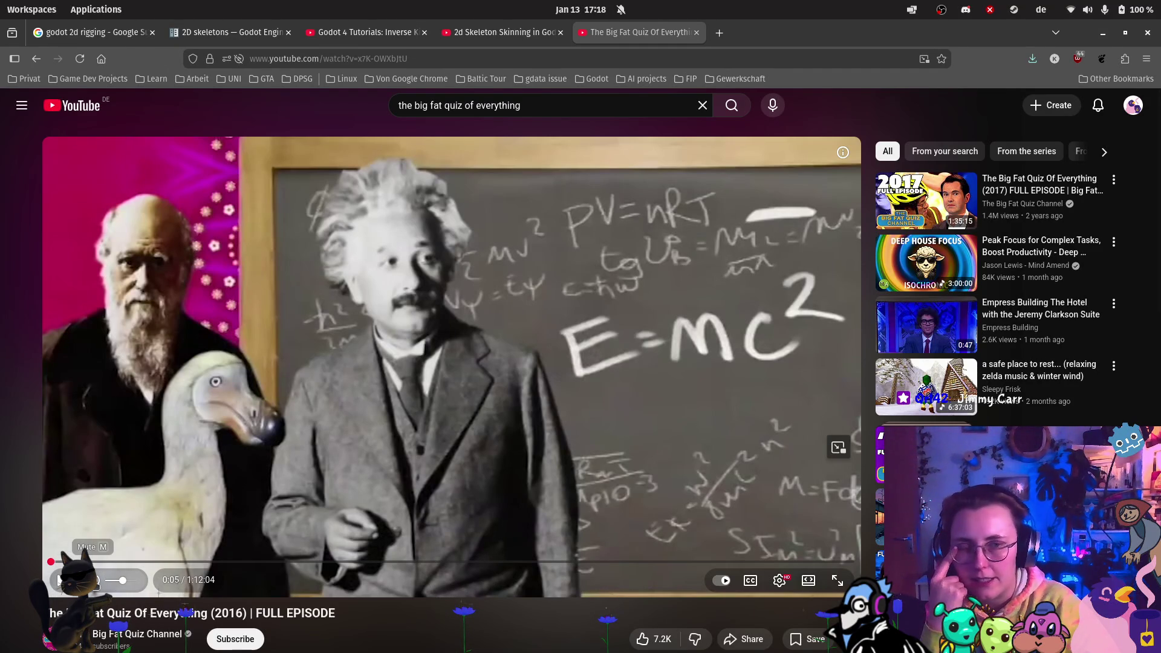
pyautogui.press('space')
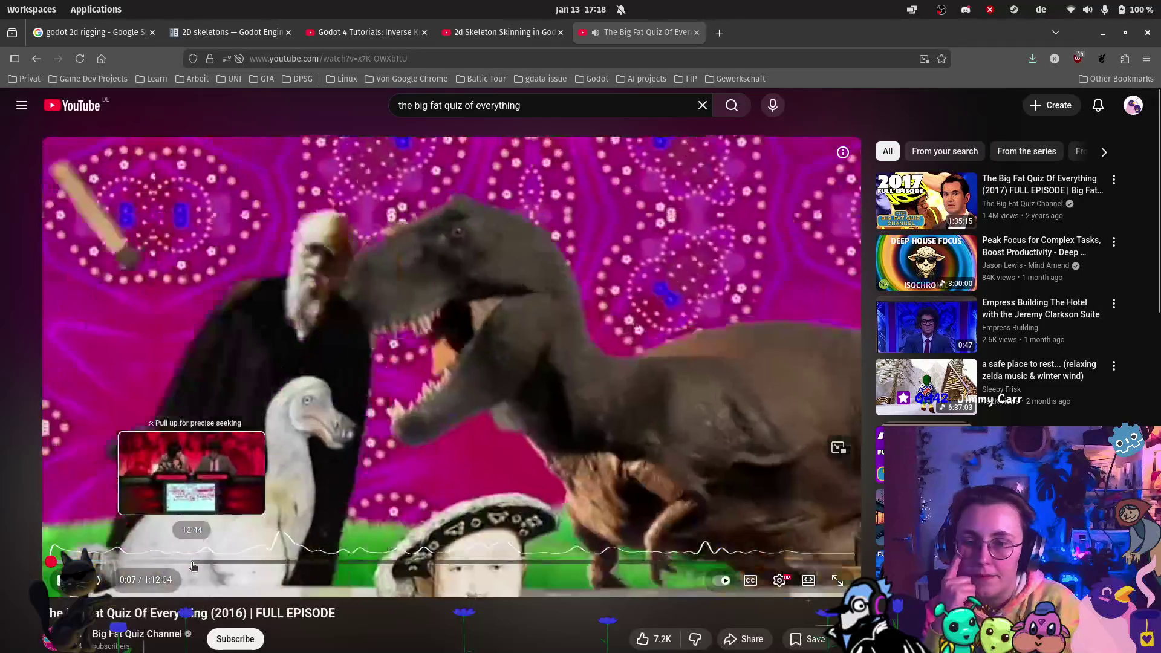
pyautogui.click(192, 564)
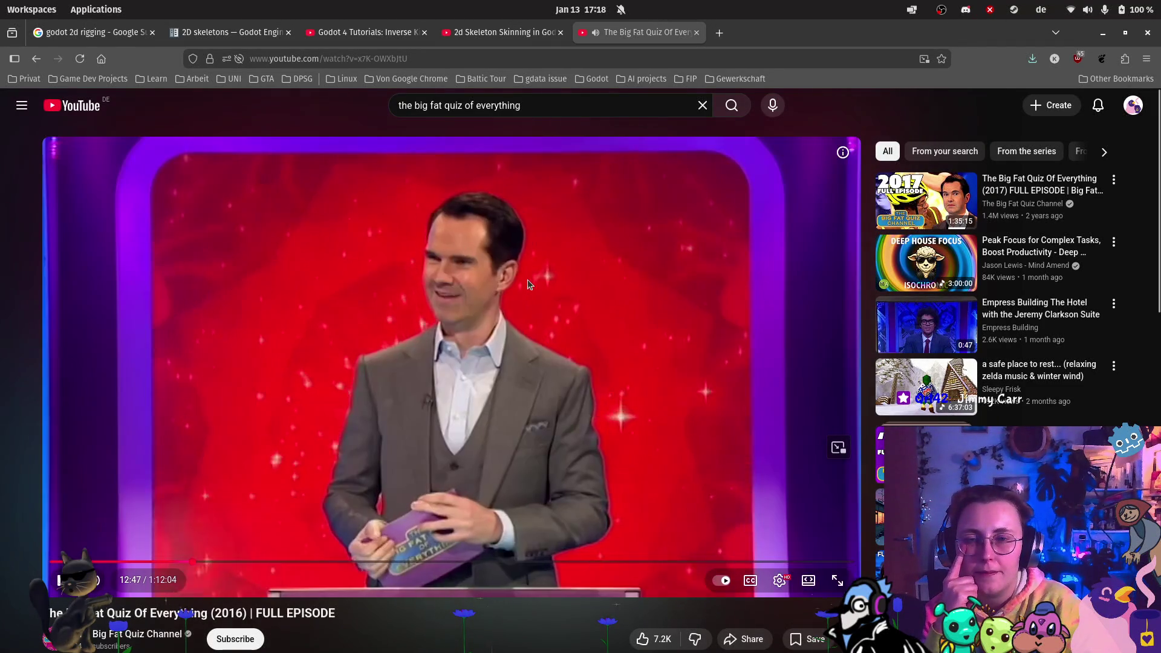
pyautogui.click(59, 580)
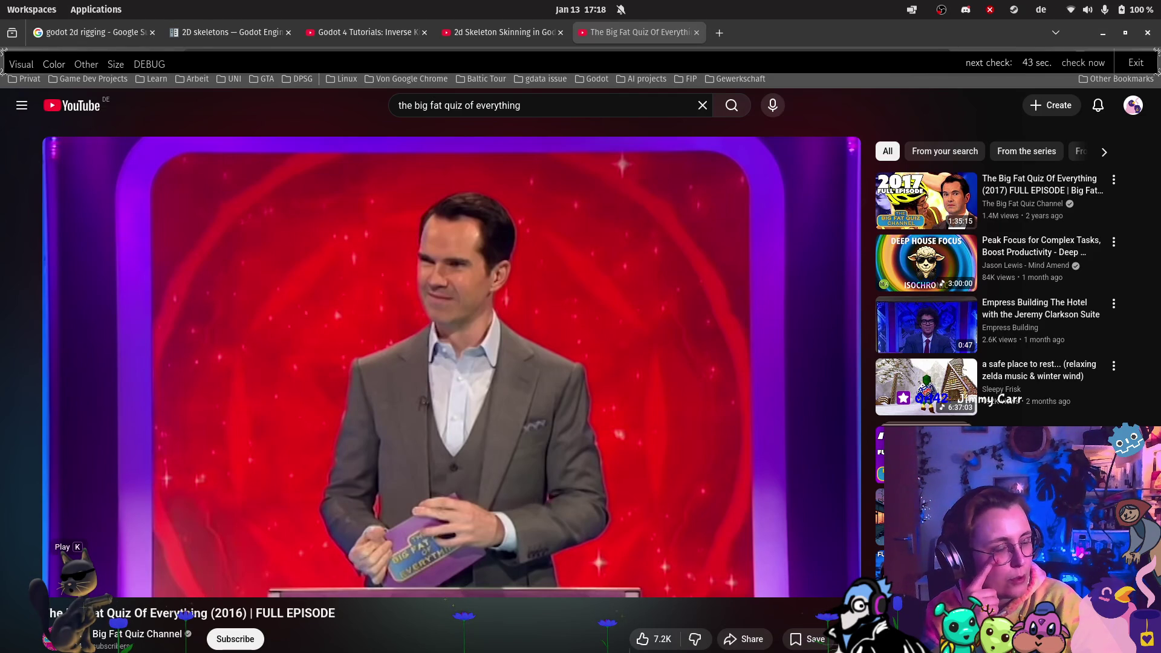
pyautogui.click(58, 580)
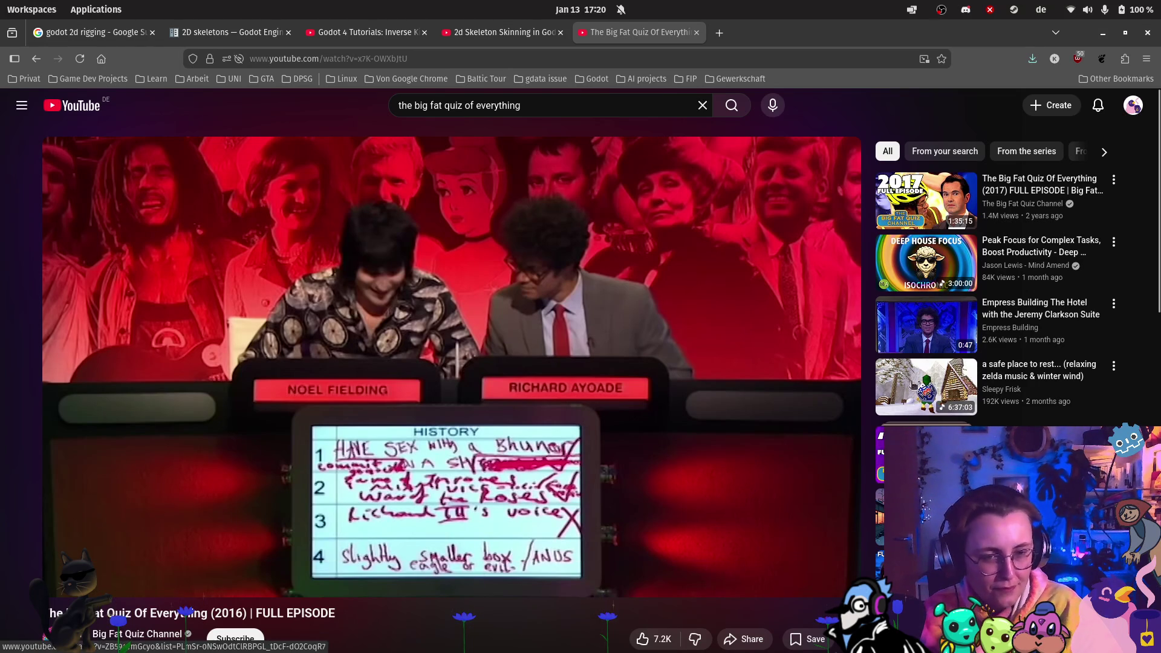
pyautogui.scroll(-2, 774, 358)
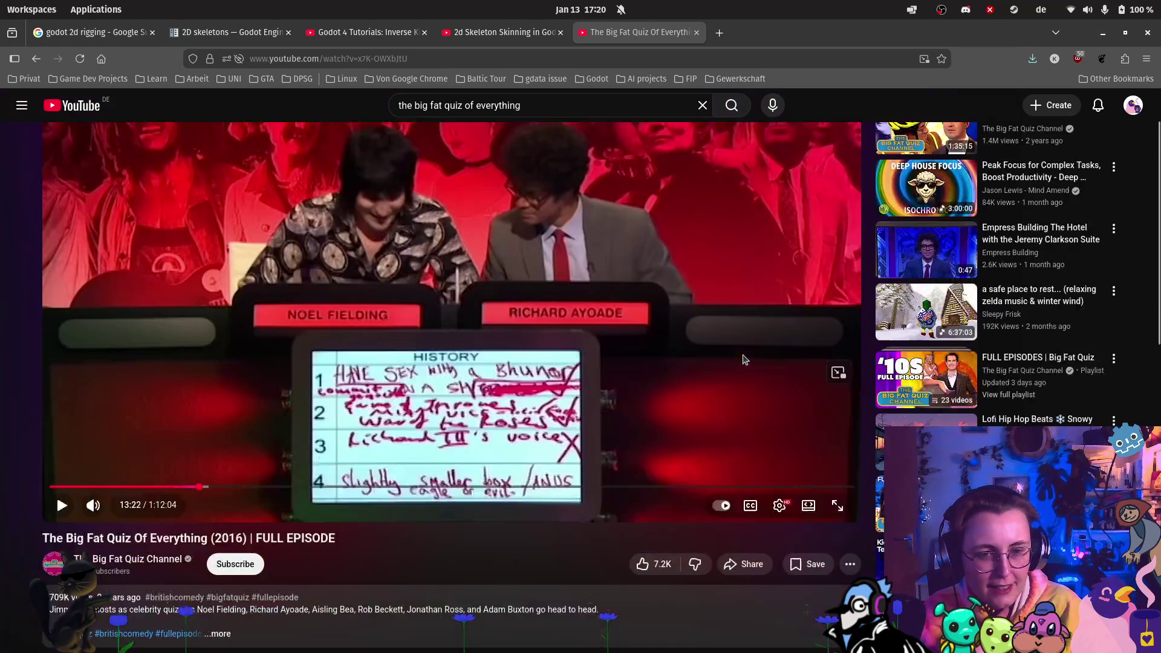
pyautogui.scroll(2, 753, 351)
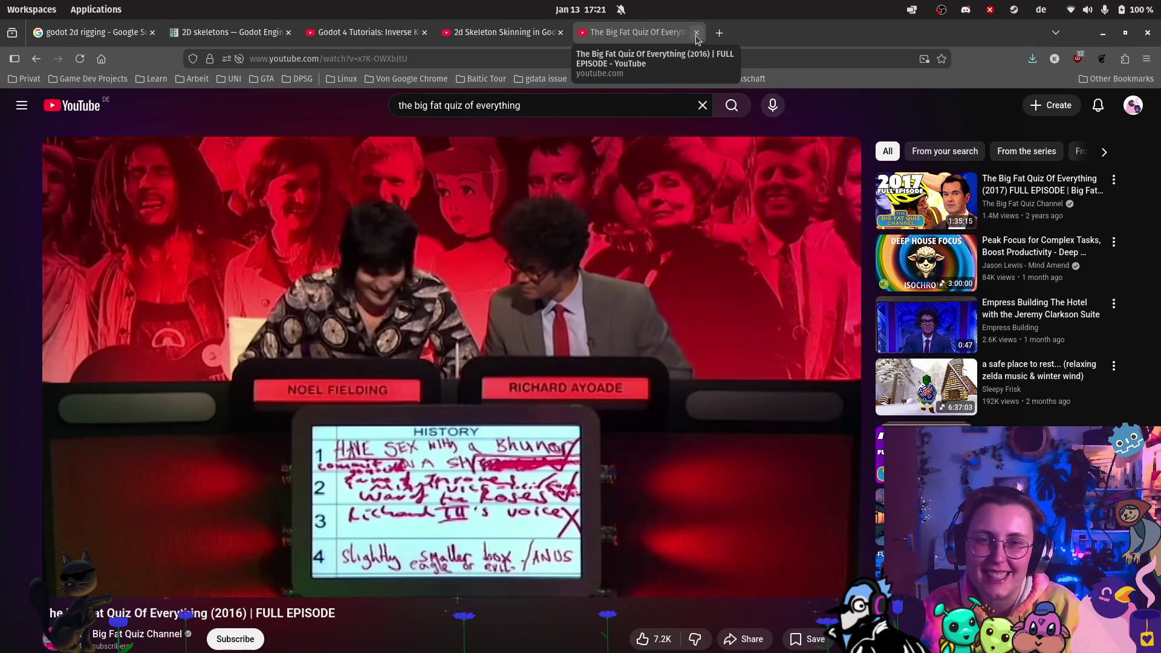
# - Close the Big Fat Quiz tab and return to Godot's dj_rig Tail polygon scene
pyautogui.click(696, 32)
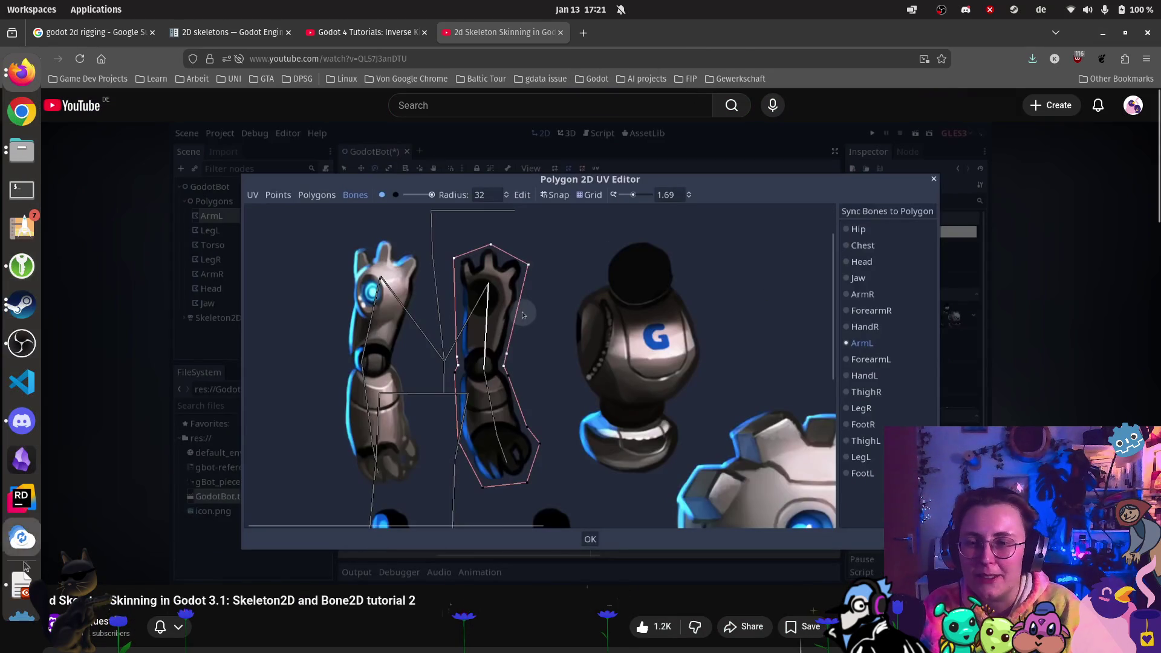
pyautogui.click(21, 580)
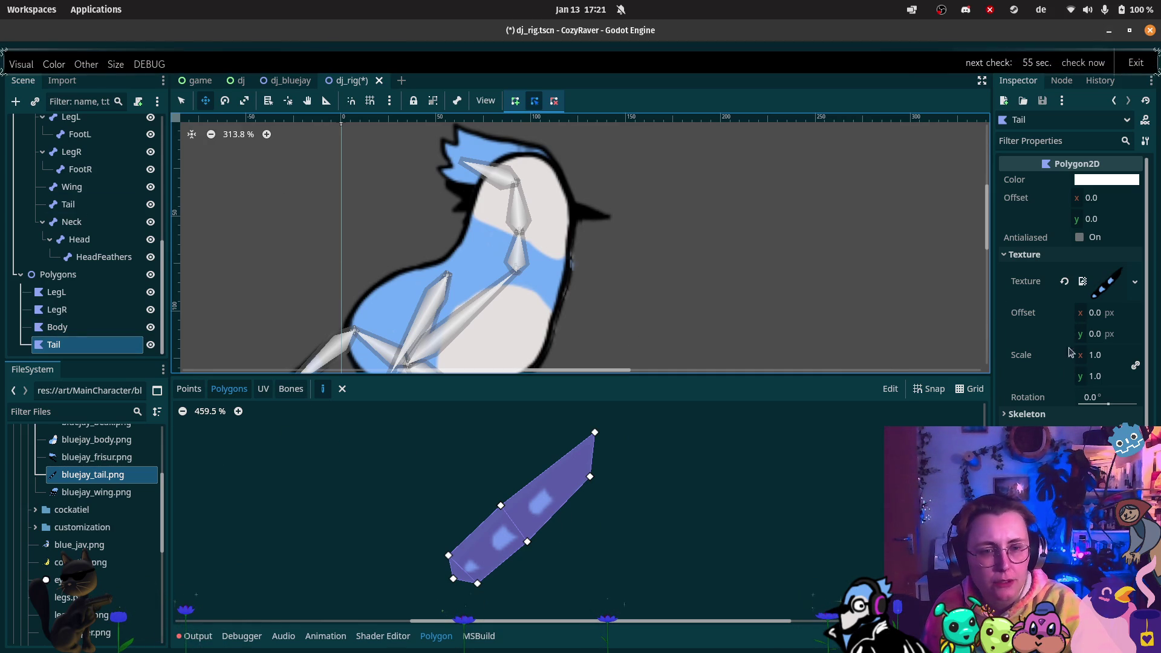
# - Hide the bluejay's original tail sprite so only the new Tail polygon remains below the bird
pyautogui.scroll(3, 72, 242)
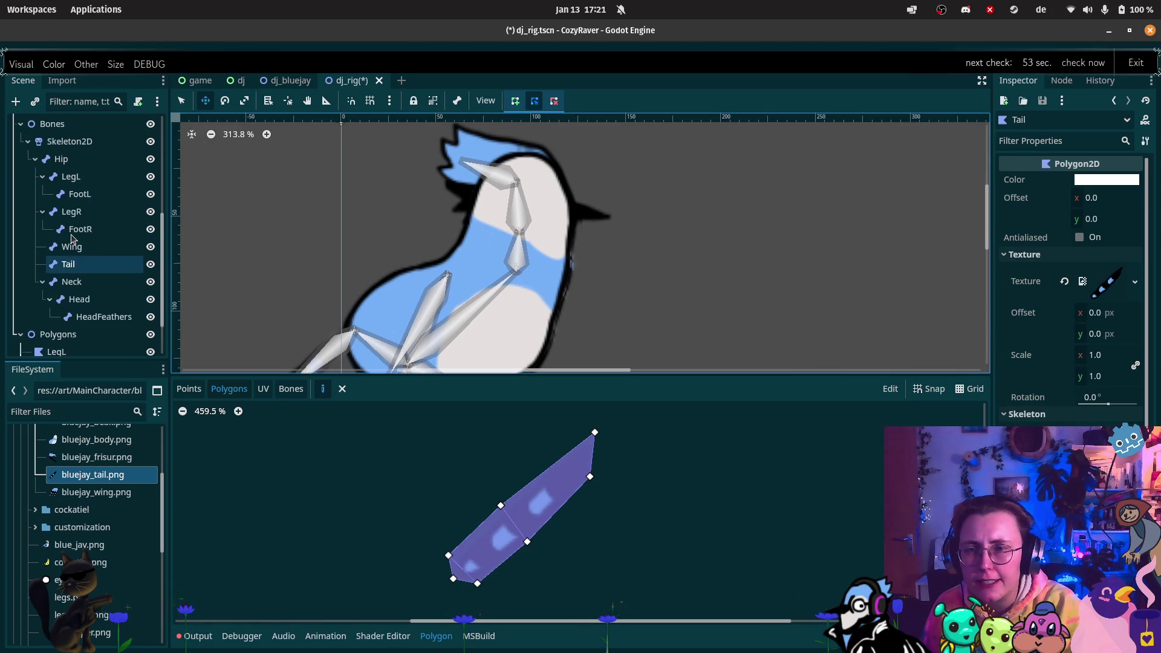
pyautogui.scroll(5, 73, 236)
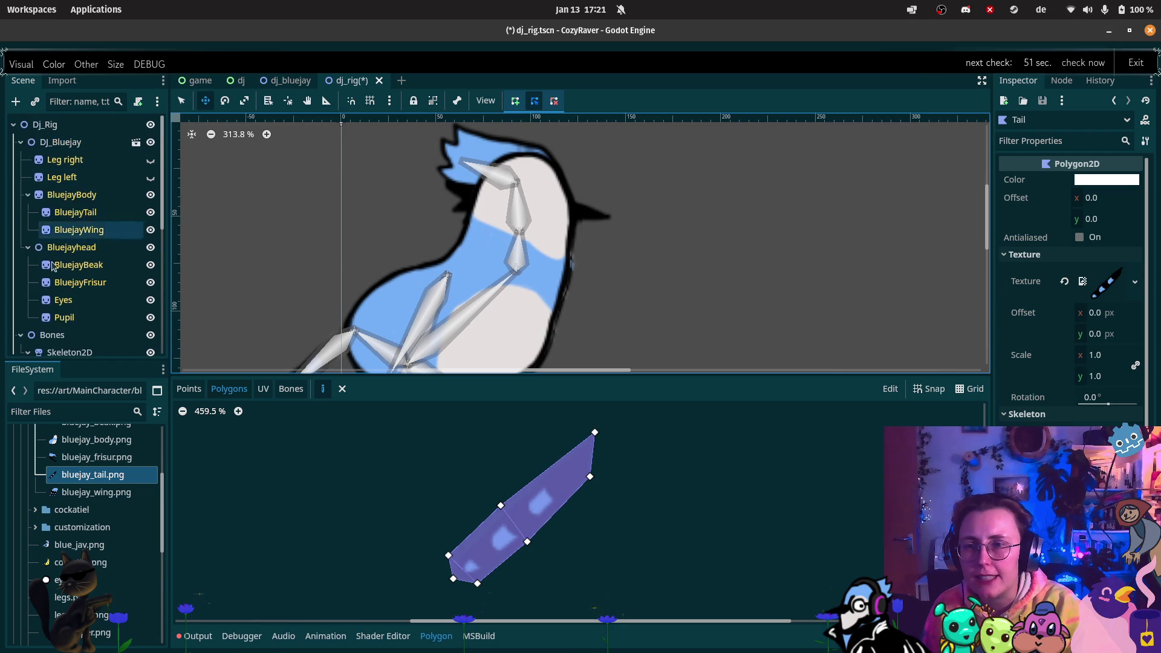
pyautogui.scroll(-3, 81, 260)
pyautogui.scroll(3, 81, 260)
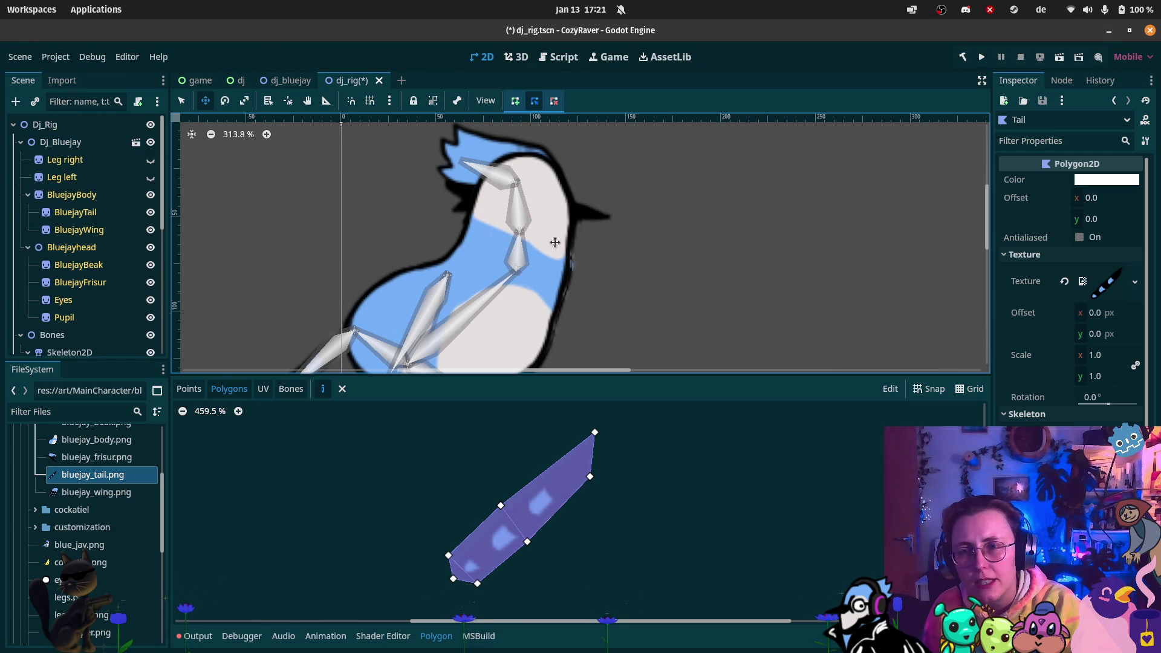
pyautogui.scroll(-3, 531, 299)
pyautogui.scroll(-4, 88, 263)
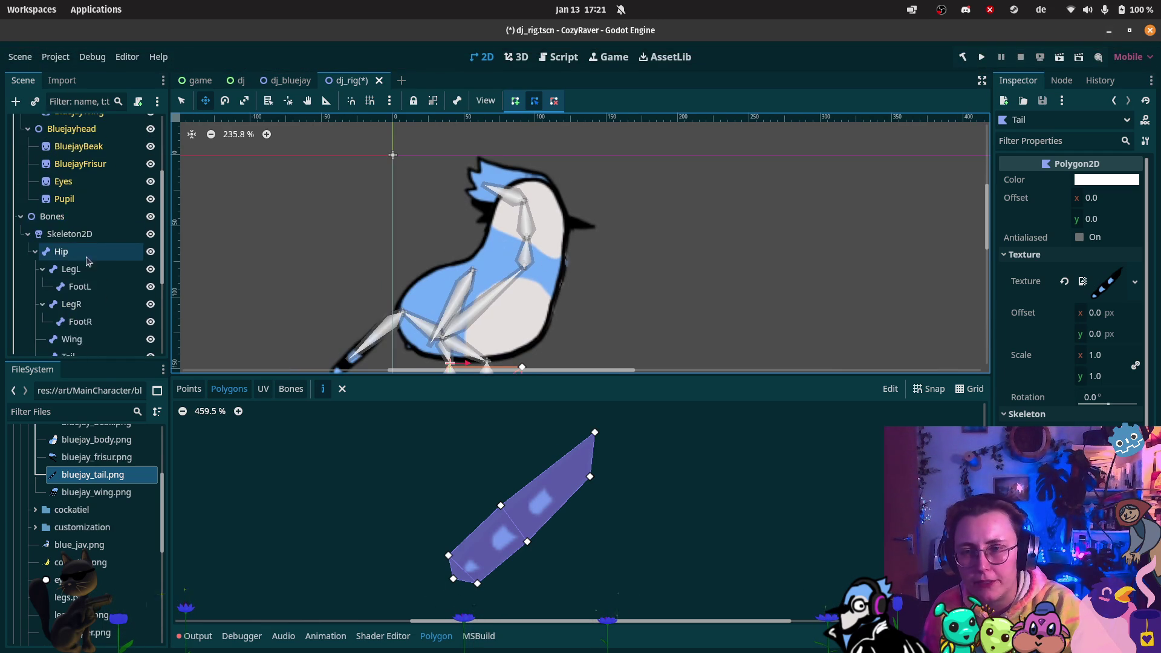
pyautogui.scroll(4, 87, 266)
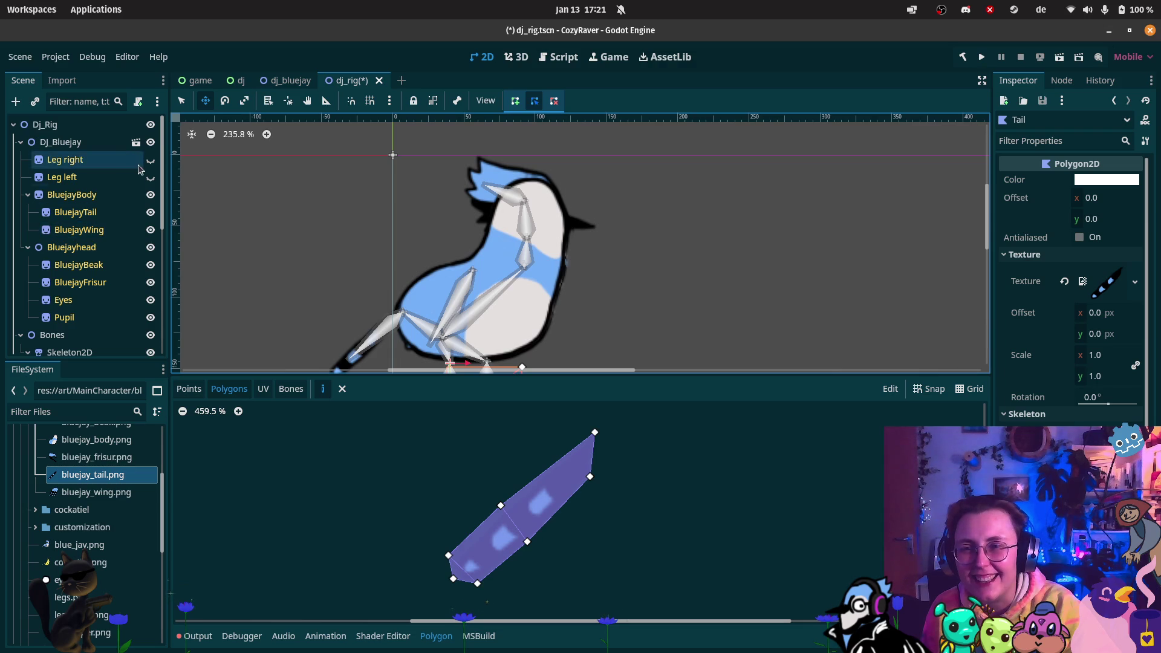
pyautogui.click(151, 195)
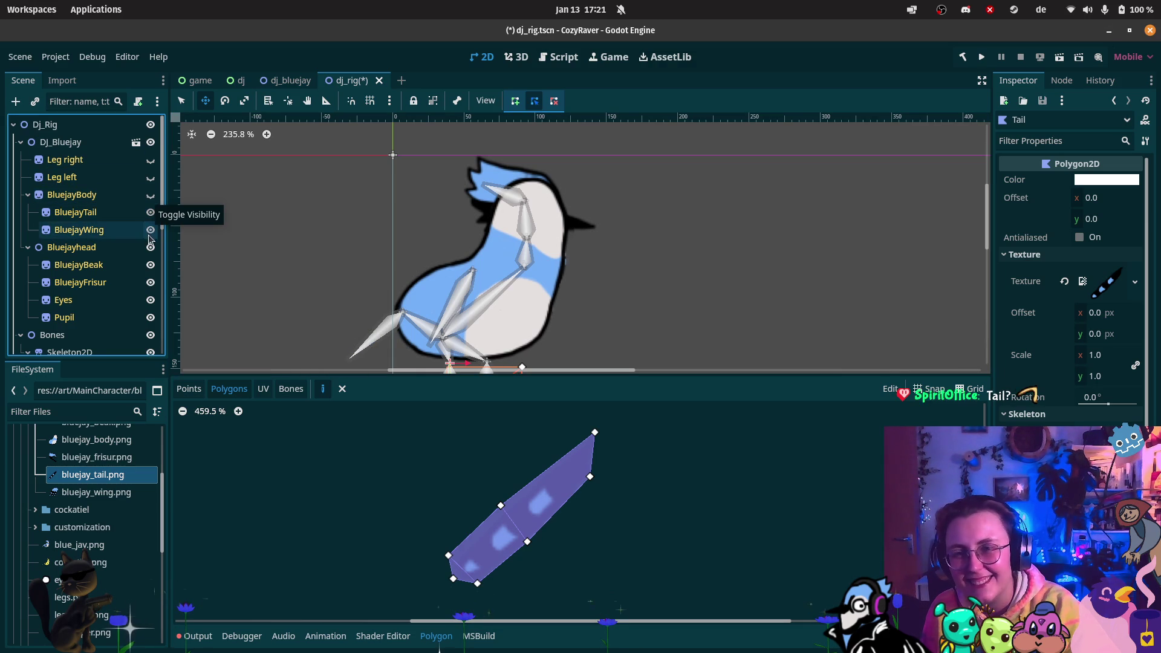
pyautogui.scroll(-1, 514, 273)
pyautogui.scroll(-3, 514, 274)
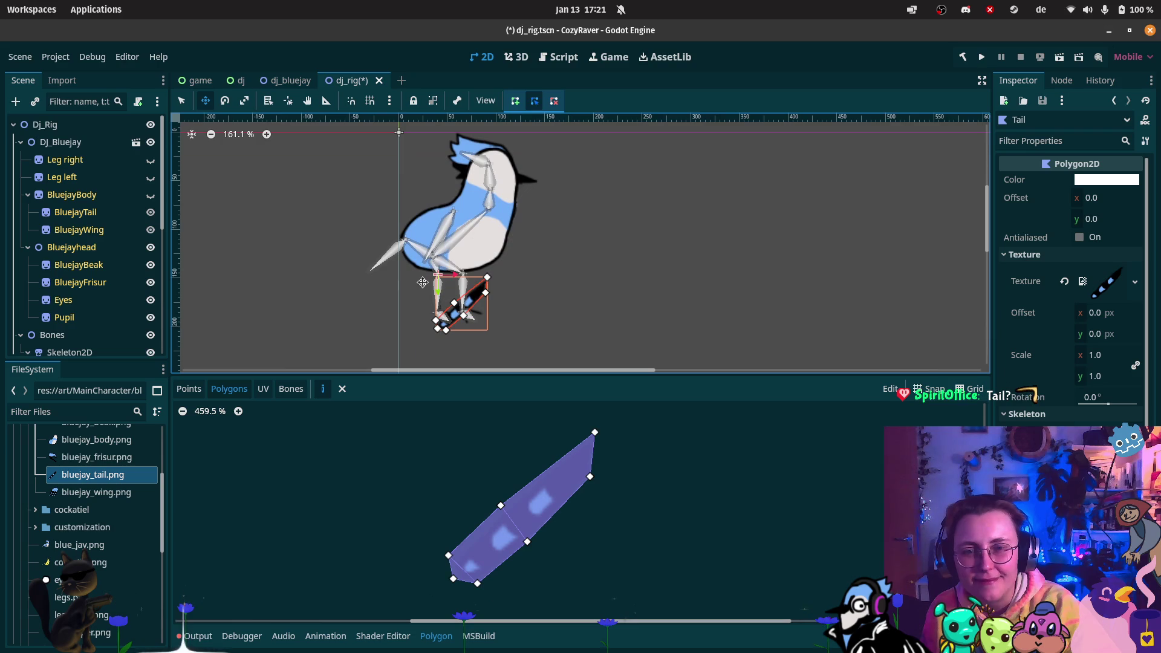
# - Drag the Tail polygon up-left to the rear of the bluejay's body
pyautogui.moveTo(482, 288); pyautogui.dragTo(402, 241)
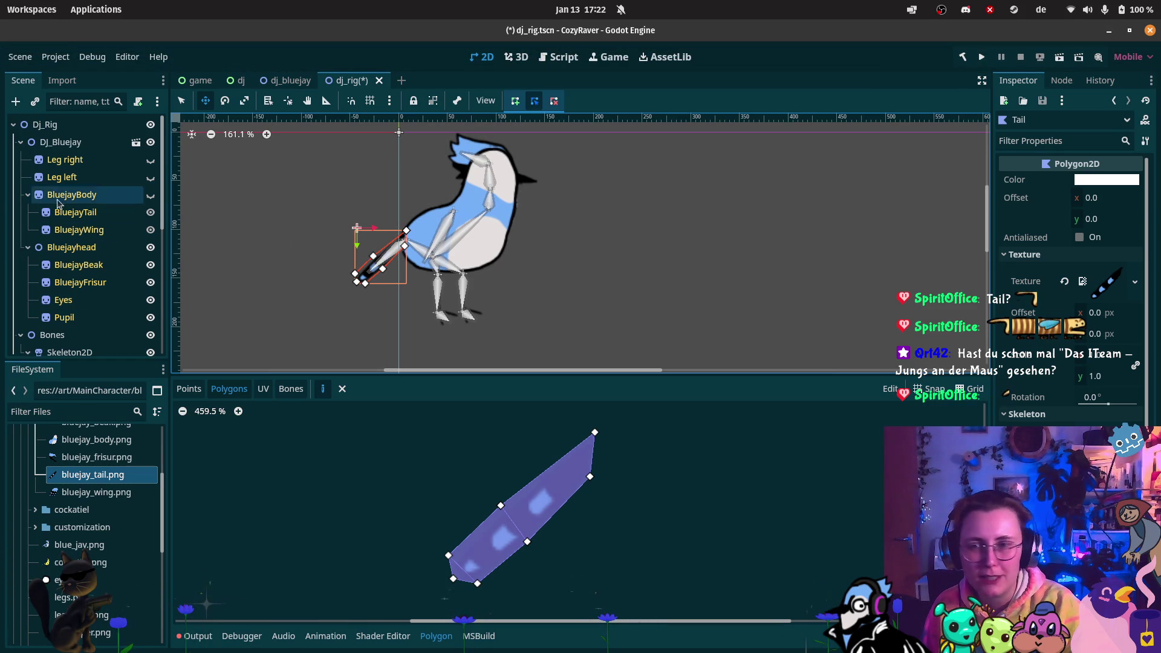
# - Select the Skeleton2D node, zoom in on the tail, then bring up the Skeleton Skinning tutorial window
pyautogui.scroll(-1, 73, 285)
pyautogui.click(72, 322)
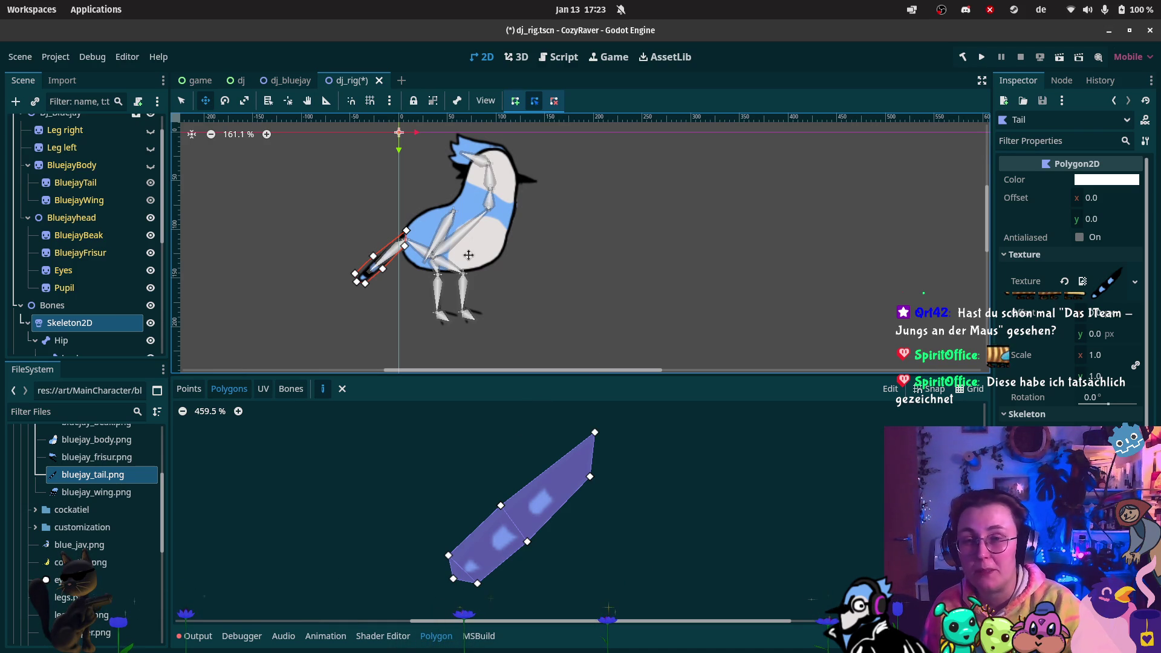
pyautogui.scroll(3, 405, 230)
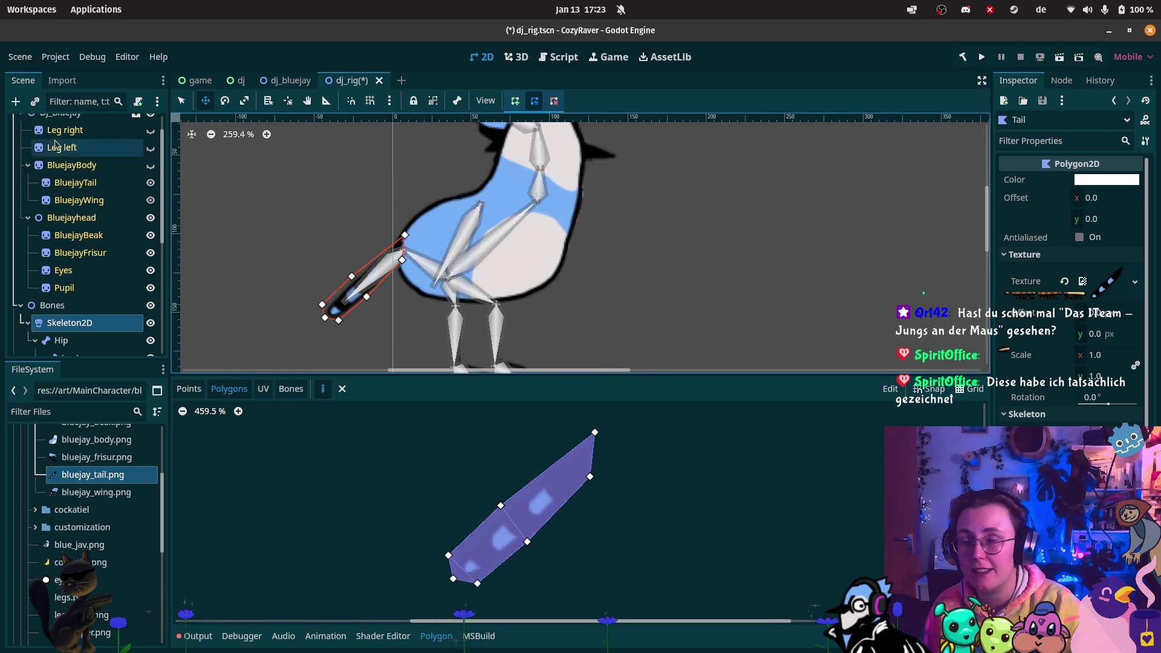
pyautogui.scroll(2, 135, 156)
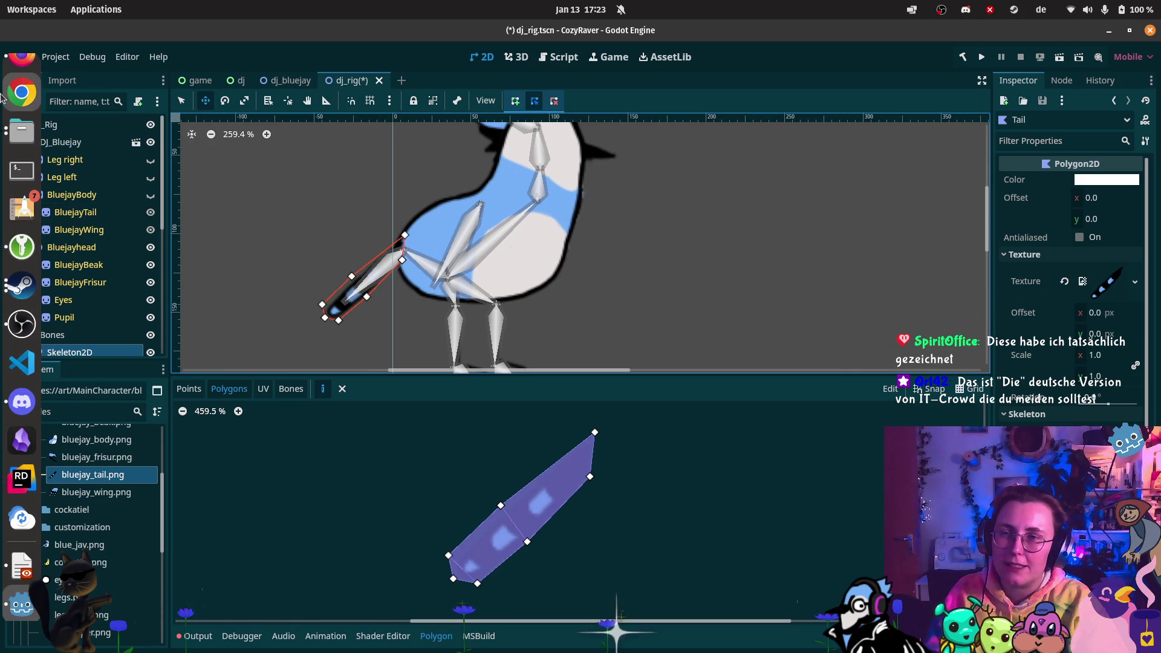
pyautogui.moveTo(22, 73)
pyautogui.click(129, 182)
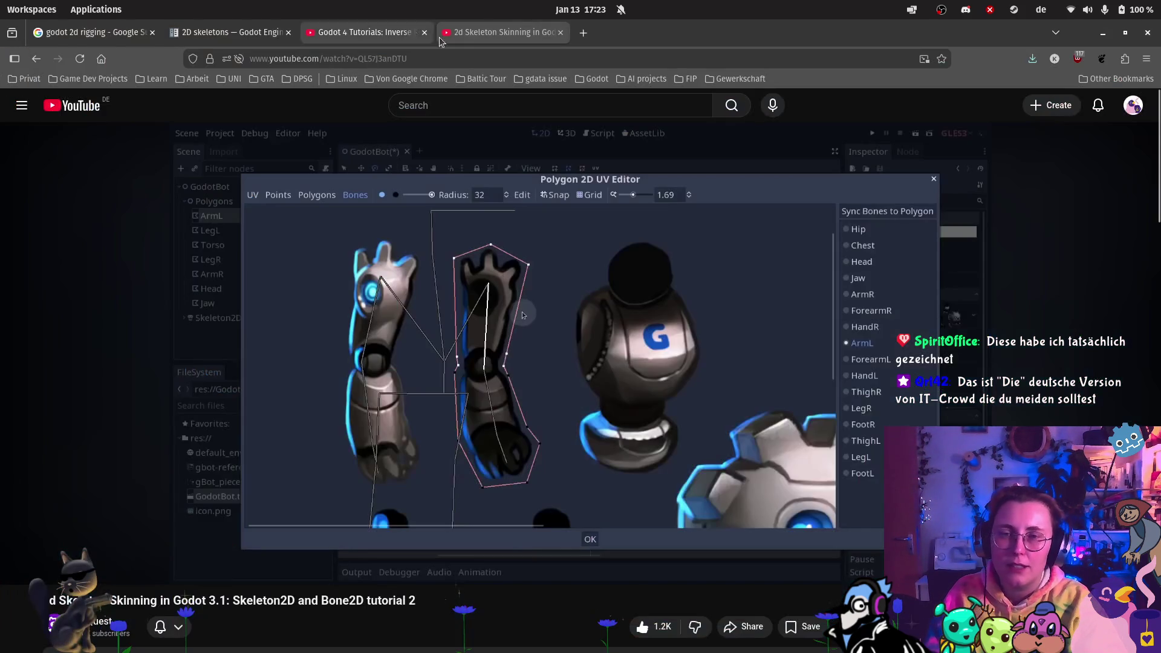
pyautogui.hotkey('ctrl', 't')
pyautogui.write('Das ITeam - Jungs an der Maus" gesehen?')
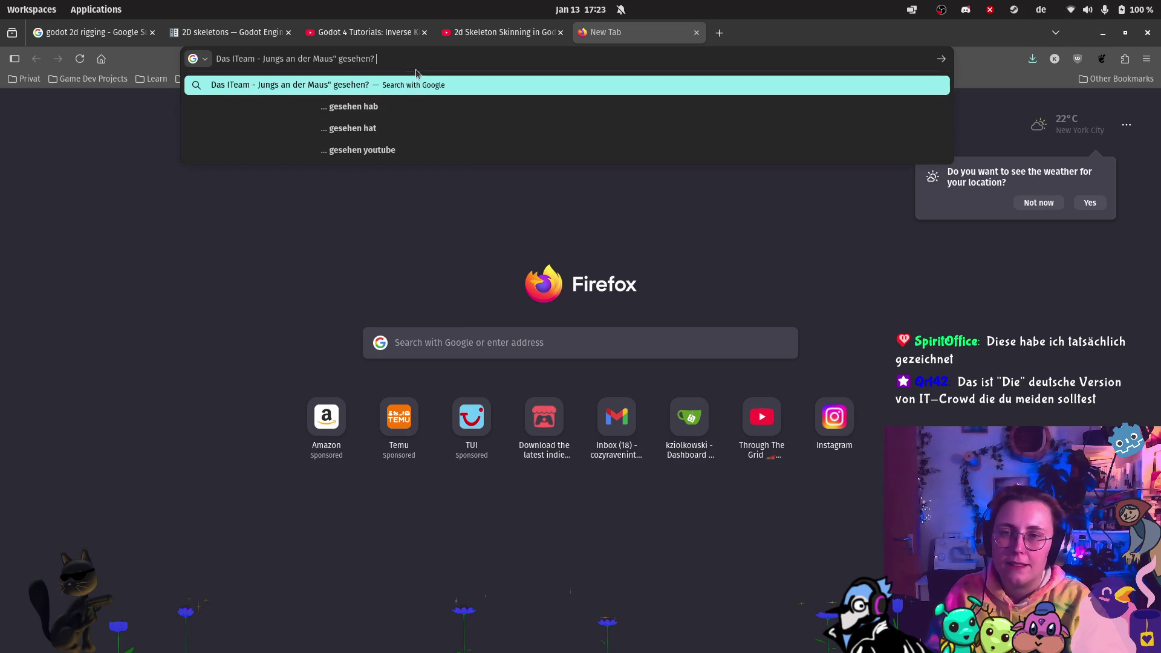
pyautogui.press('BackSpace')
pyautogui.press('BackSpace')
pyautogui.press('BackSpace')
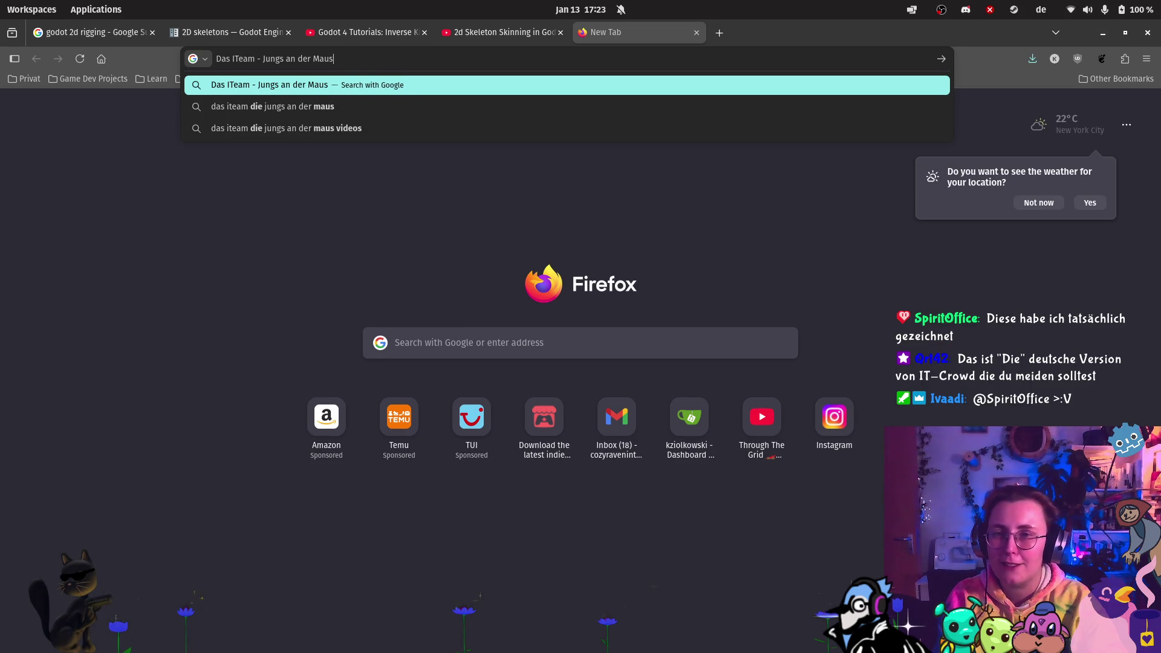
pyautogui.press('Return')
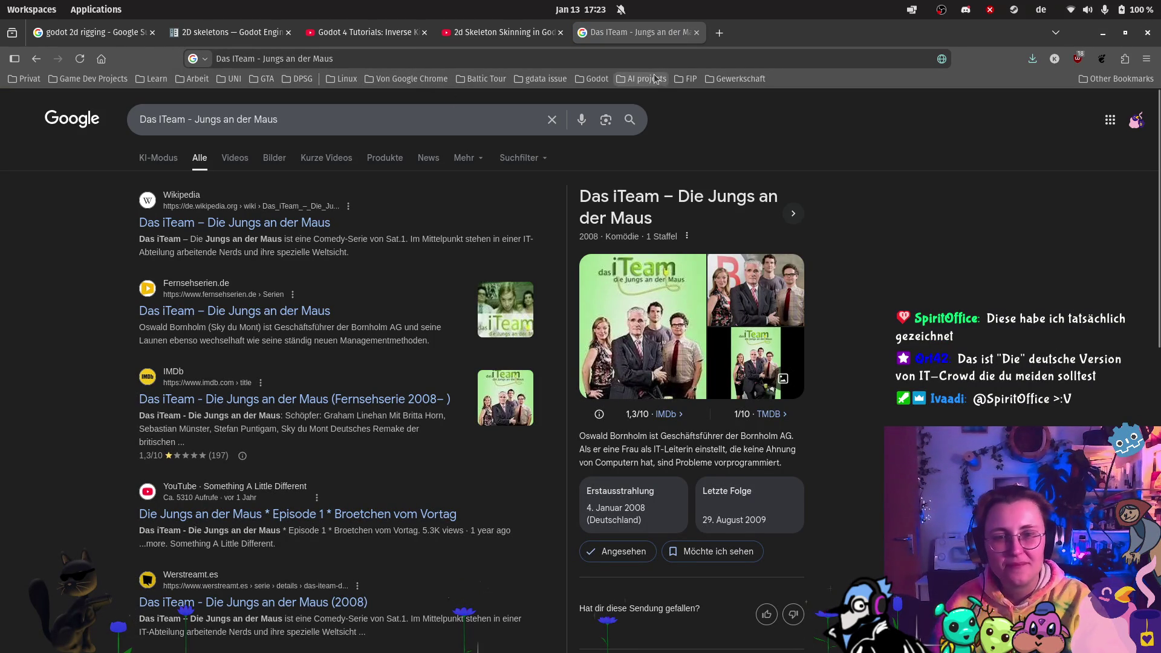
pyautogui.click(661, 348)
pyautogui.click(716, 258)
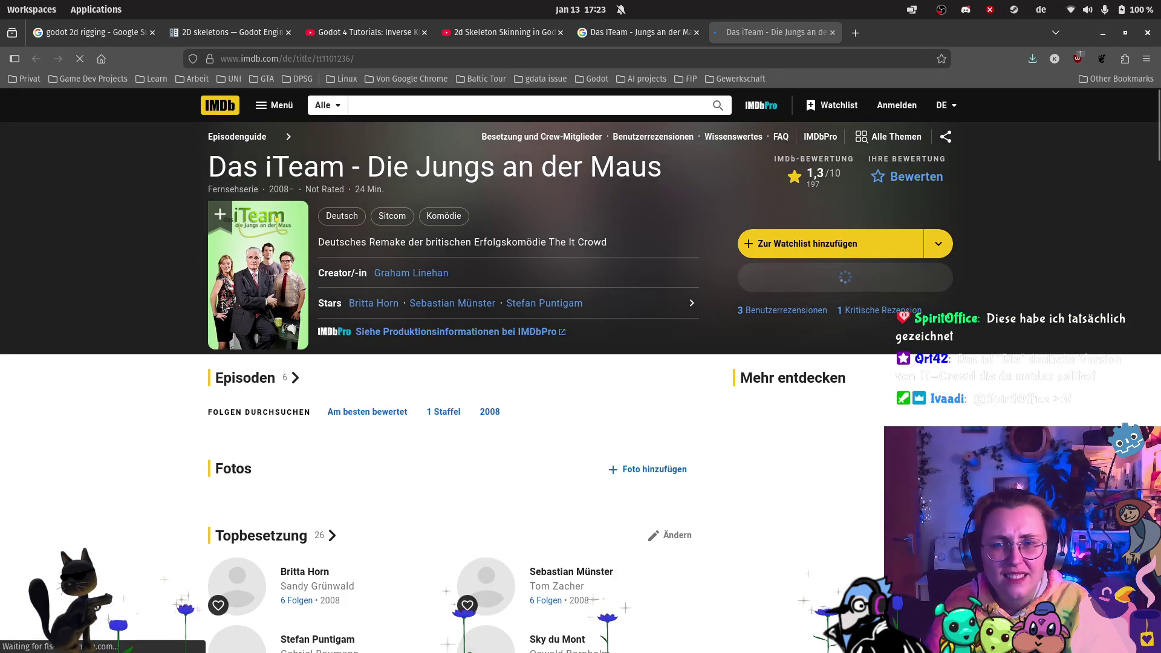
pyautogui.click(293, 265)
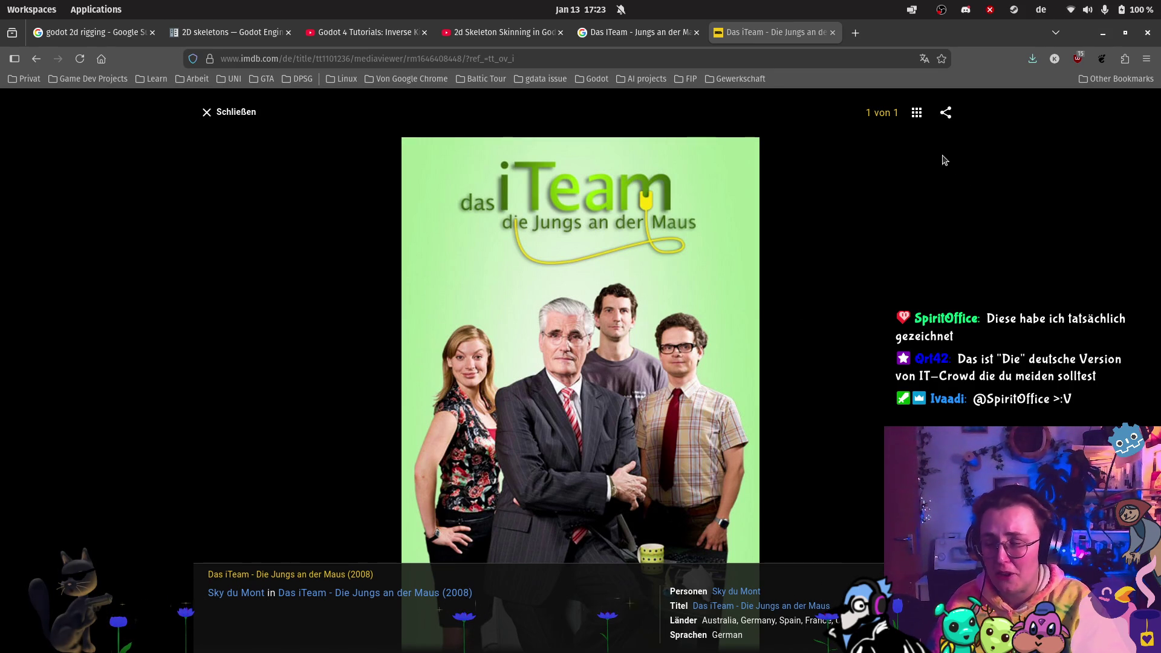
pyautogui.click(832, 32)
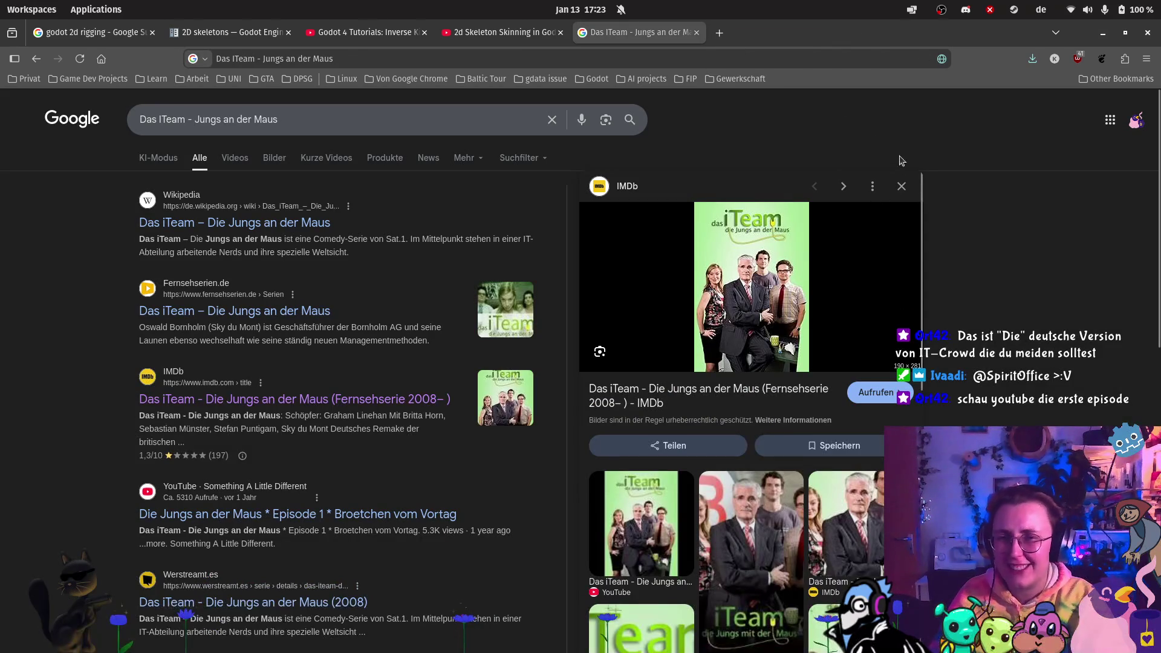
pyautogui.scroll(-3, 1025, 328)
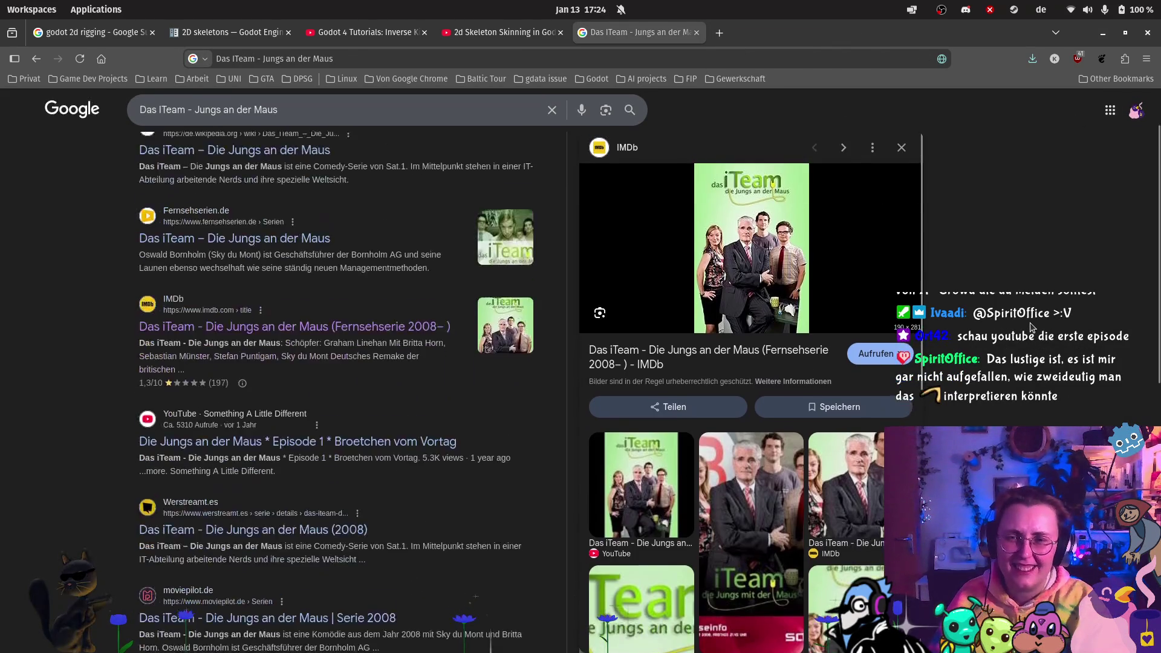
pyautogui.scroll(3, 1035, 323)
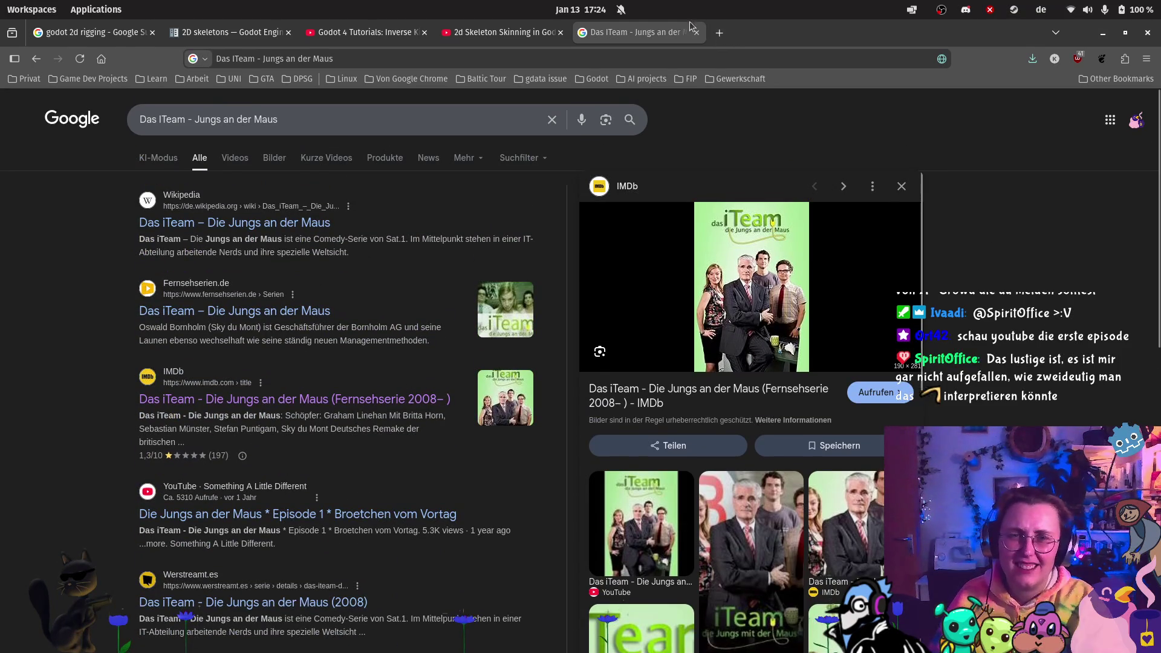
pyautogui.click(697, 33)
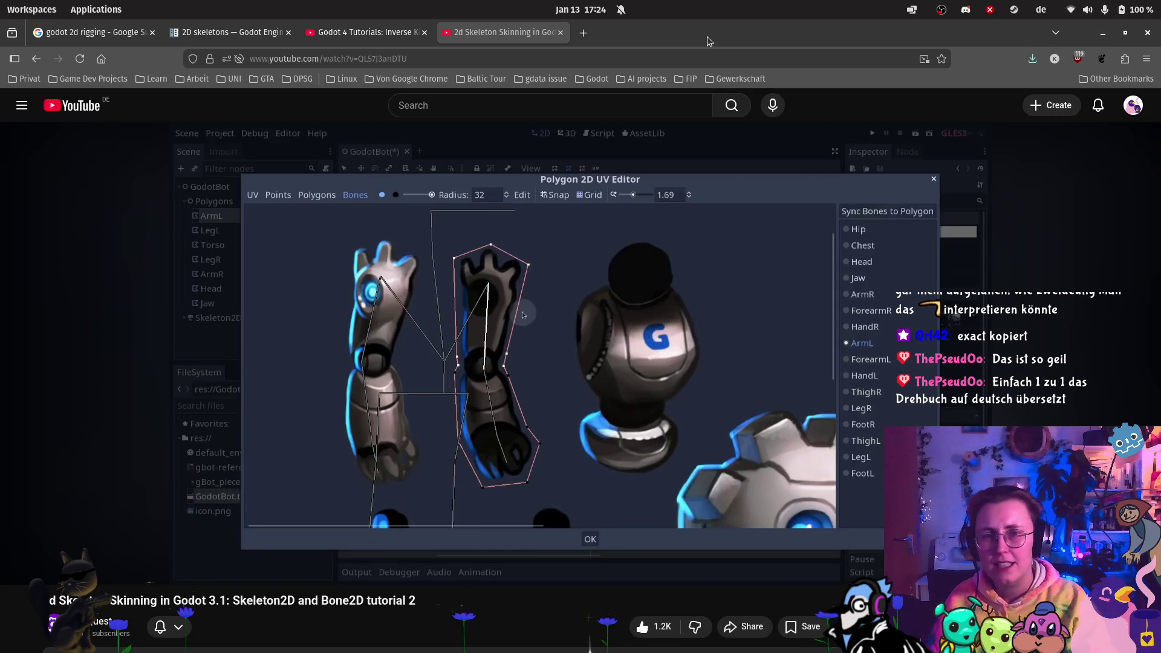
# - Open a new tab and launch the 'Through The Grid' synthwave video from its shortcut tile
pyautogui.click(585, 35)
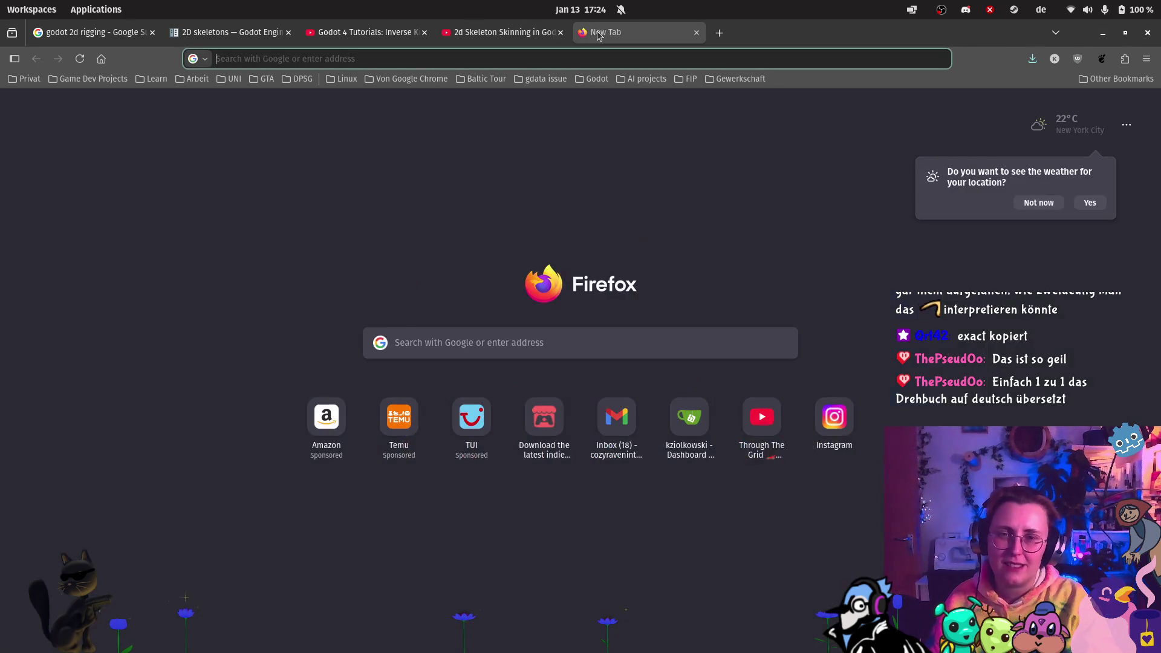
pyautogui.click(697, 32)
pyautogui.click(362, 32)
pyautogui.click(507, 37)
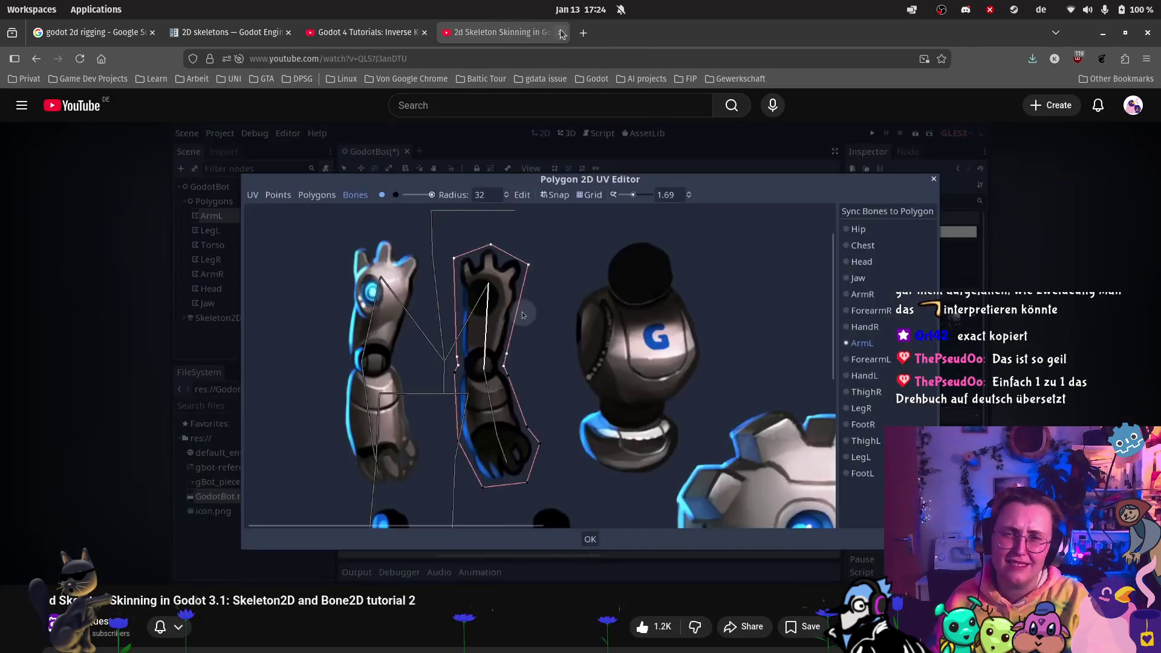
pyautogui.click(583, 32)
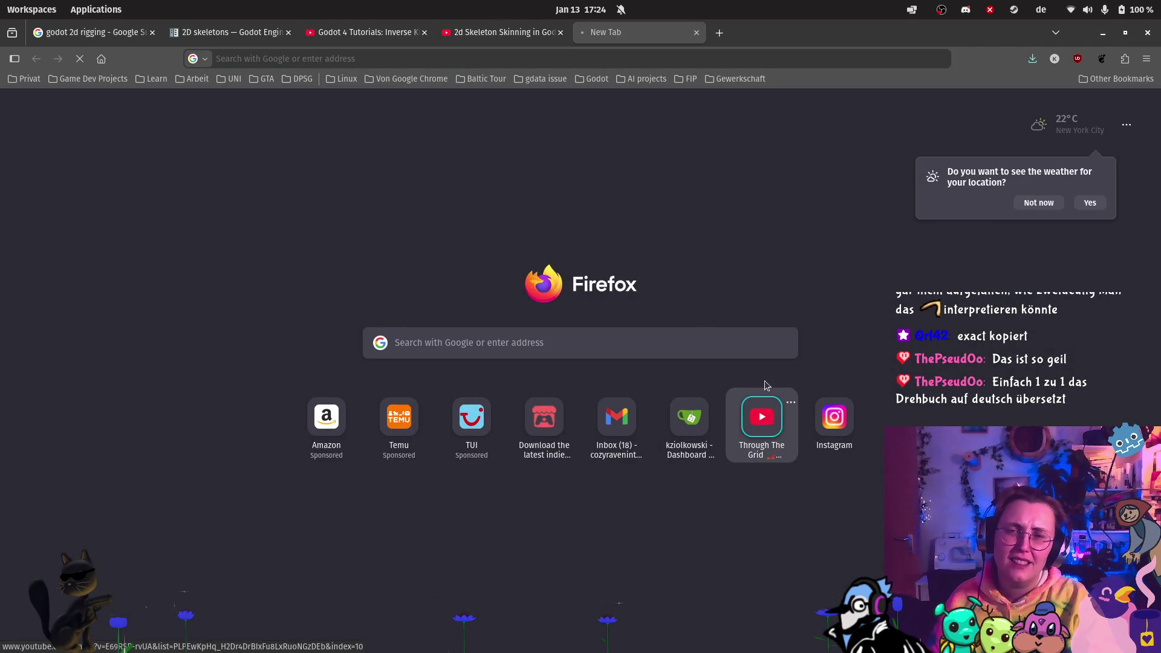
pyautogui.click(767, 420)
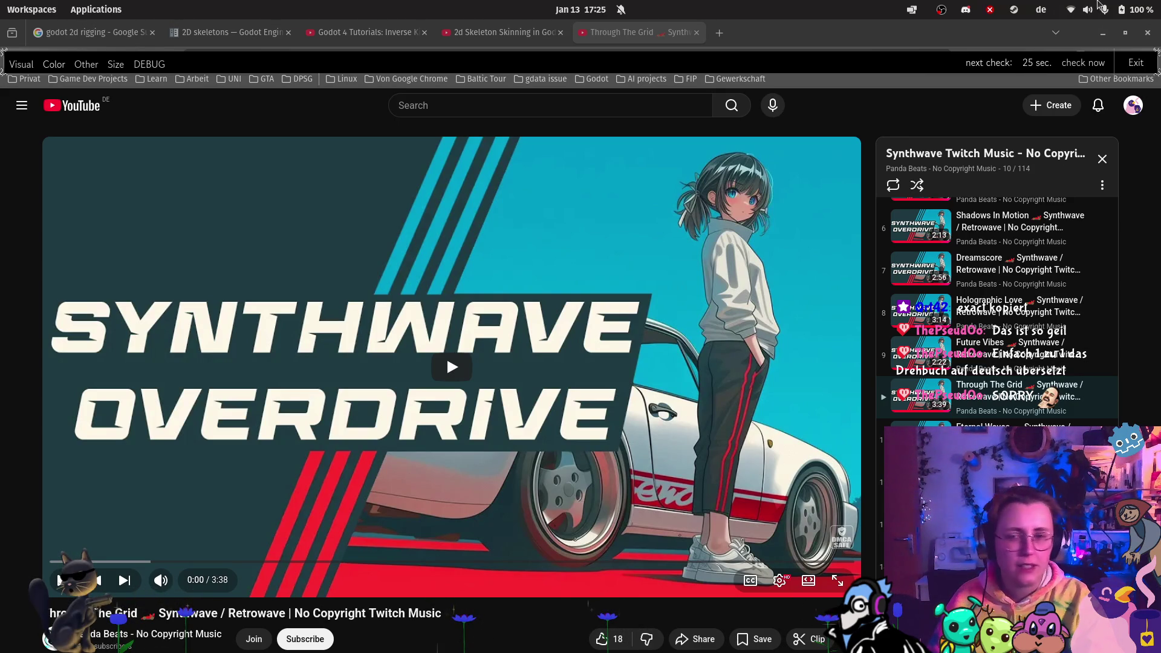
# - Search YouTube for 'iteam jungs an der maus' and browse the episode results
pyautogui.click(521, 112)
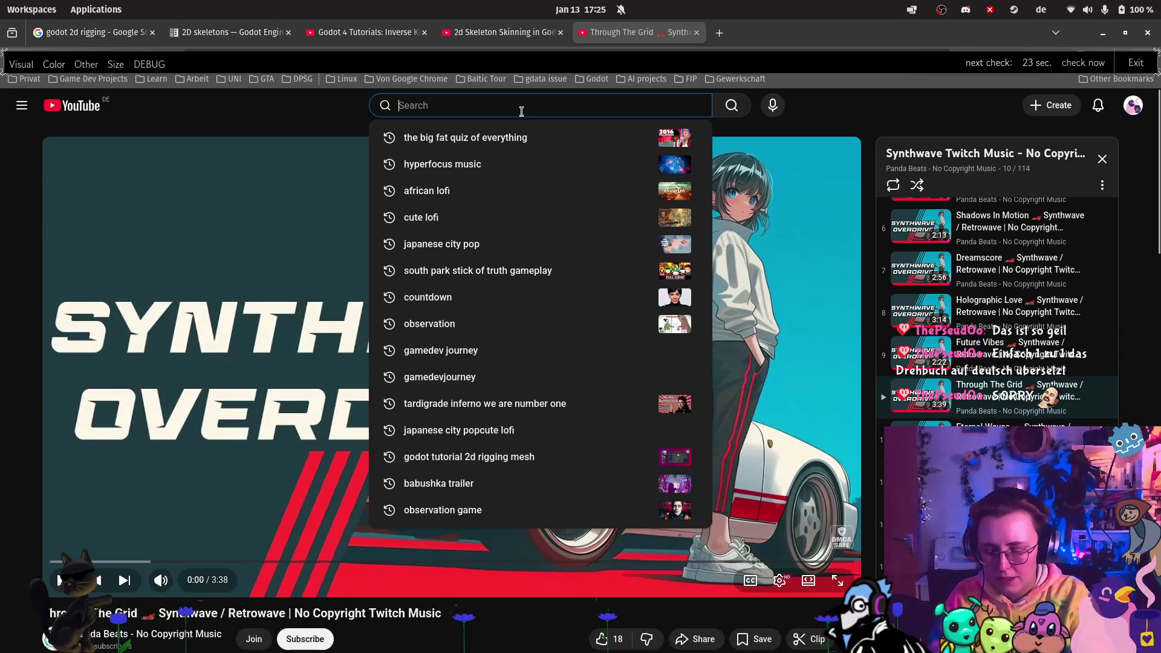
pyautogui.write('it')
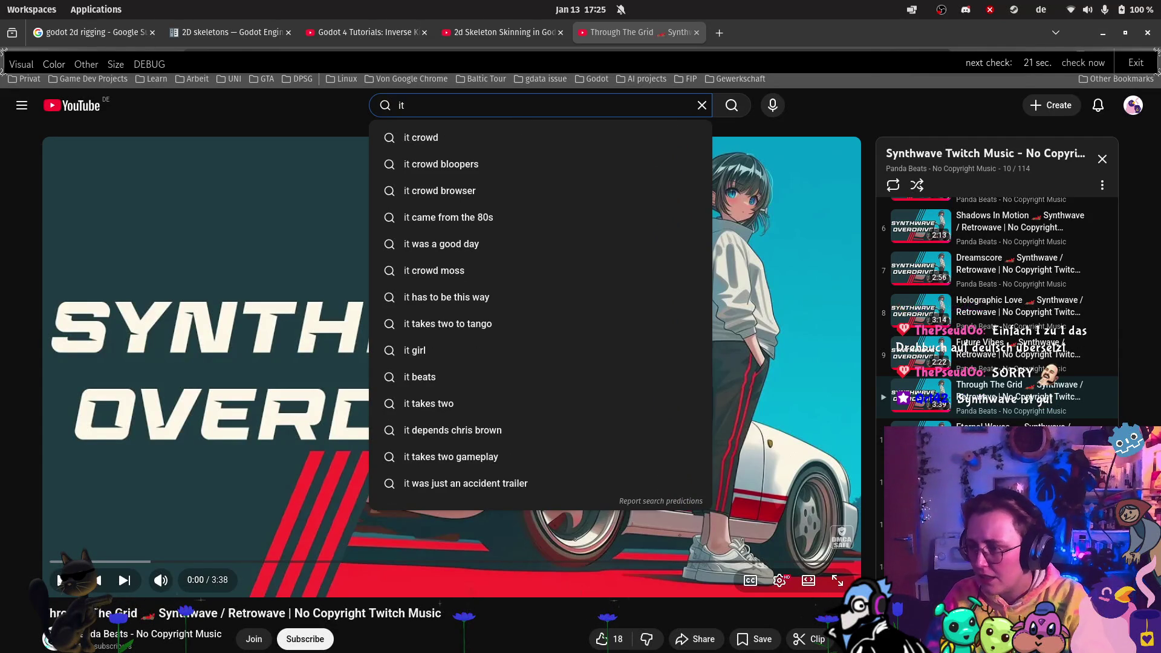
pyautogui.write('e')
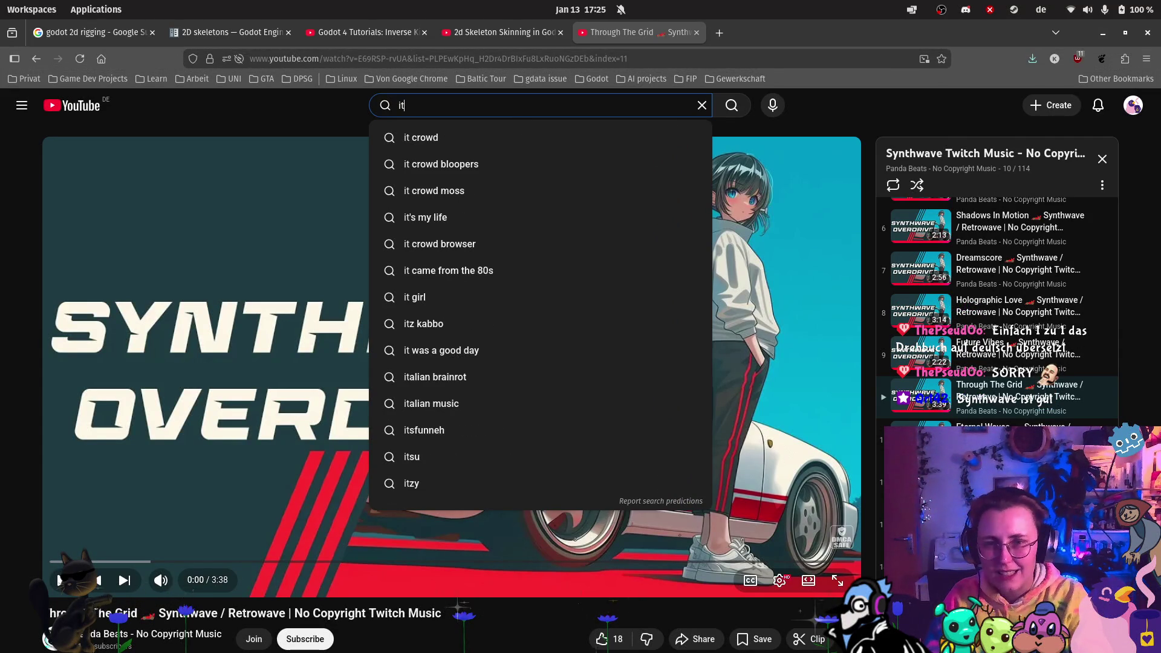
pyautogui.write('am ju')
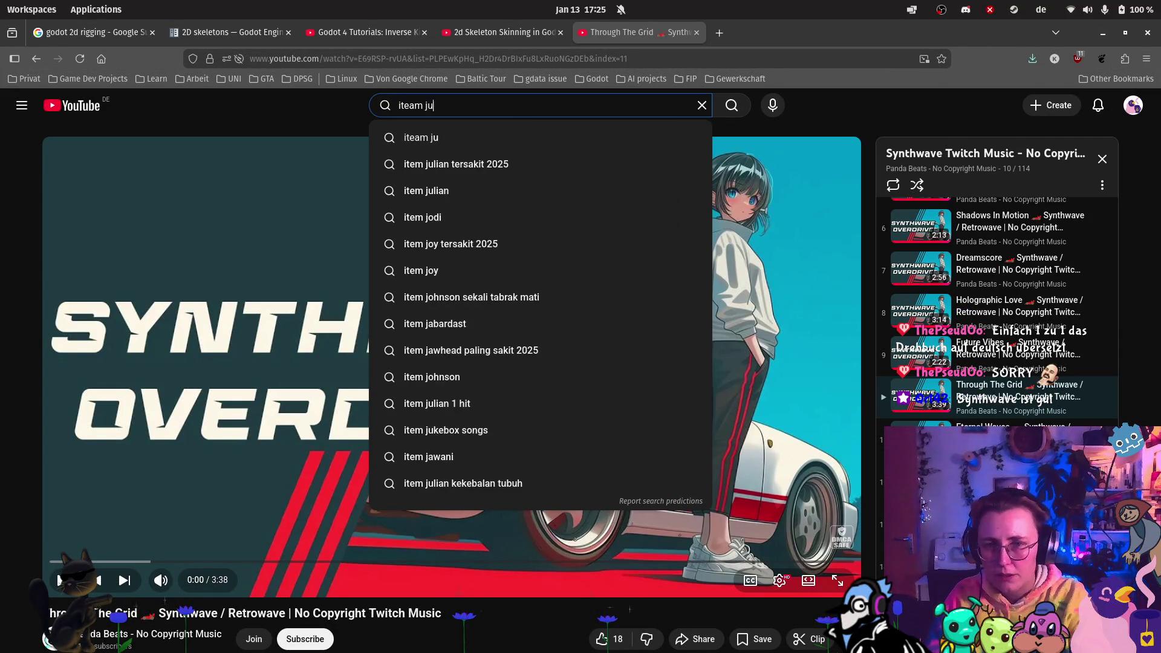
pyautogui.write('ngs an')
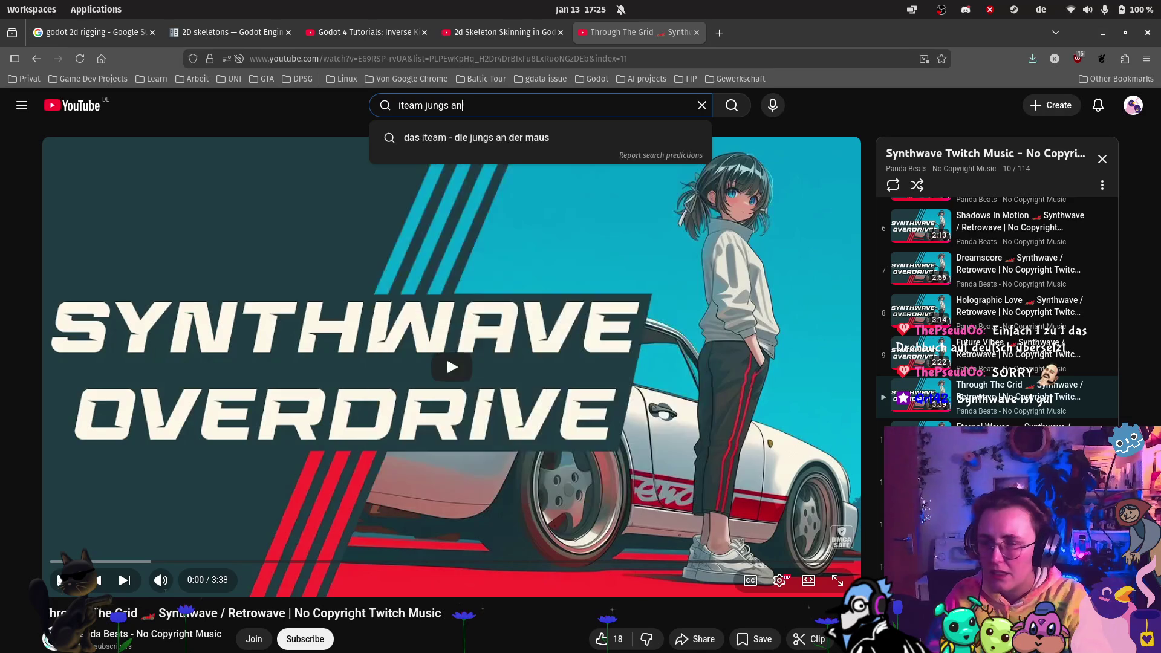
pyautogui.write(' der maus')
pyautogui.press('Return')
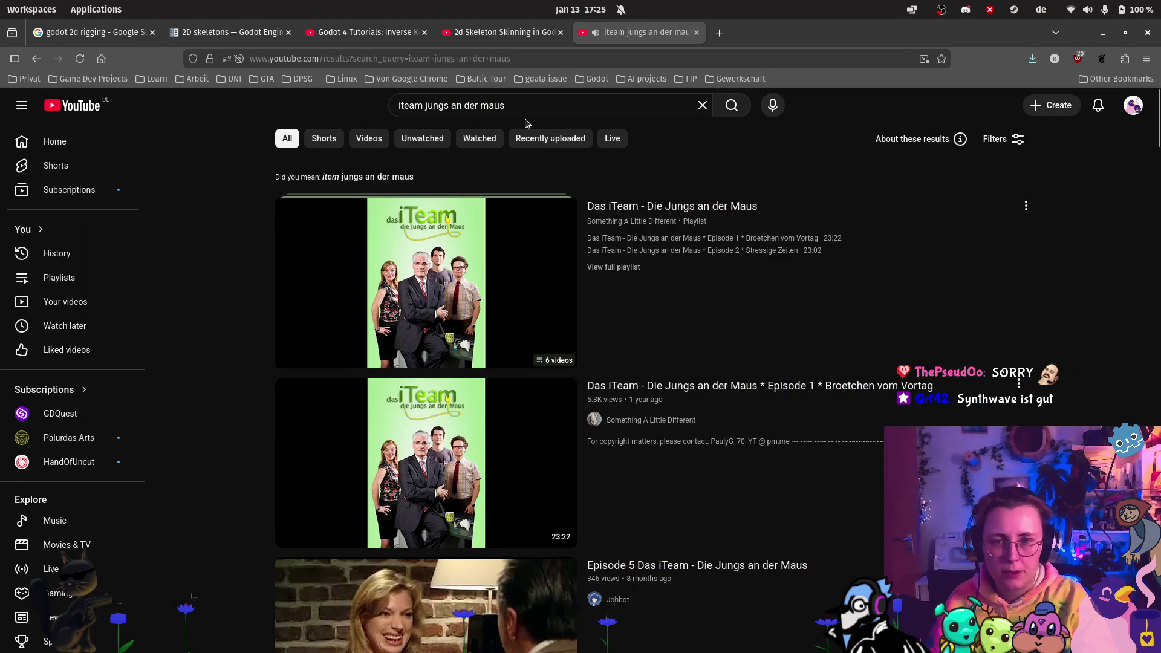
pyautogui.scroll(-2, 451, 526)
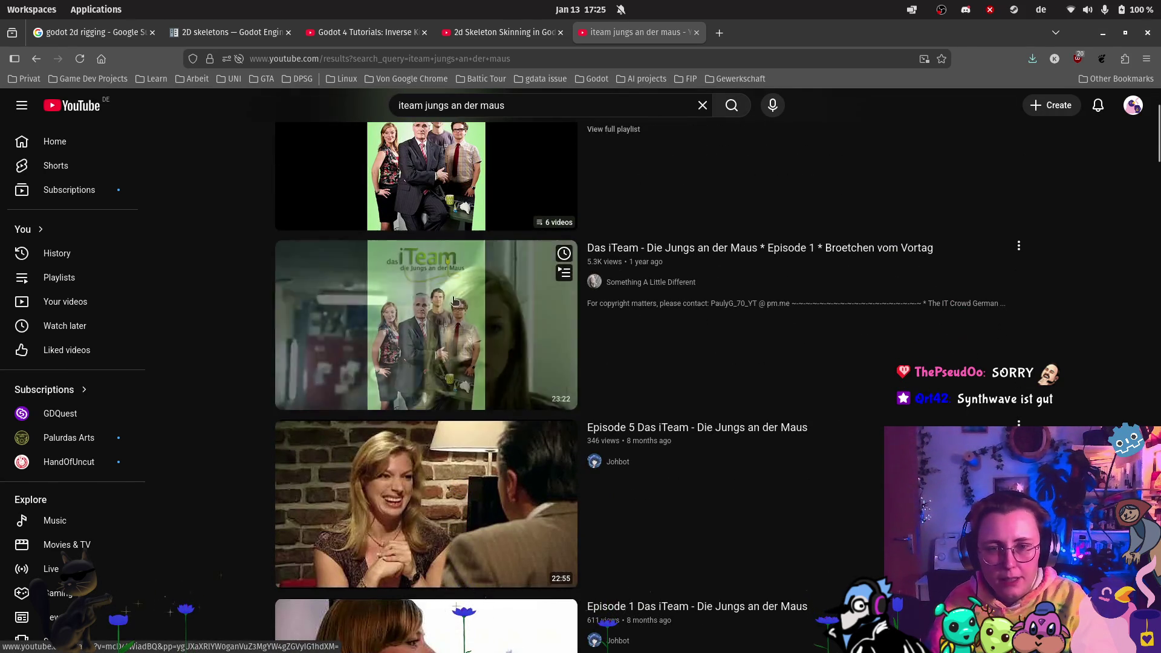
pyautogui.scroll(1, 451, 520)
pyautogui.scroll(-4, 458, 350)
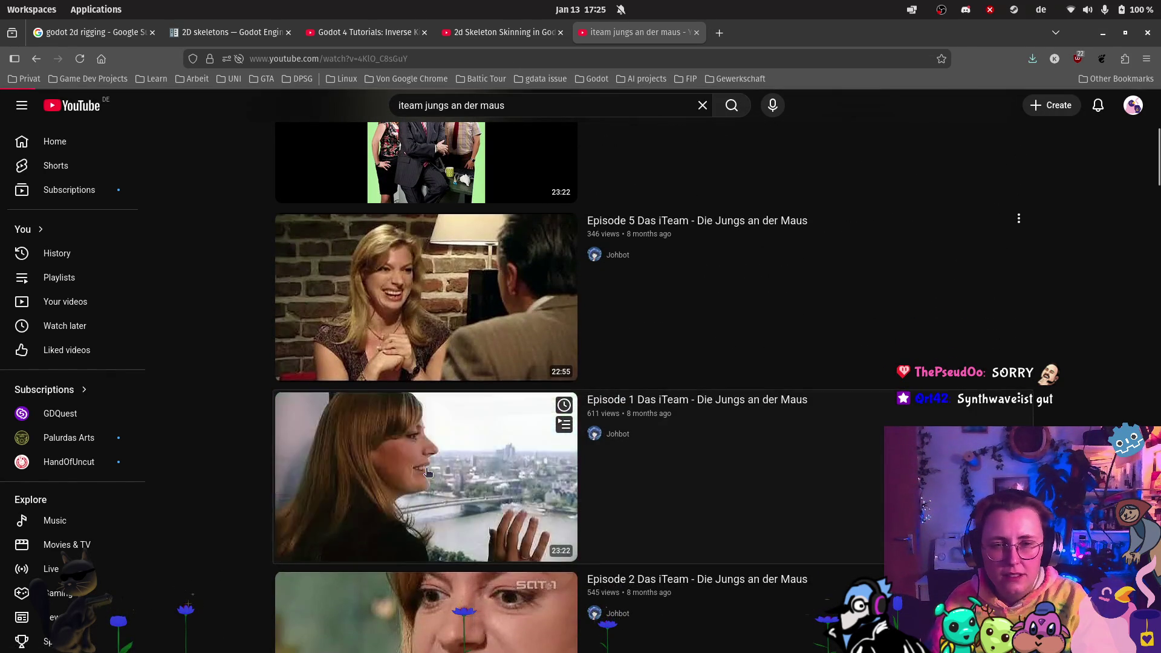
# - Play Episode 1 of Das iTeam, skip ahead past 1:49, and select the search query text
pyautogui.click(428, 472)
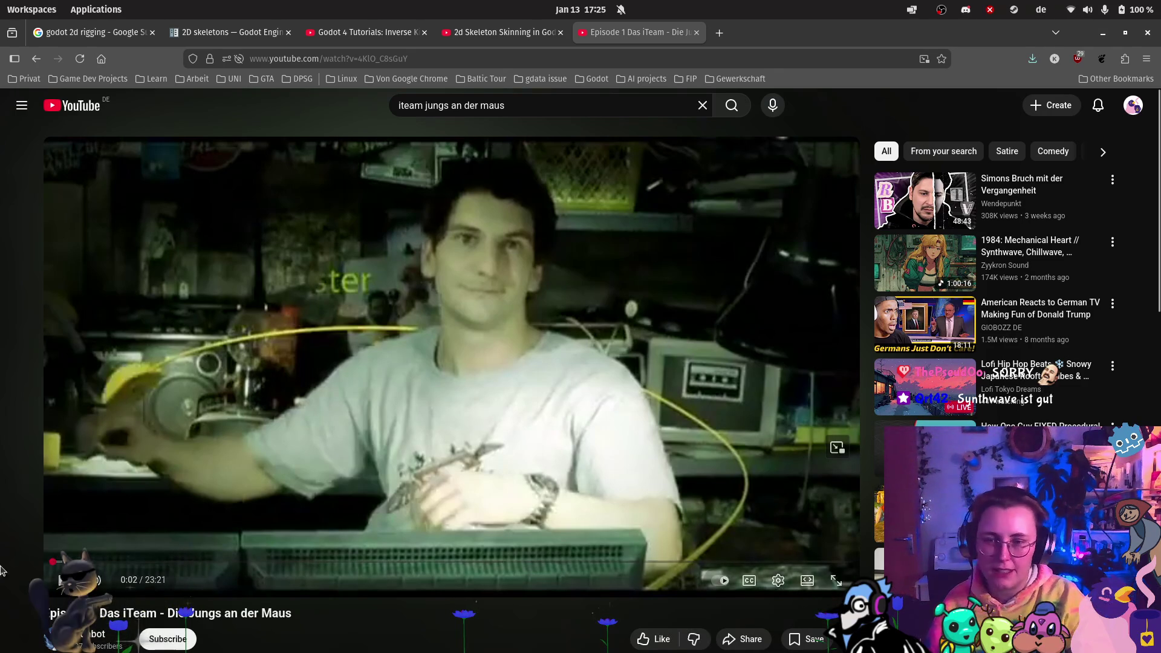
pyautogui.click(61, 580)
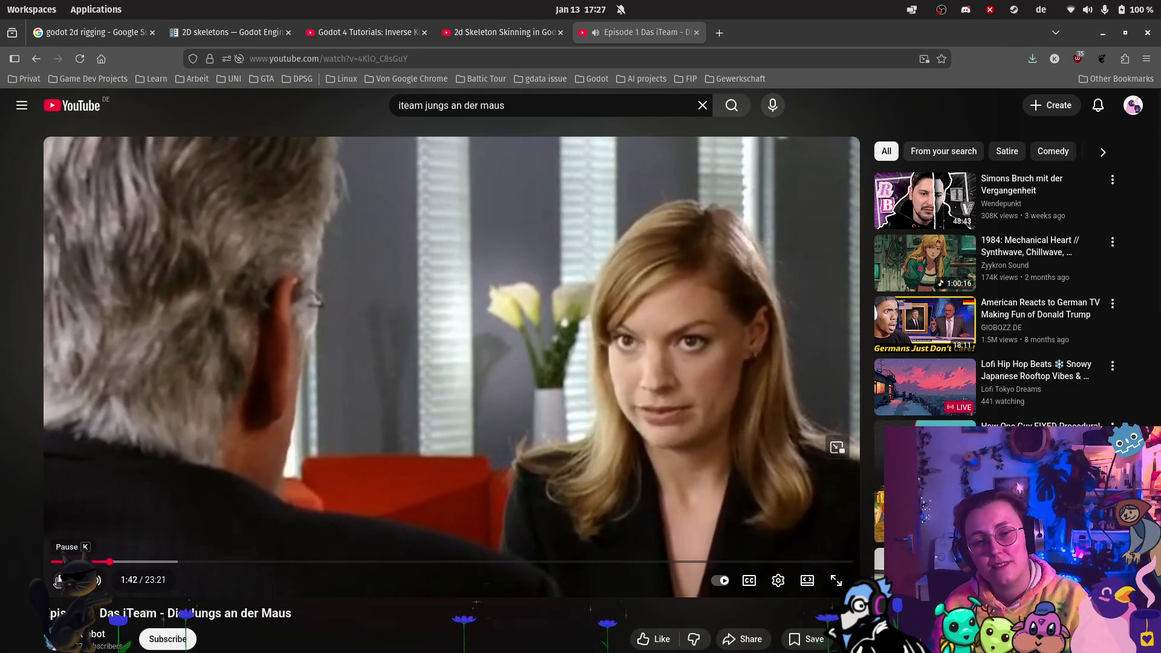
pyautogui.press('Right')
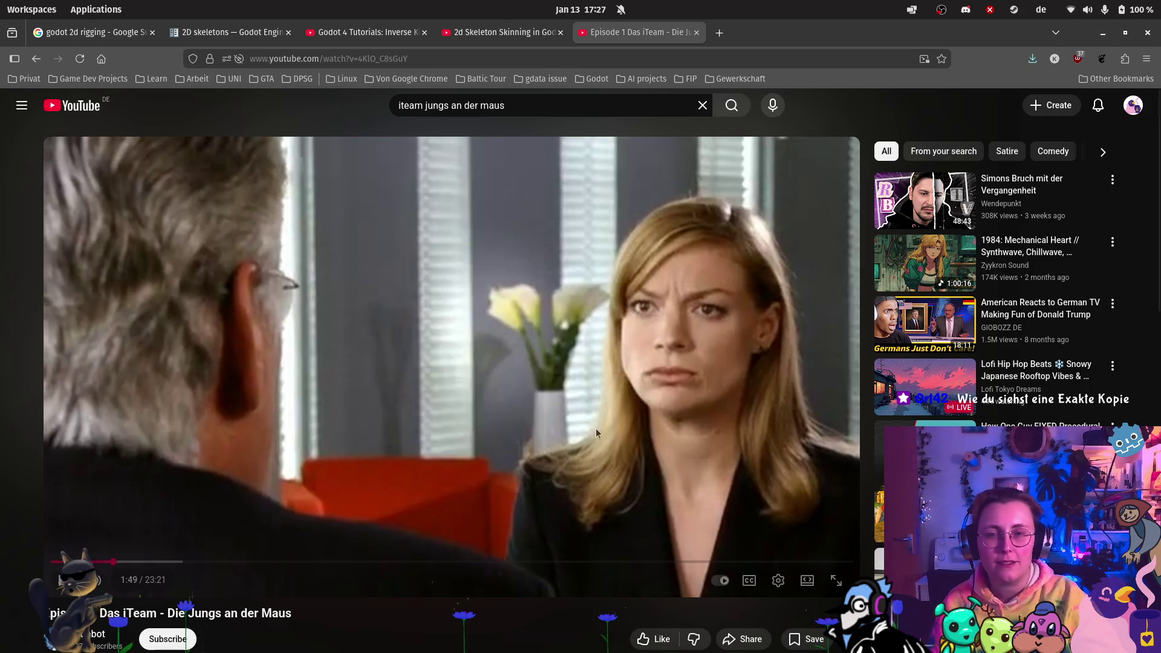
pyautogui.moveTo(506, 106); pyautogui.dragTo(422, 104)
pyautogui.moveTo(540, 116); pyautogui.dragTo(337, 103)
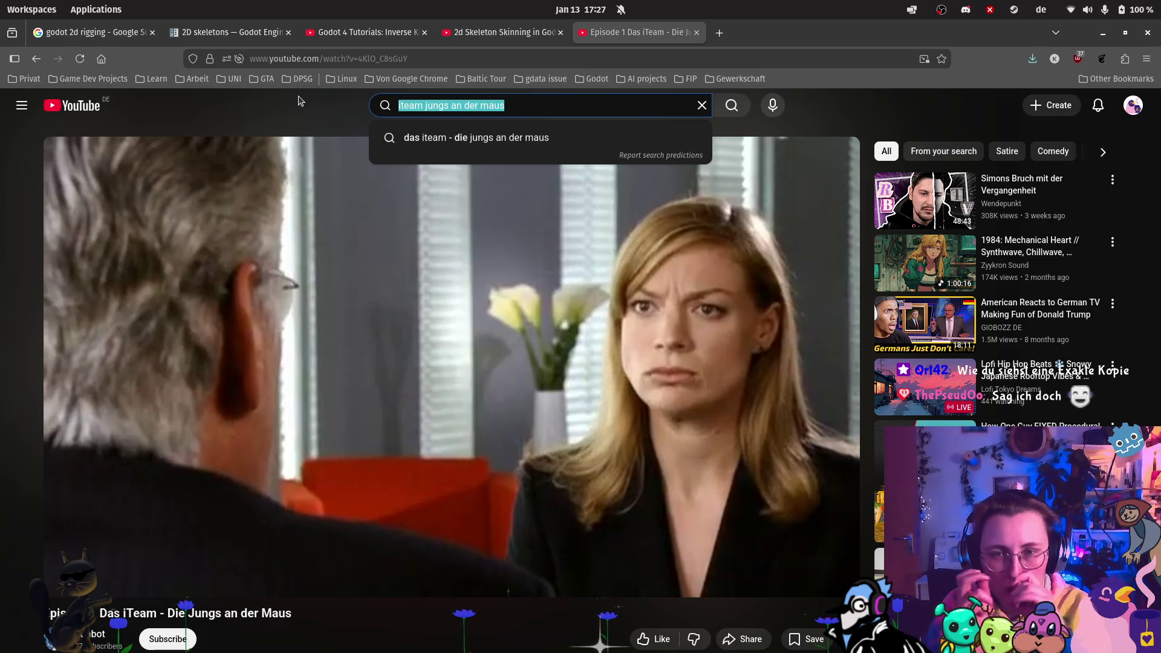
# - Search 'it crowd', open The IT Crowd 'Season 1 - 01 Yesterday's Jam', and open its playback-error help page
pyautogui.write('it crowd')
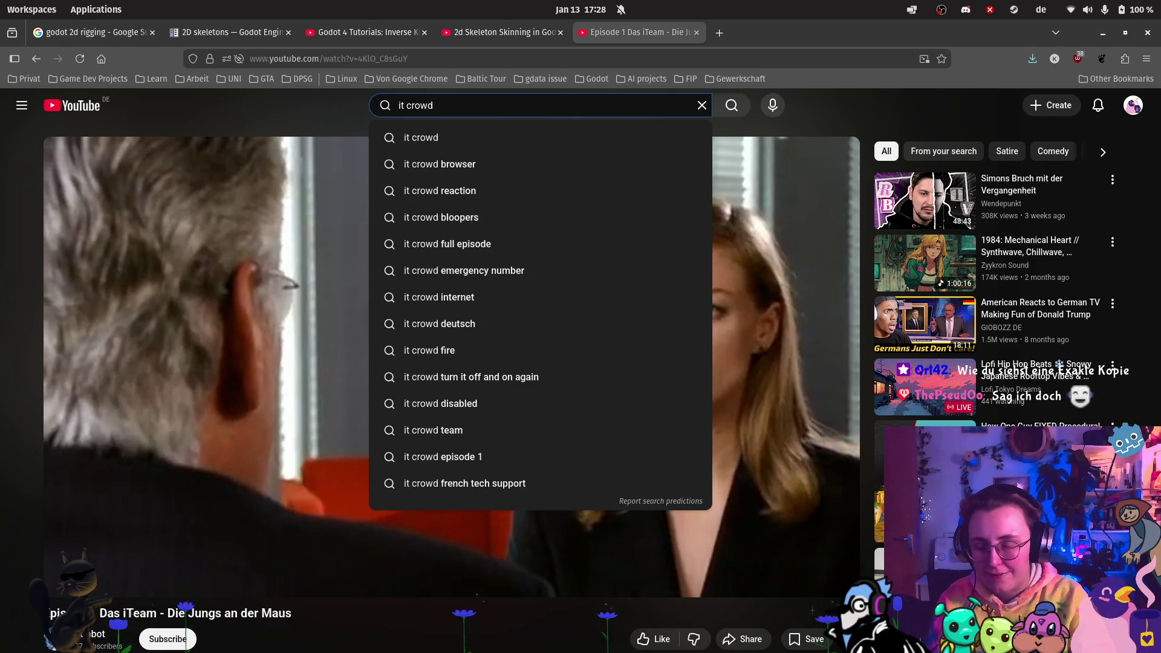
pyautogui.press('Return')
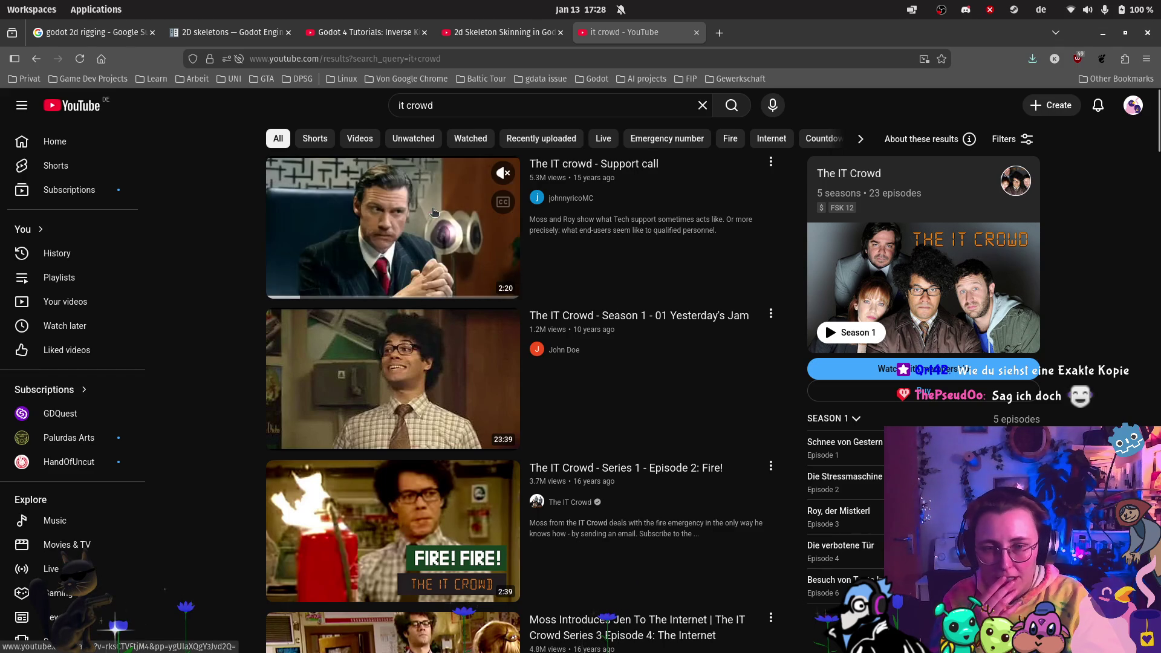
pyautogui.click(432, 436)
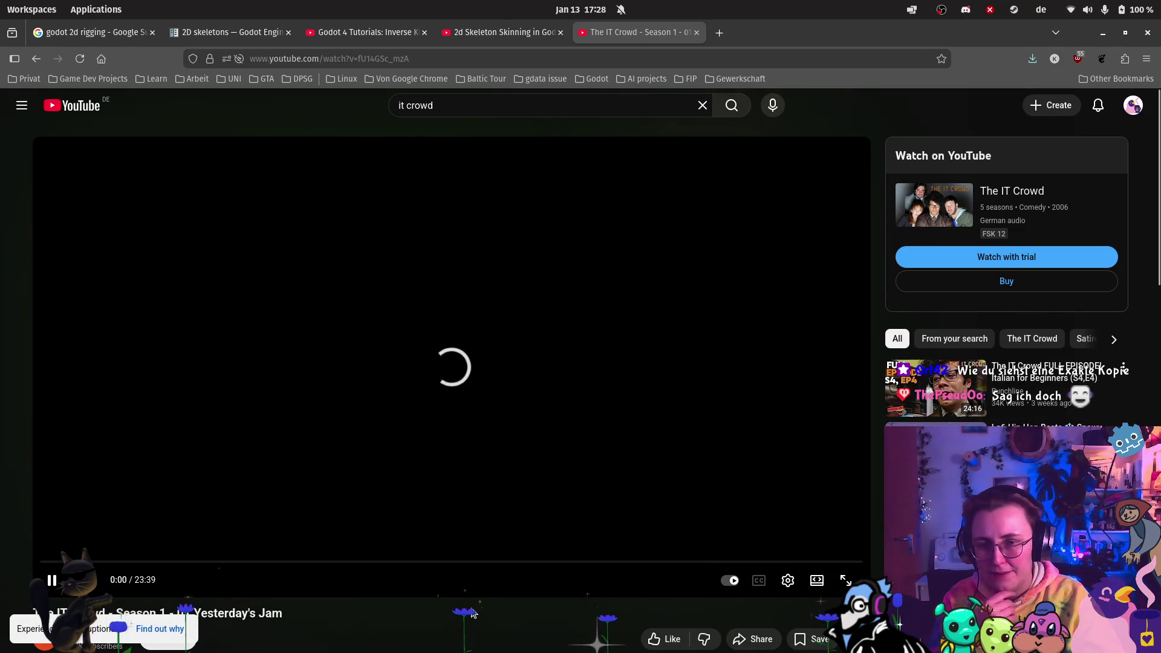
pyautogui.click(146, 630)
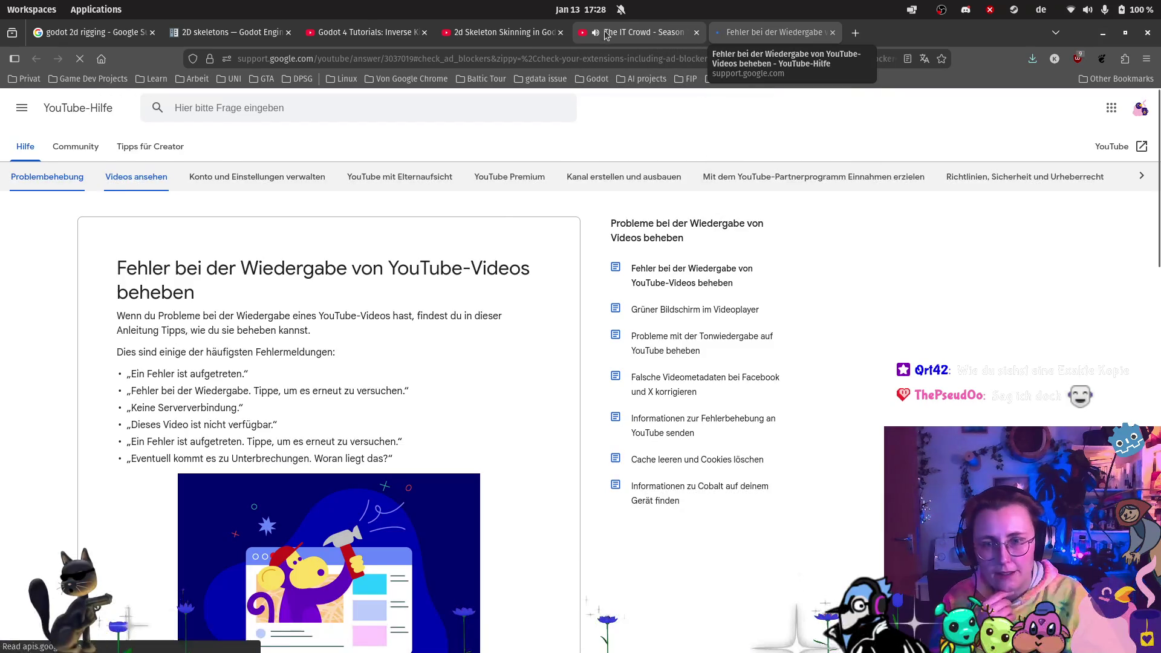
# - Return to the Yesterday's Jam video tab, pause it, then resume playback
pyautogui.click(606, 34)
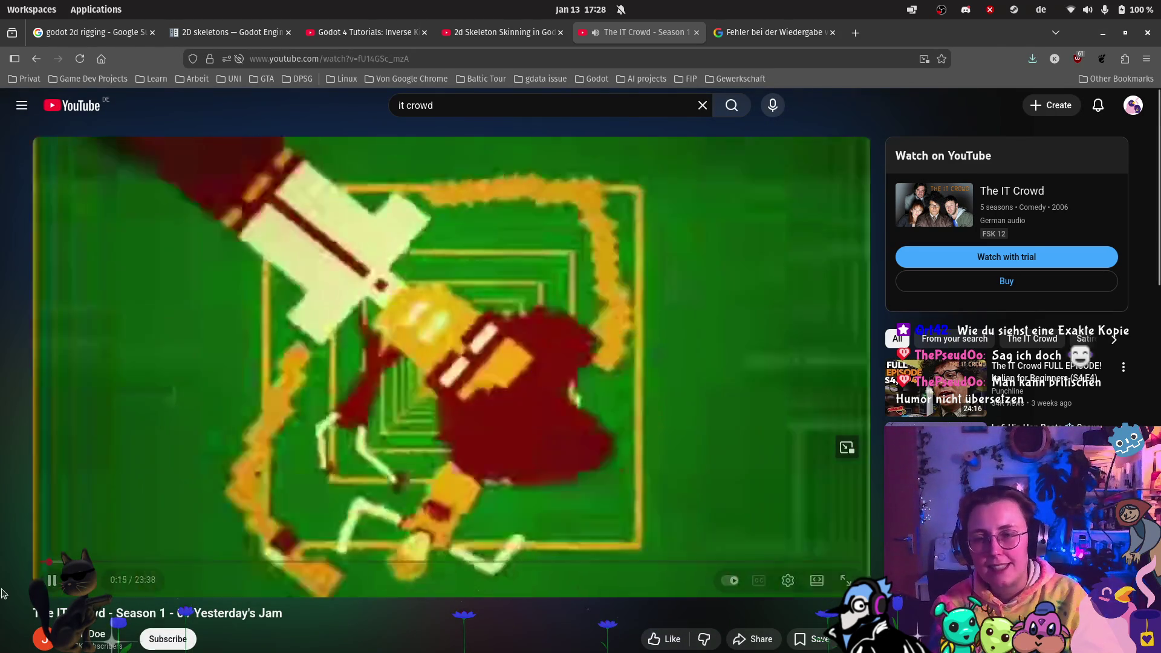
pyautogui.click(51, 582)
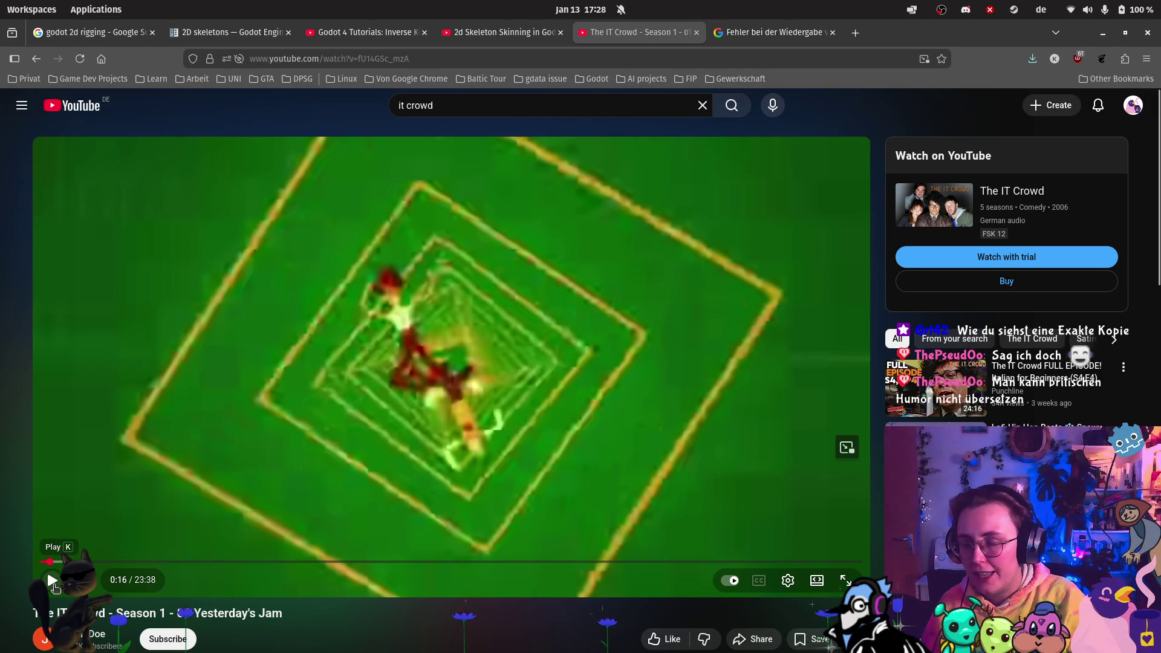
pyautogui.click(53, 582)
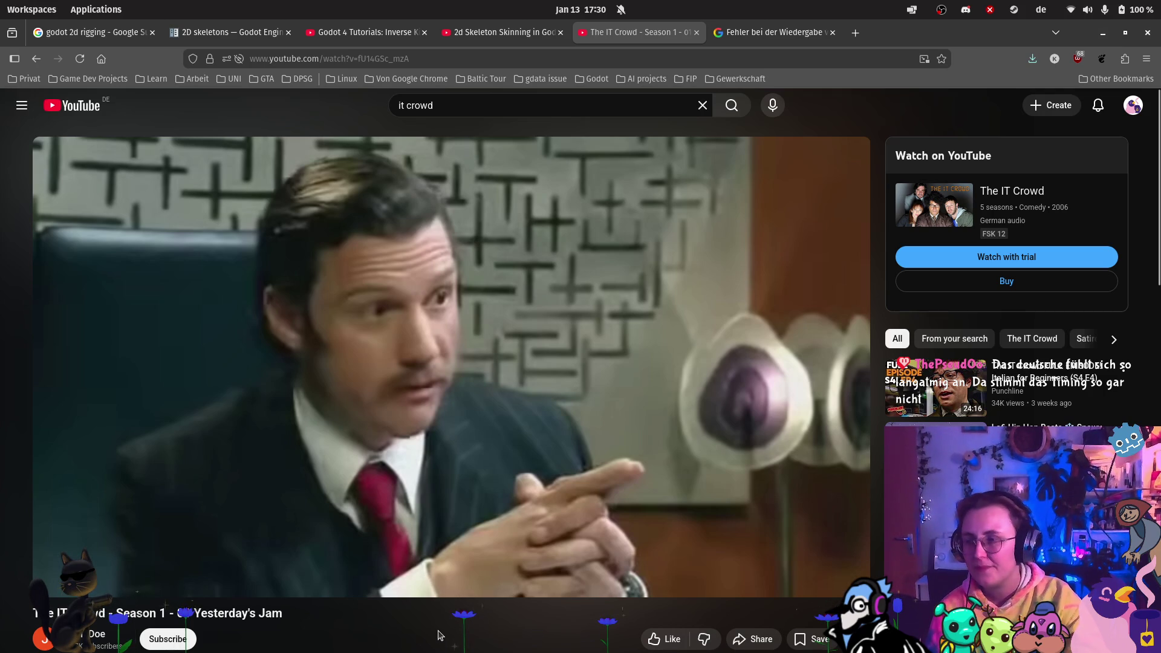
pyautogui.moveTo(413, 475)
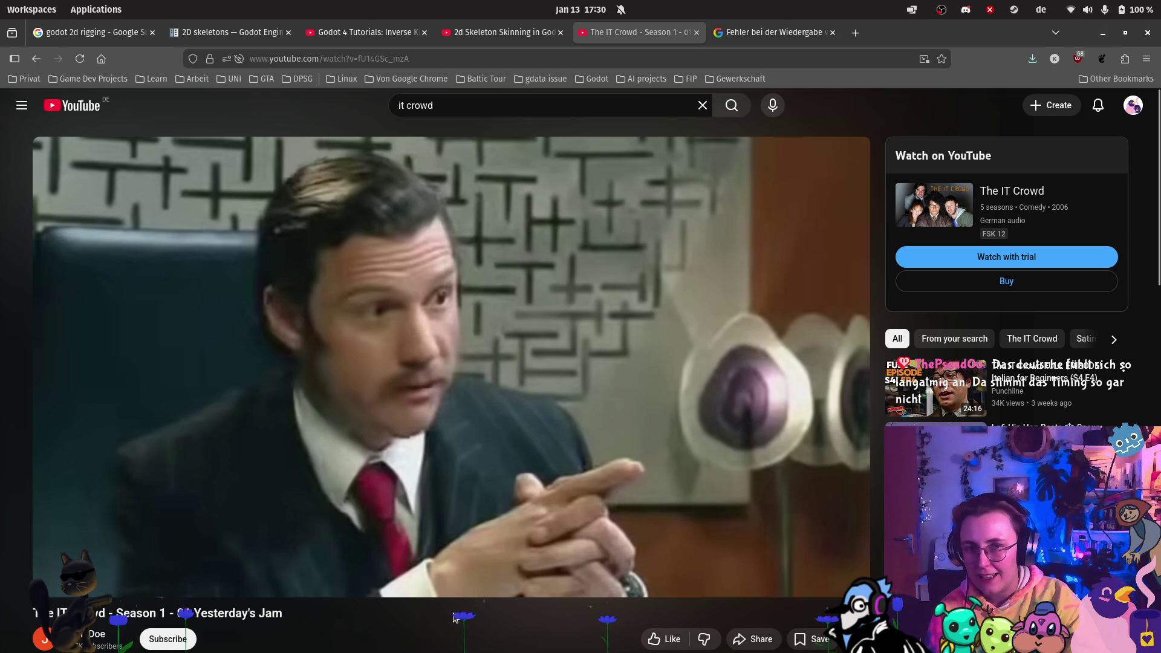
pyautogui.moveTo(446, 599)
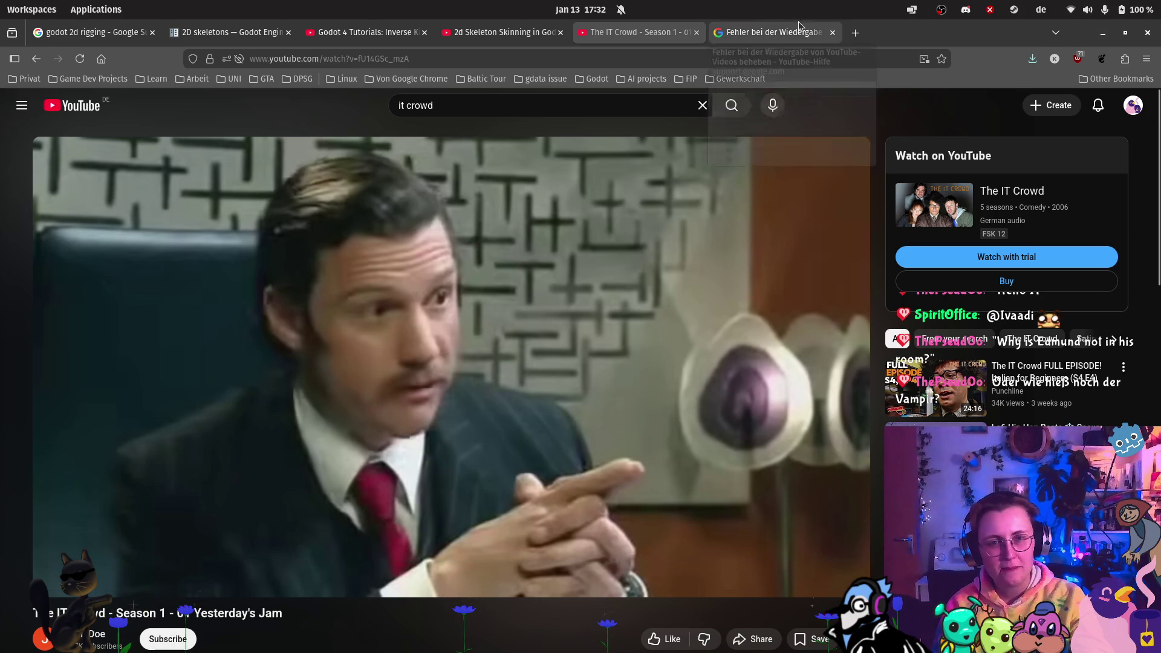
# - Close the 'Fehler bei der Wiedergabe' help tab, leaving only the IT Crowd episode page
pyautogui.click(831, 34)
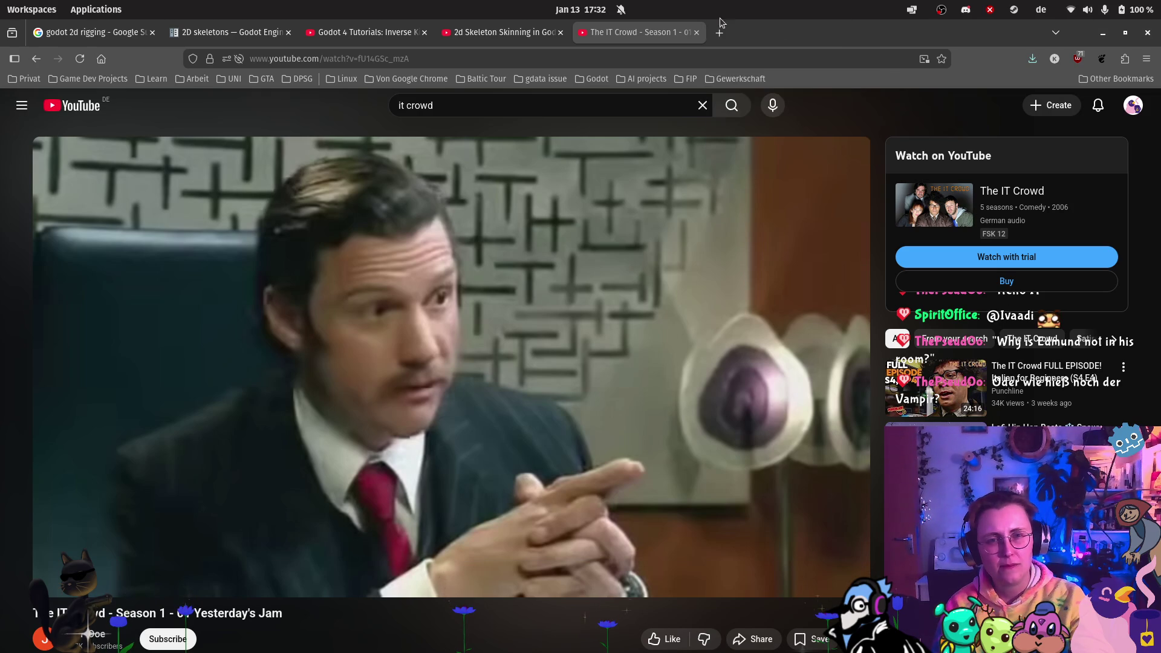
pyautogui.scroll(-5, 662, 359)
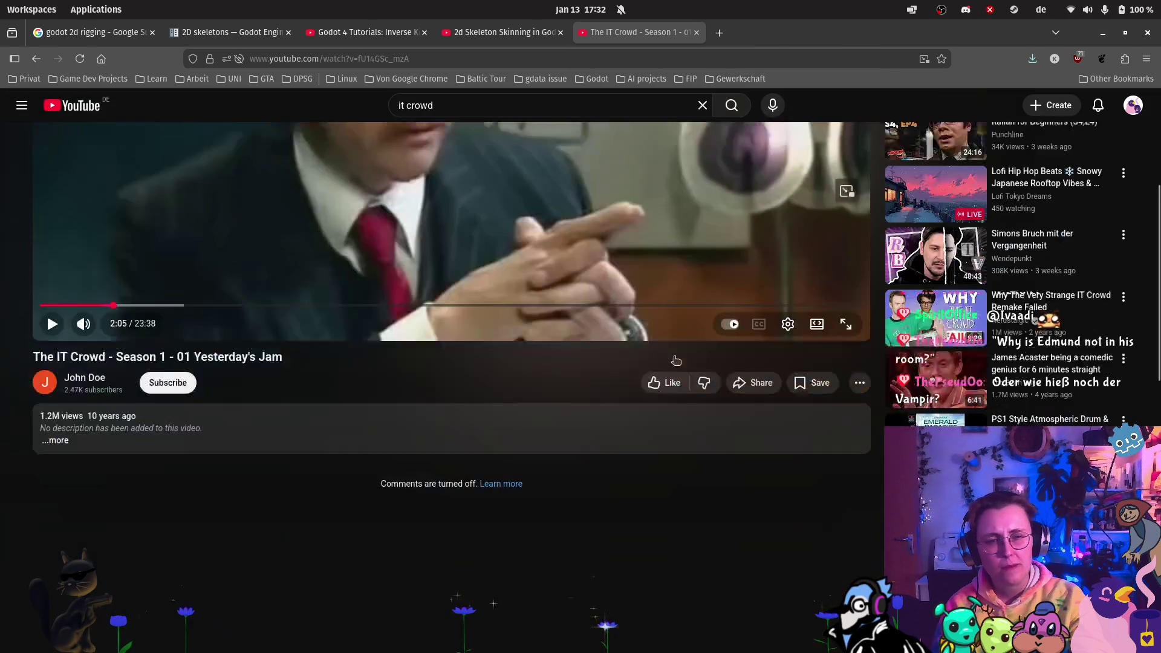
pyautogui.scroll(5, 506, 156)
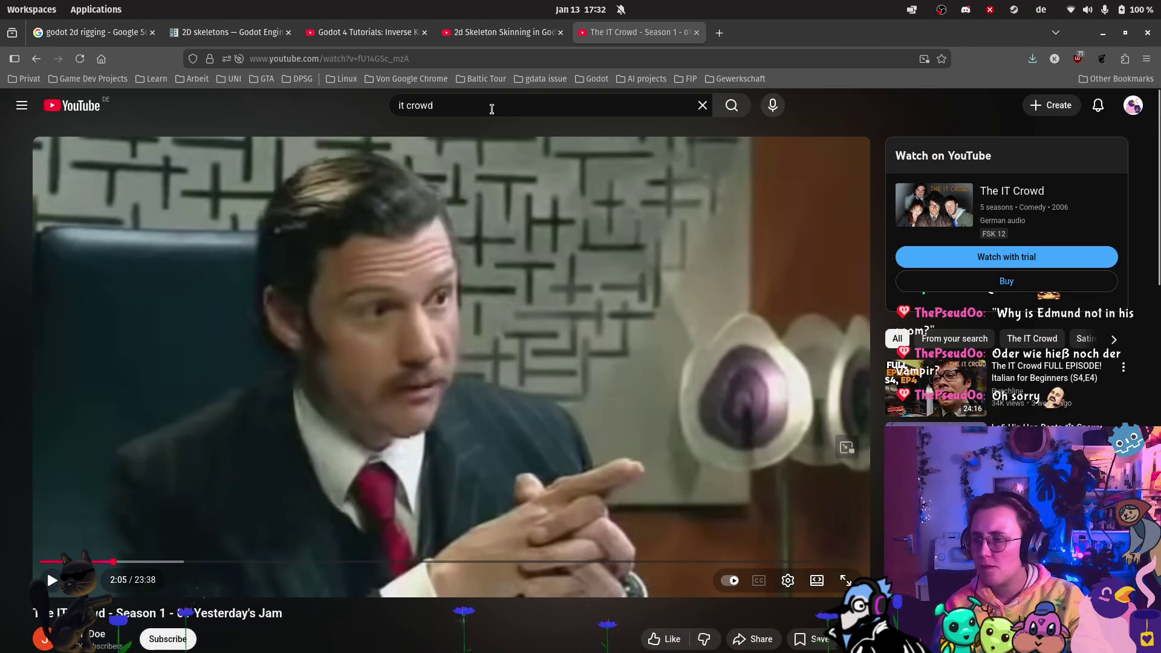
pyautogui.click(488, 102)
# - Search YouTube for 'it crowd goth', then close that results tab to return to the skinning tutorial
pyautogui.write('c')
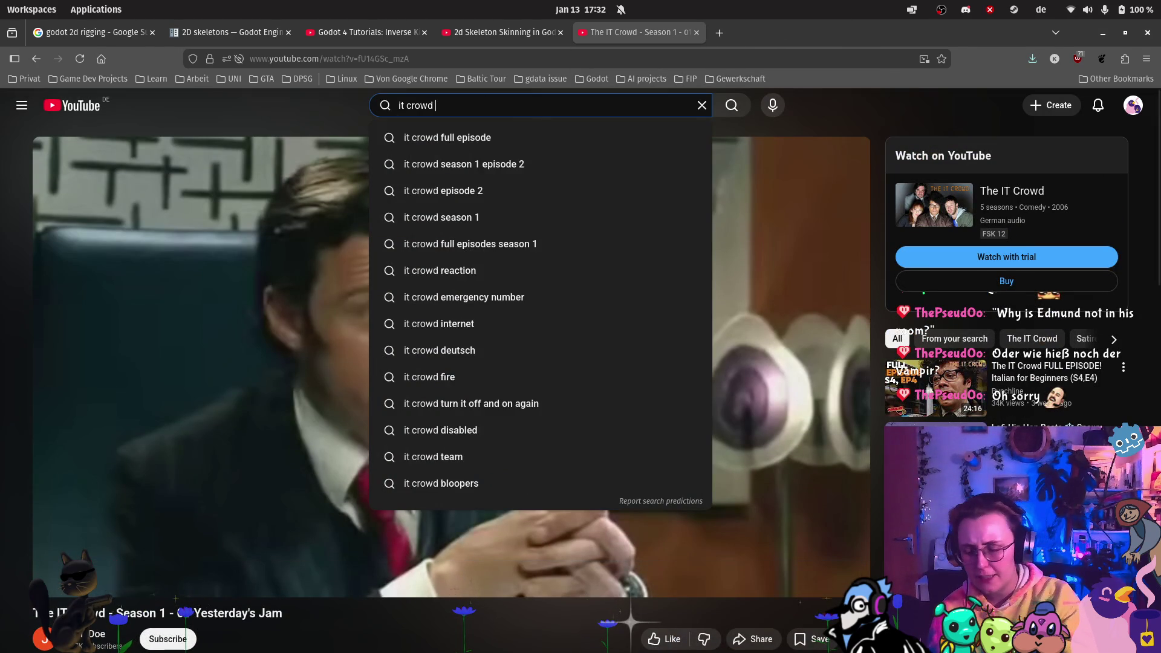
pyautogui.press('BackSpace')
pyautogui.write('goth')
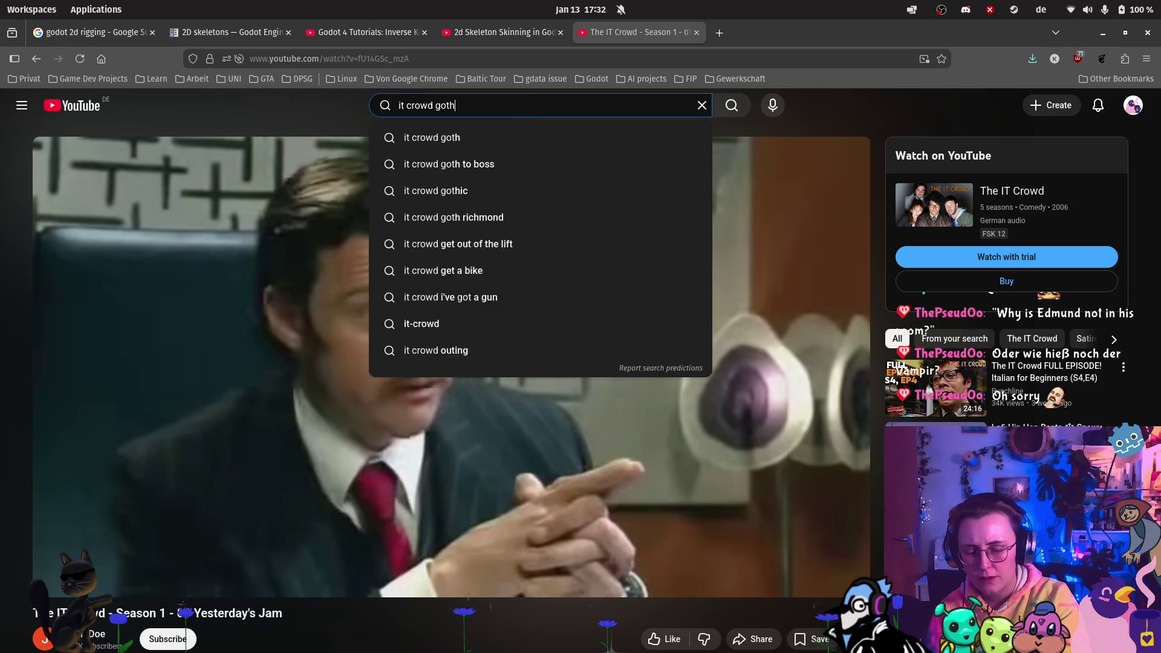
pyautogui.press('Return')
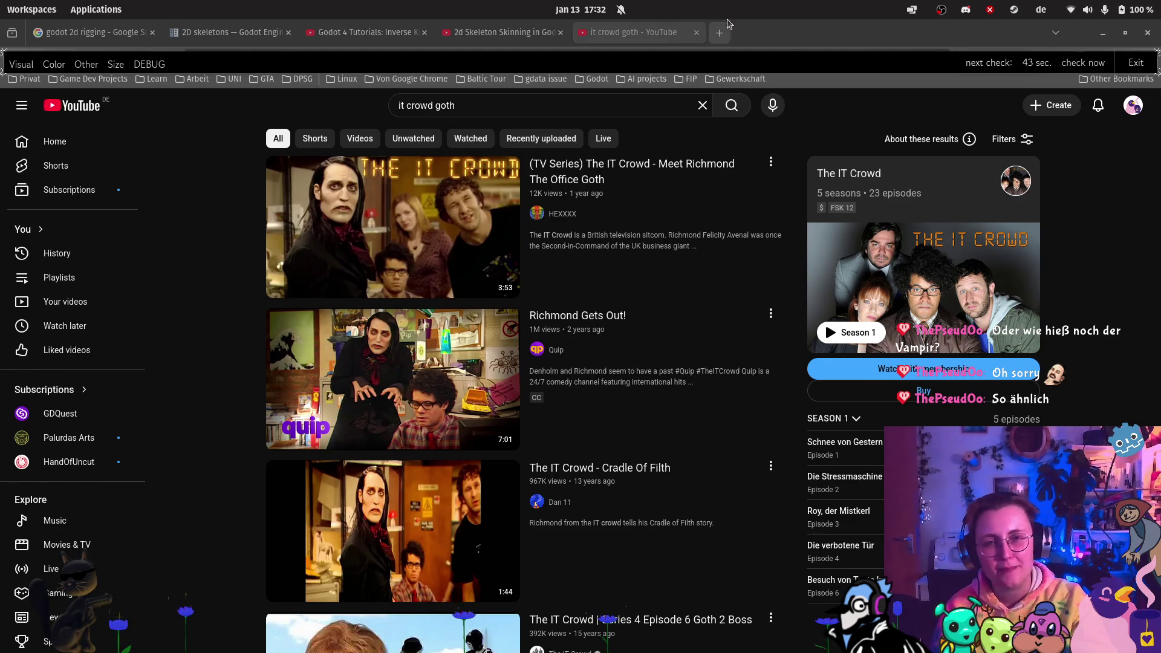
pyautogui.click(695, 35)
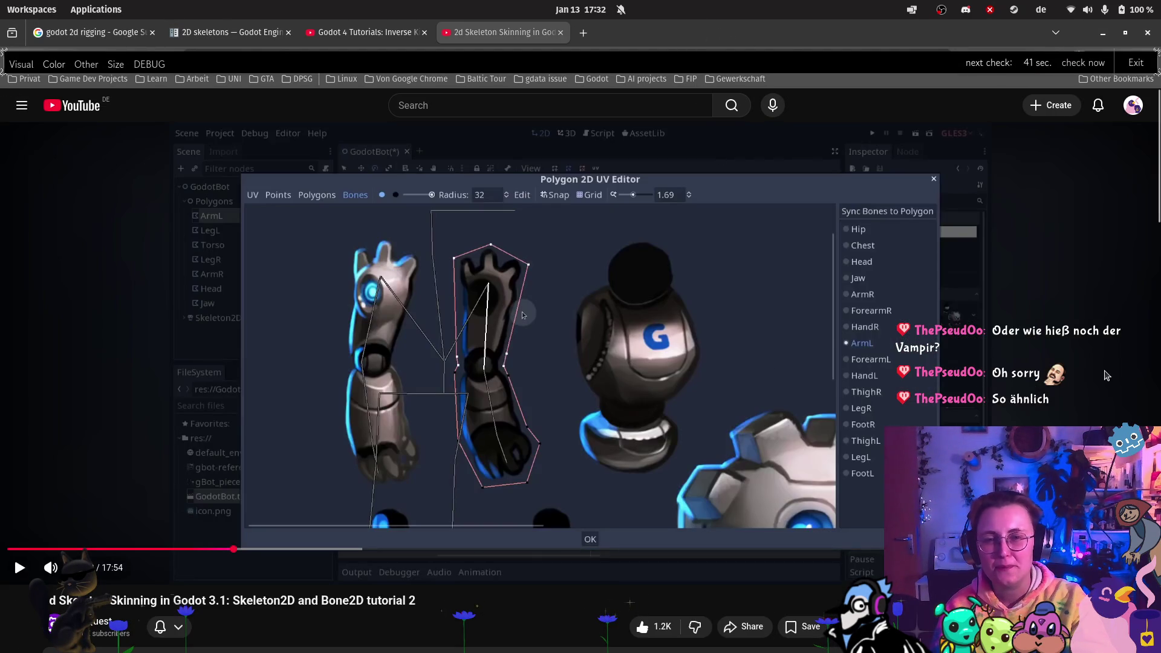
# - Return to Godot, center the whole bird, and open the Tail polygon's Bones weight panel
pyautogui.click(25, 603)
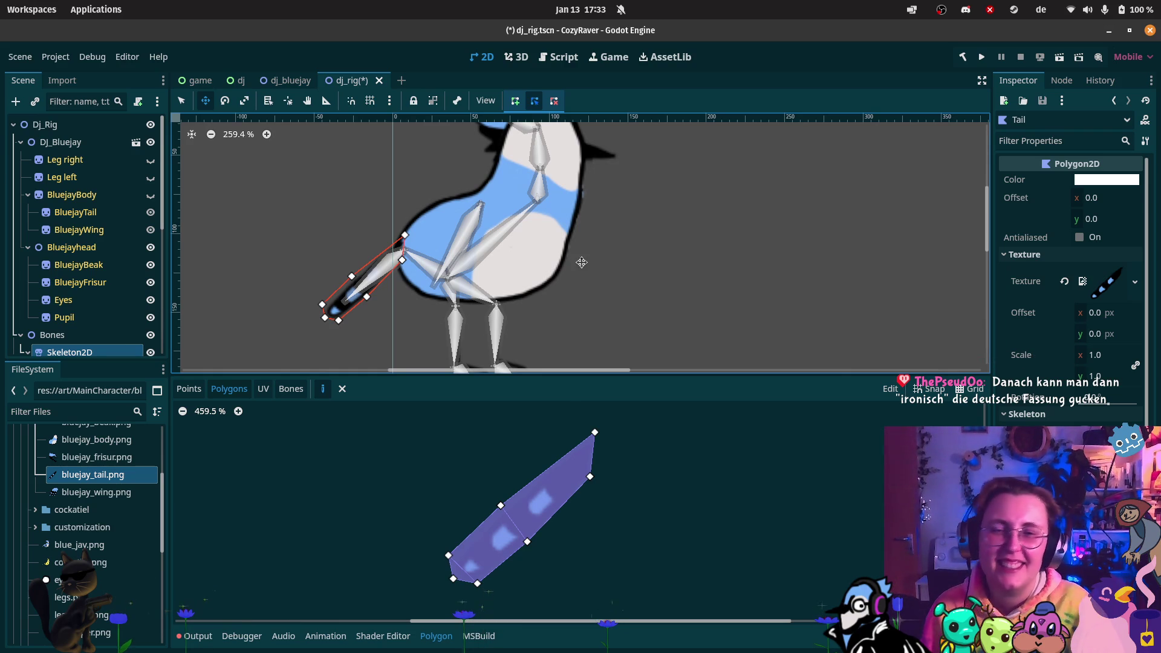
pyautogui.moveTo(650, 202)
pyautogui.mouseDown()
pyautogui.moveTo(646, 249)
pyautogui.moveTo(660, 209)
pyautogui.mouseUp()
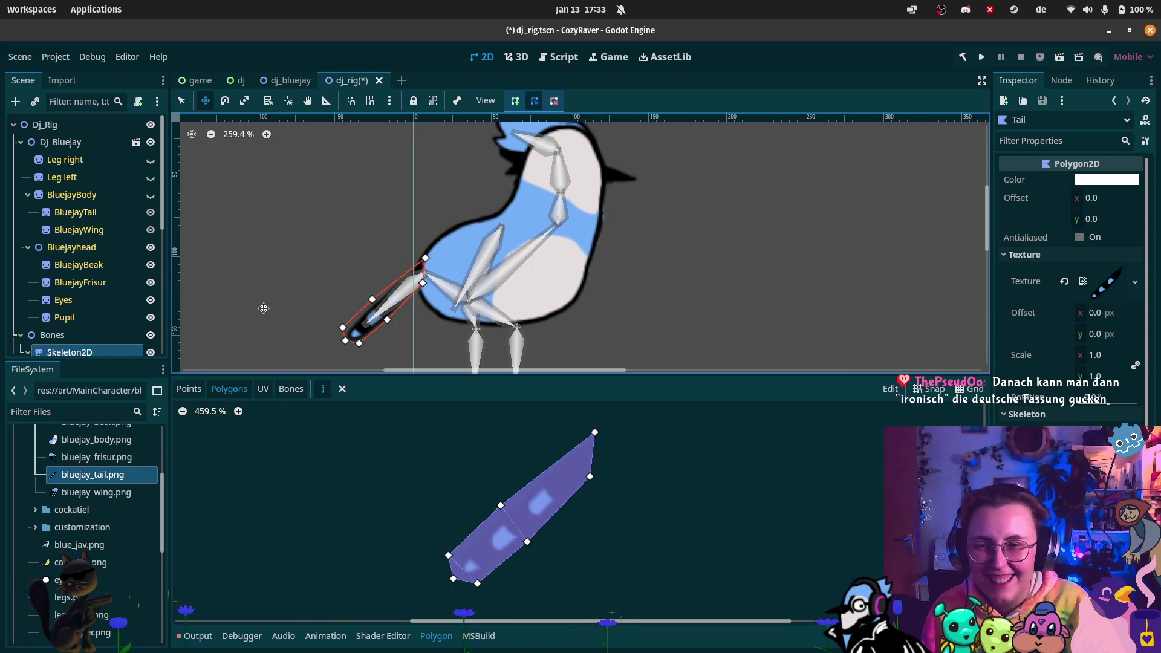
pyautogui.scroll(-5, 95, 291)
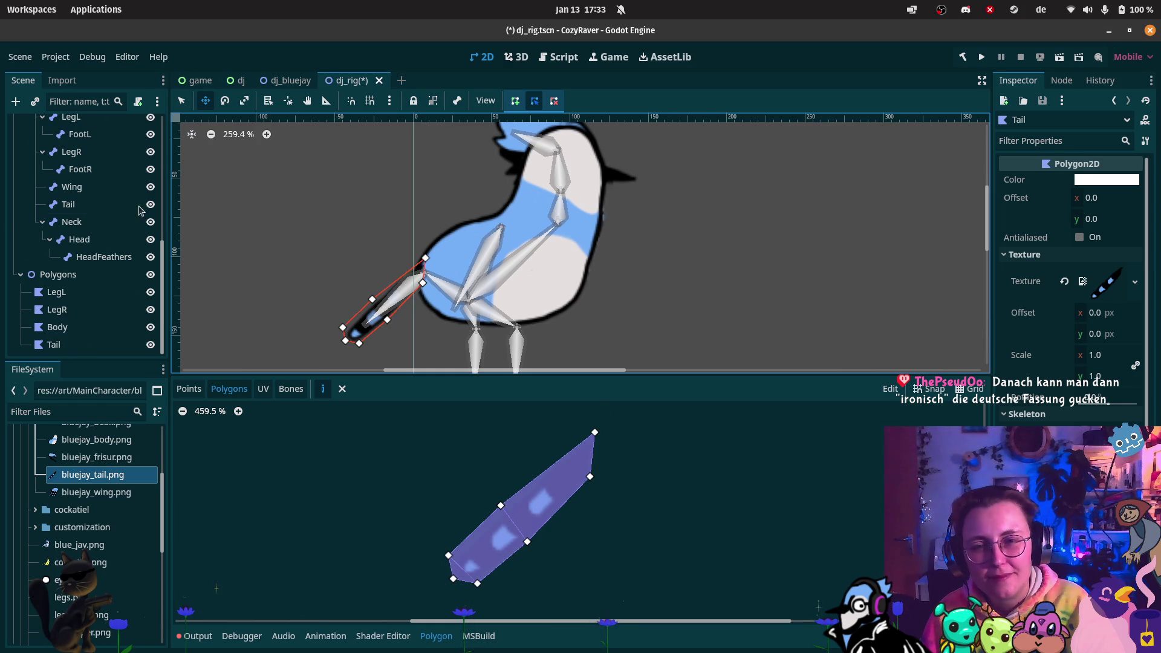
pyautogui.scroll(3, 98, 215)
pyautogui.click(300, 392)
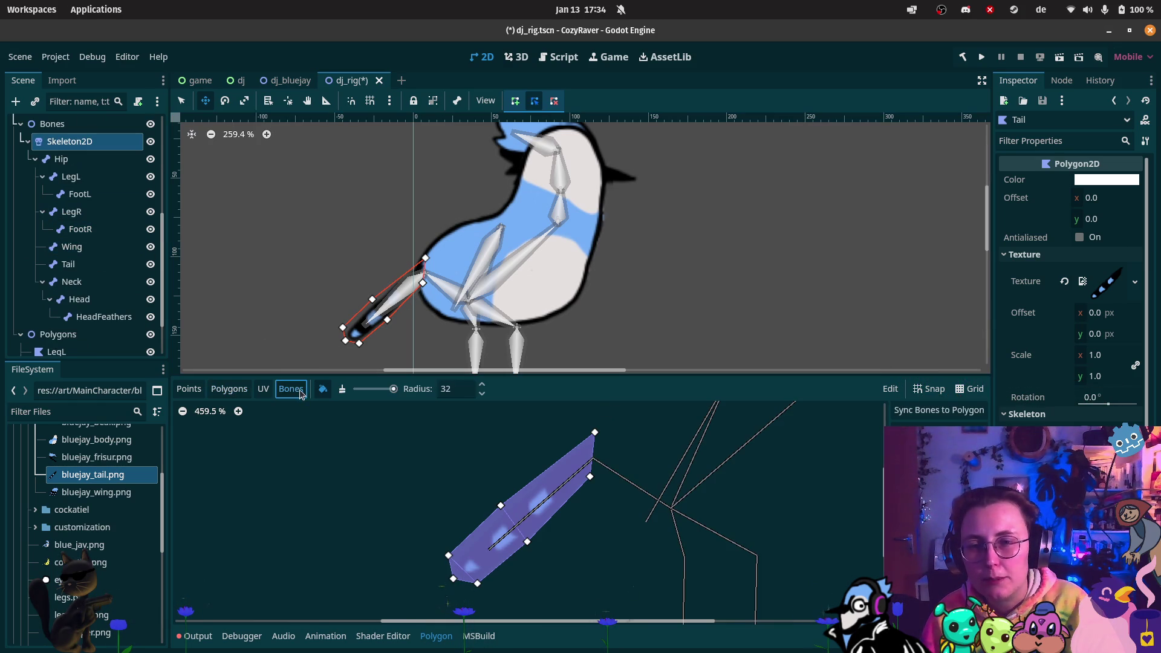
# - Sync the skeleton's bones, paint Tail bone weight onto the tail, and rotate the Tail bone to test it
pyautogui.click(939, 410)
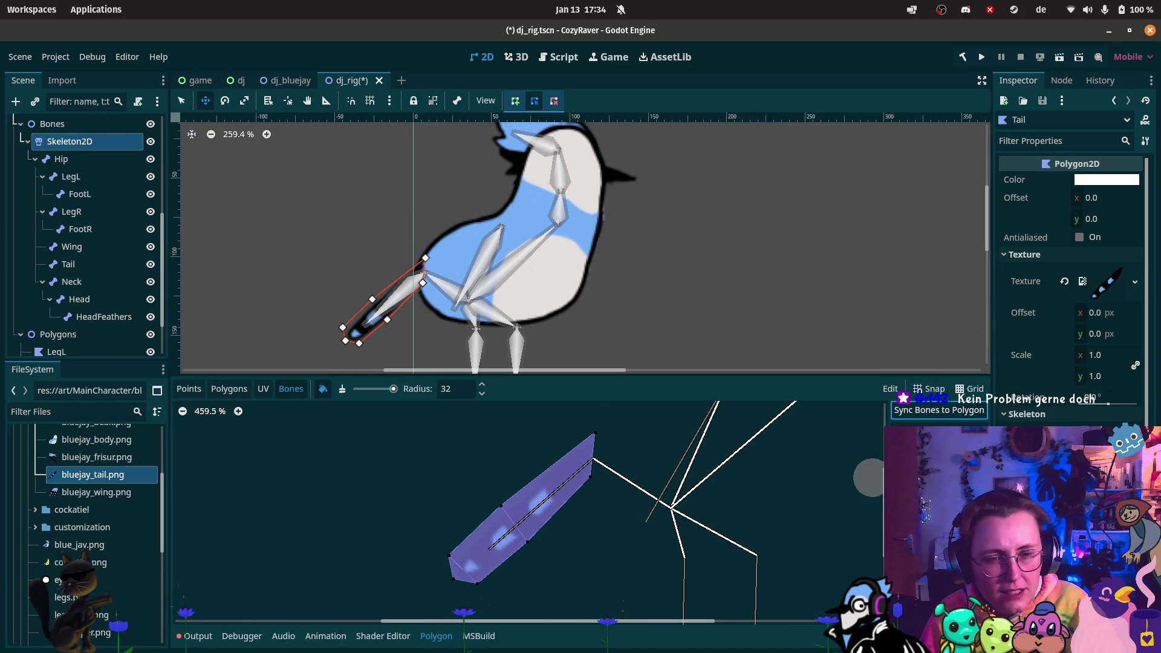
pyautogui.moveTo(587, 424)
pyautogui.mouseDown()
pyautogui.moveTo(590, 482)
pyautogui.moveTo(542, 534)
pyautogui.moveTo(581, 477)
pyautogui.moveTo(488, 500)
pyautogui.moveTo(601, 488)
pyautogui.moveTo(446, 575)
pyautogui.moveTo(496, 576)
pyautogui.mouseUp()
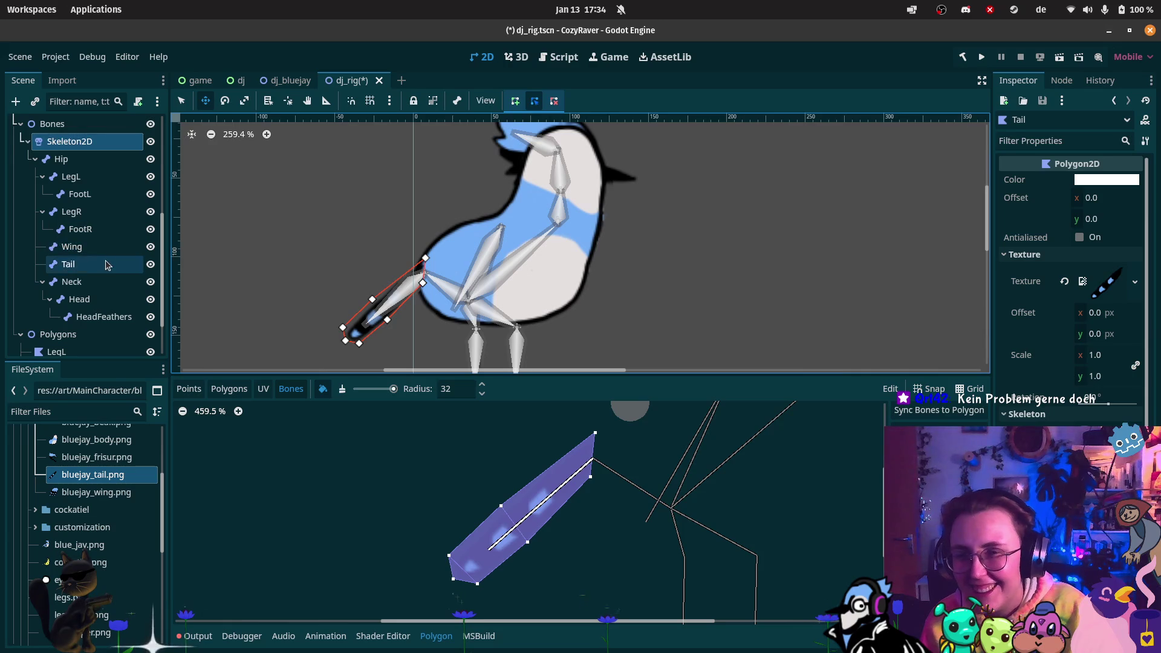
pyautogui.click(68, 265)
pyautogui.click(223, 100)
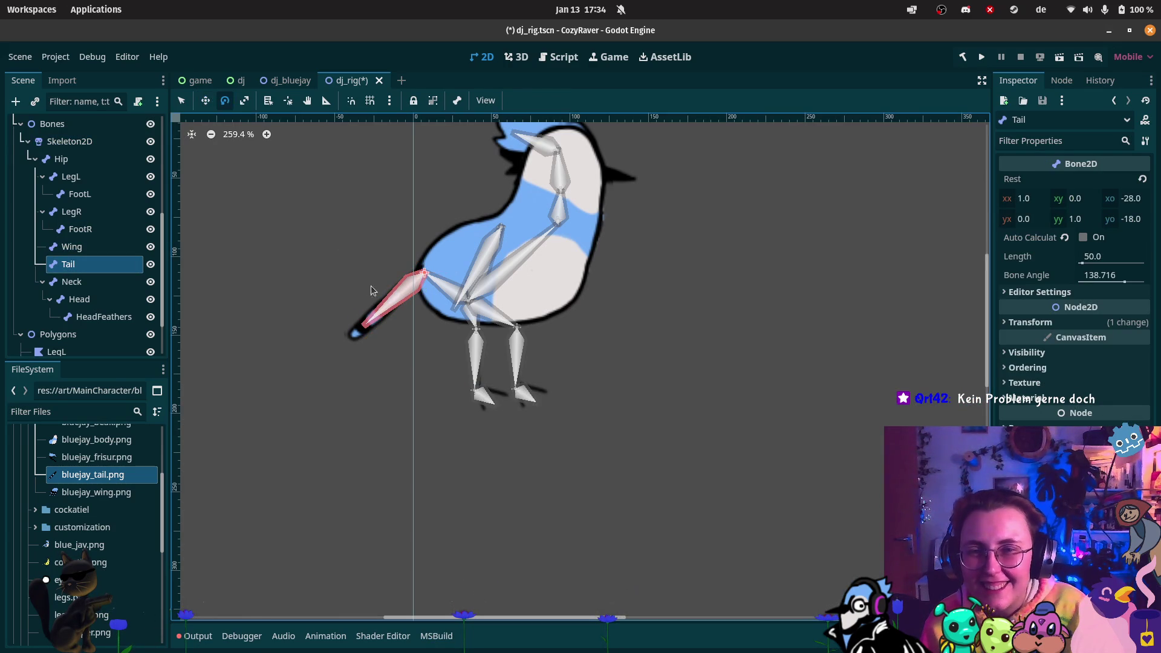
pyautogui.moveTo(363, 313)
pyautogui.mouseDown()
pyautogui.moveTo(337, 280)
pyautogui.moveTo(338, 262)
pyautogui.moveTo(359, 327)
pyautogui.moveTo(359, 313)
pyautogui.mouseUp()
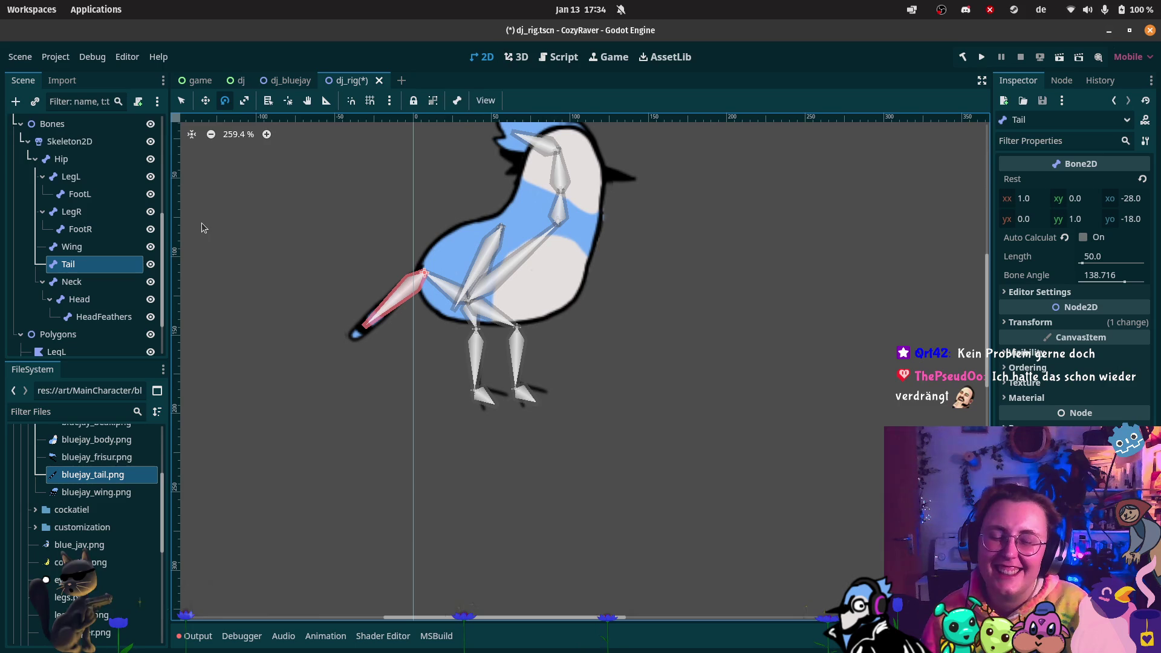
pyautogui.moveTo(7, 79)
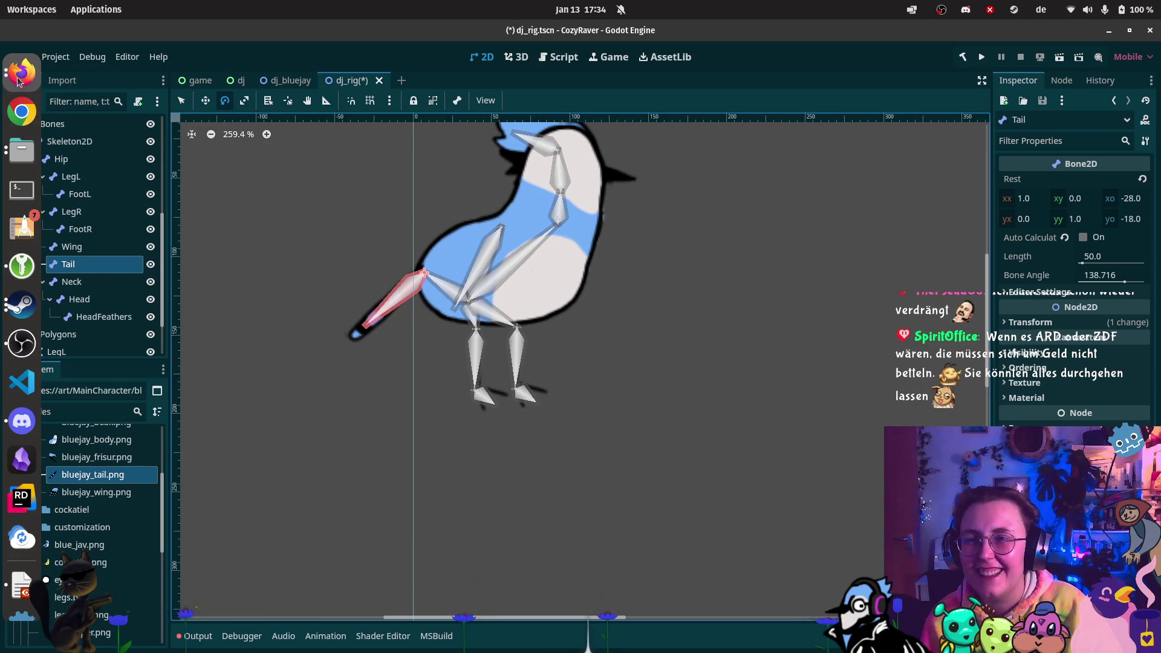
# - Switch to Firefox in a new tab and open the Through The Grid music video
pyautogui.click(187, 209)
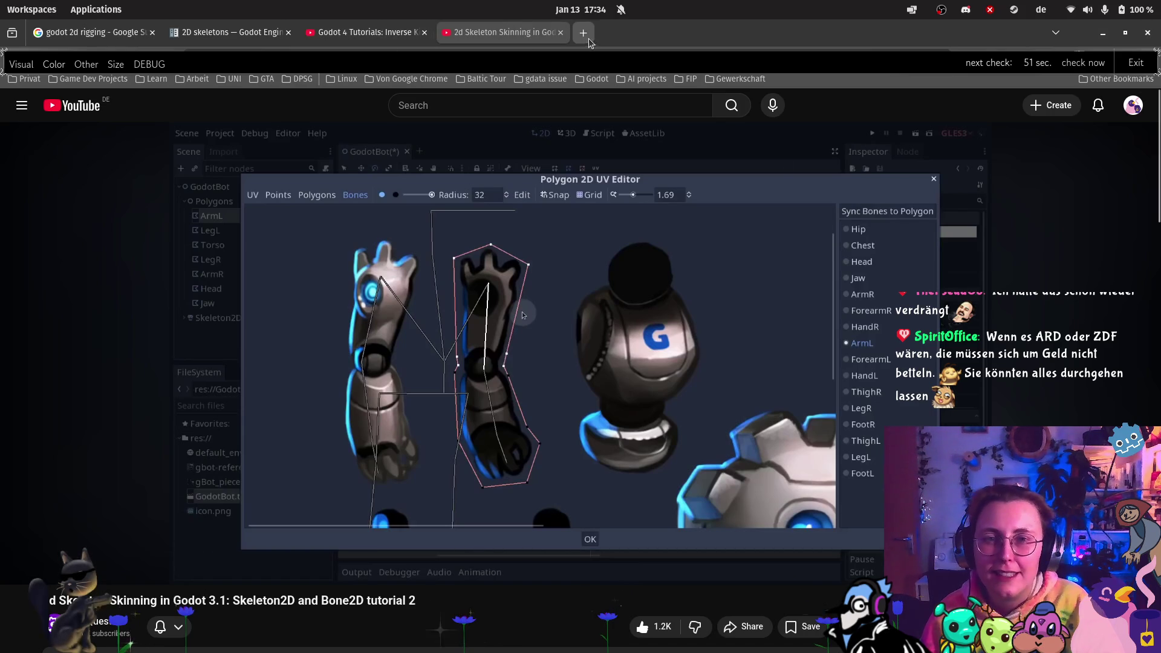
pyautogui.hotkey('ctrl', 't')
pyautogui.click(683, 416)
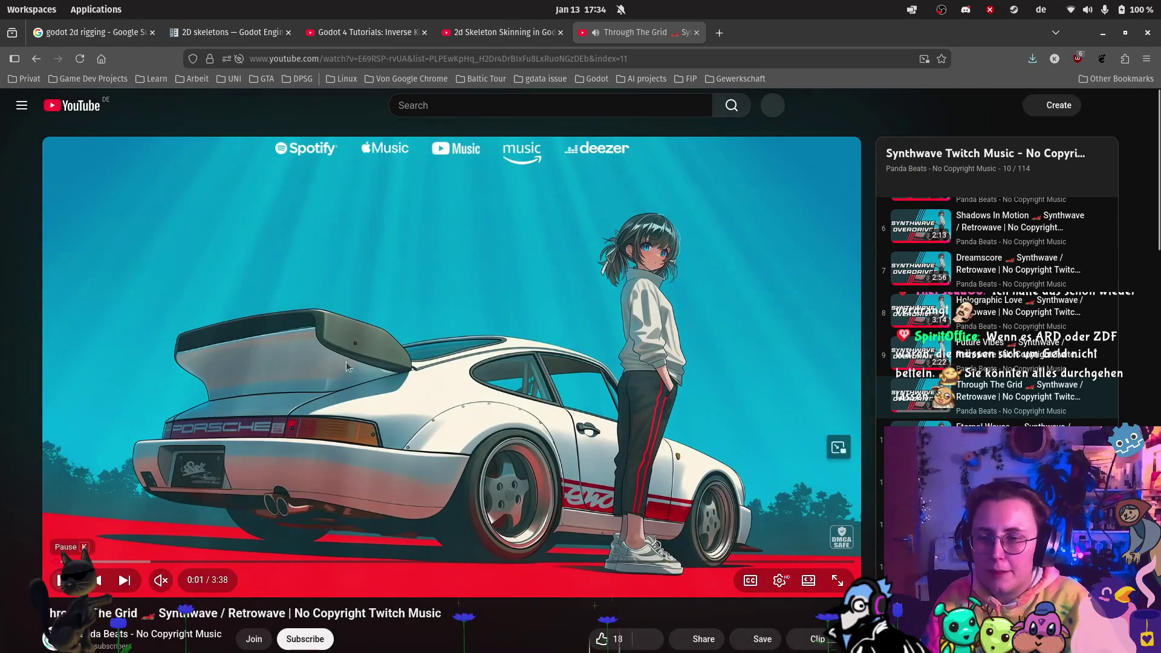
# - Search YouTube for 'the neck is connected to the hip bone monkey island' and open the Monkey Island 2 Bone Song
pyautogui.click(538, 106)
pyautogui.write('the ')
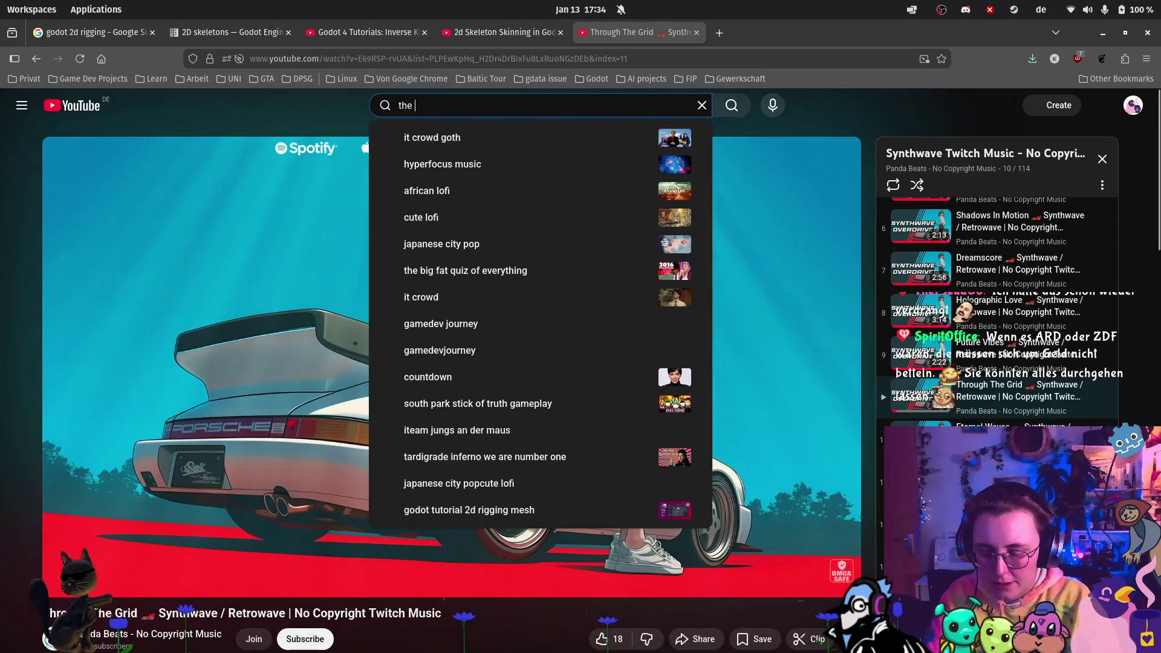
pyautogui.write('neck')
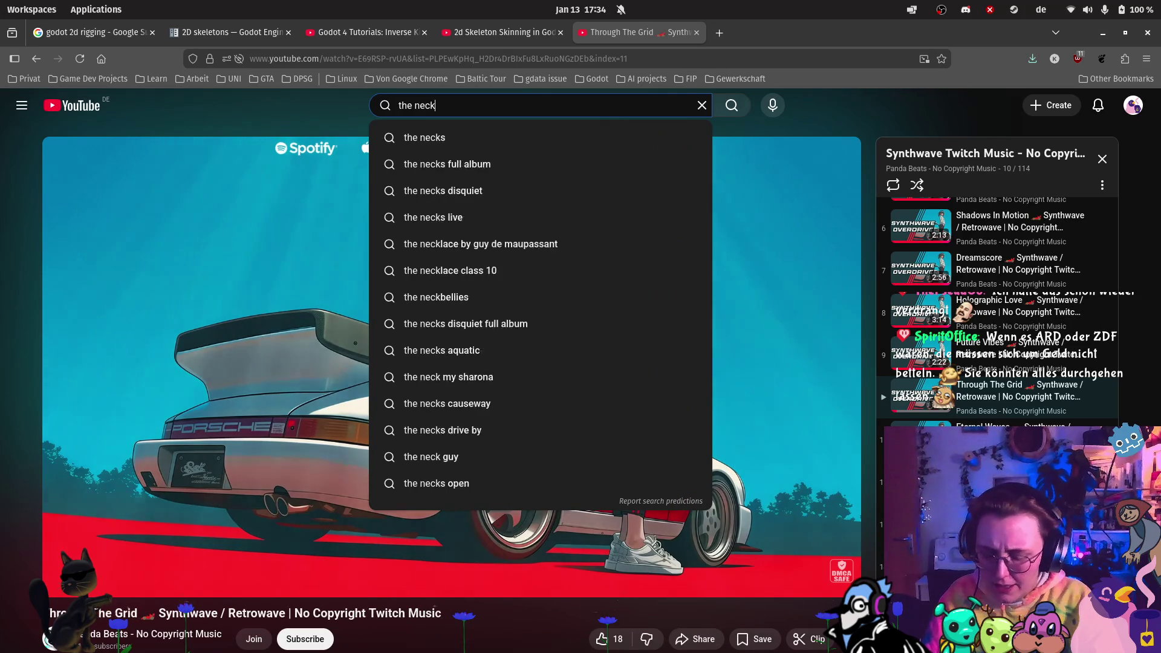
pyautogui.write(' is connected')
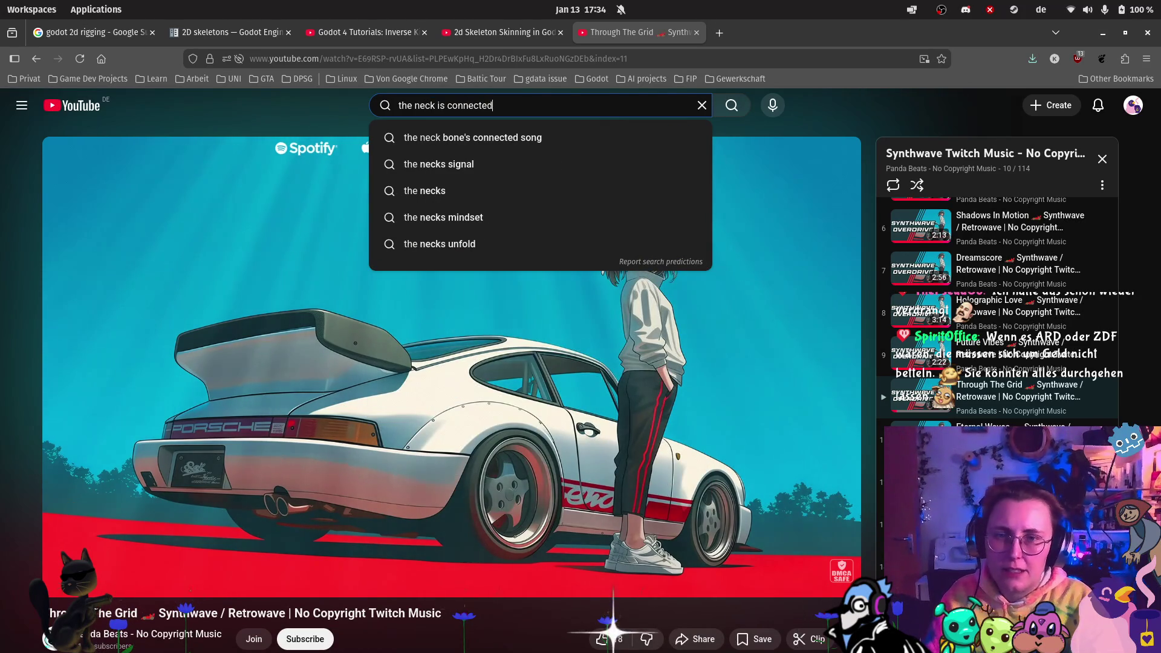
pyautogui.write(' to the')
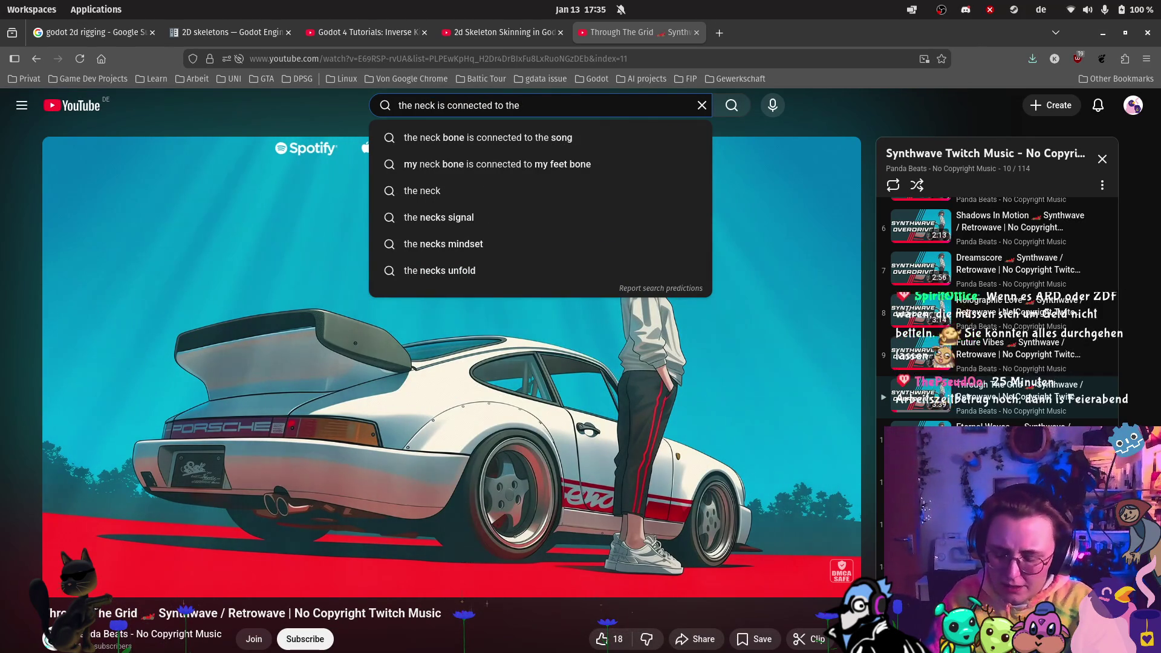
pyautogui.write(' hip')
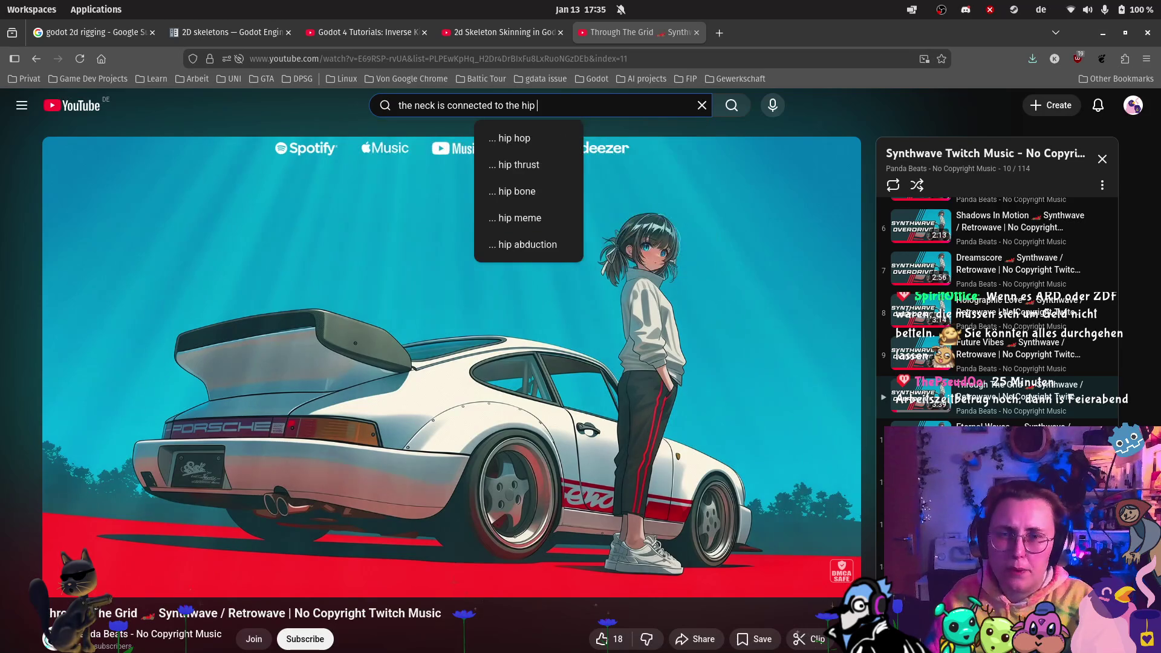
pyautogui.press('BackSpace')
pyautogui.write('bi')
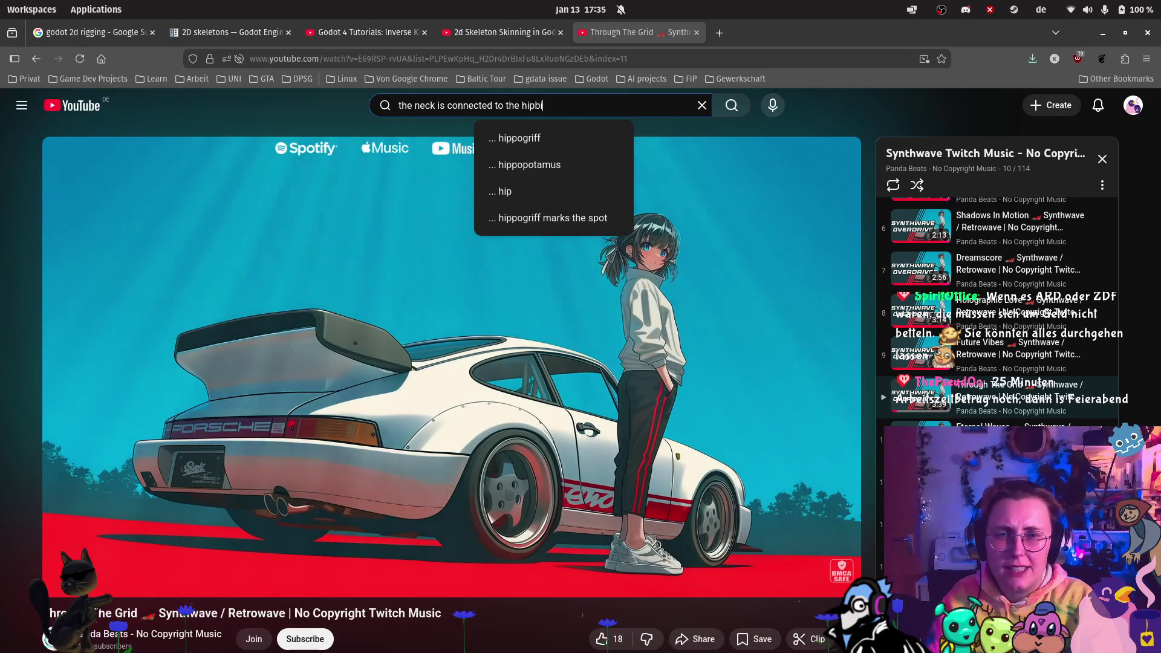
pyautogui.press('BackSpace')
pyautogui.press('BackSpace')
pyautogui.write('bone monkey island')
pyautogui.press('Return')
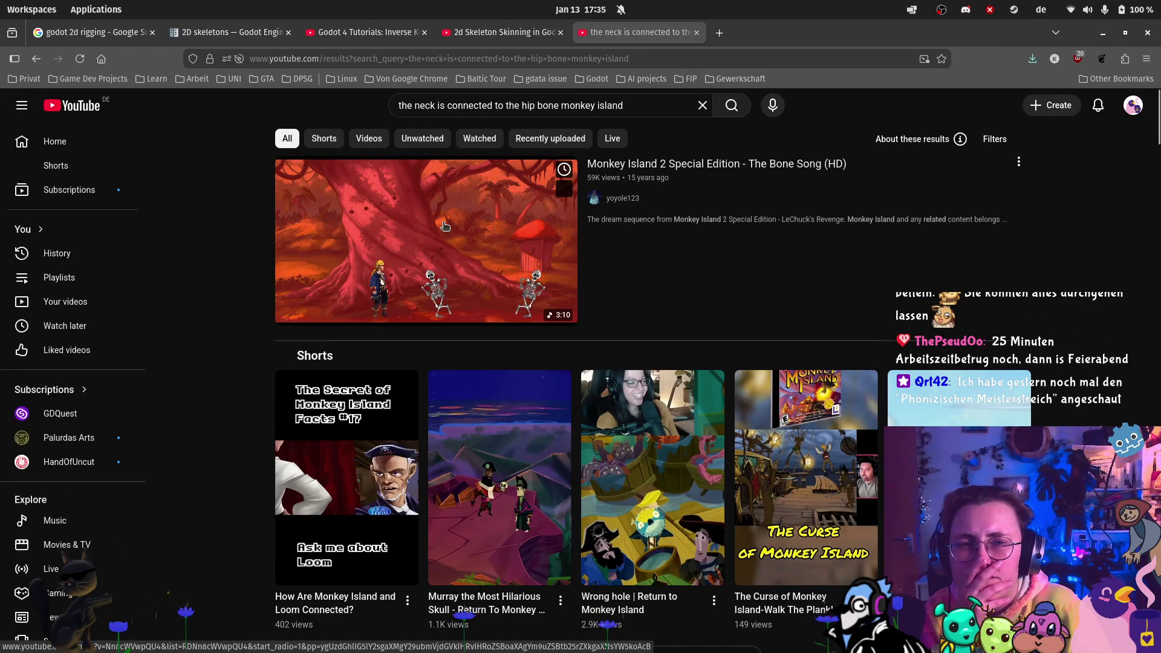
pyautogui.click(445, 226)
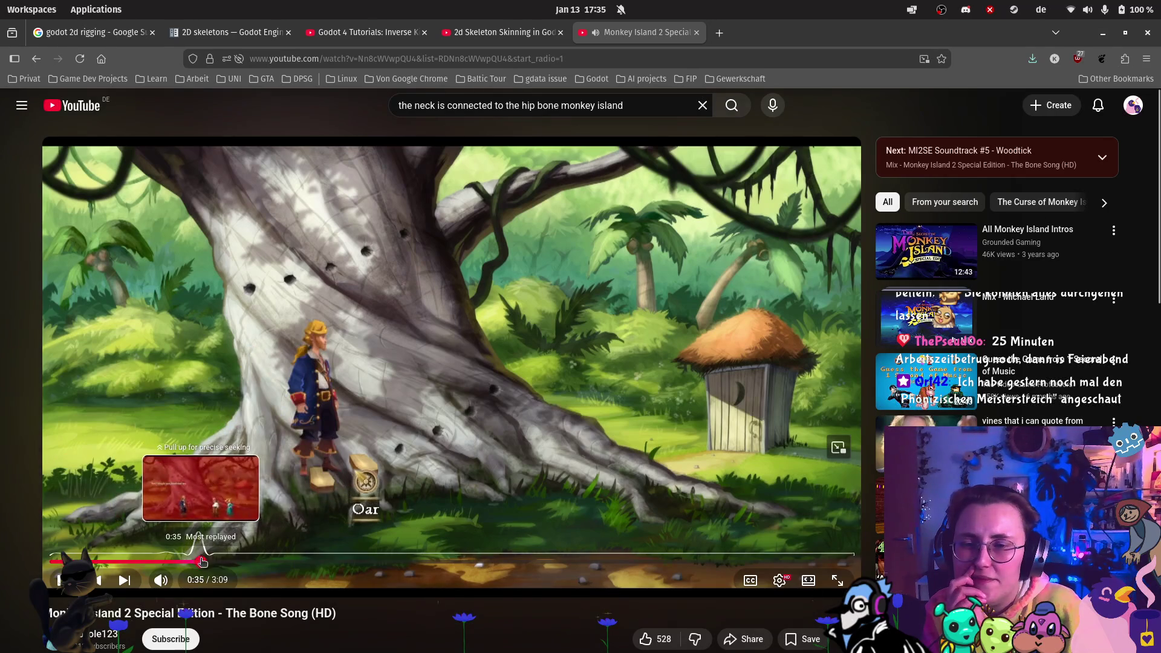
# - Skip the Bone Song video ahead to the dancing skeletons and let it play to 1:21
pyautogui.click(200, 561)
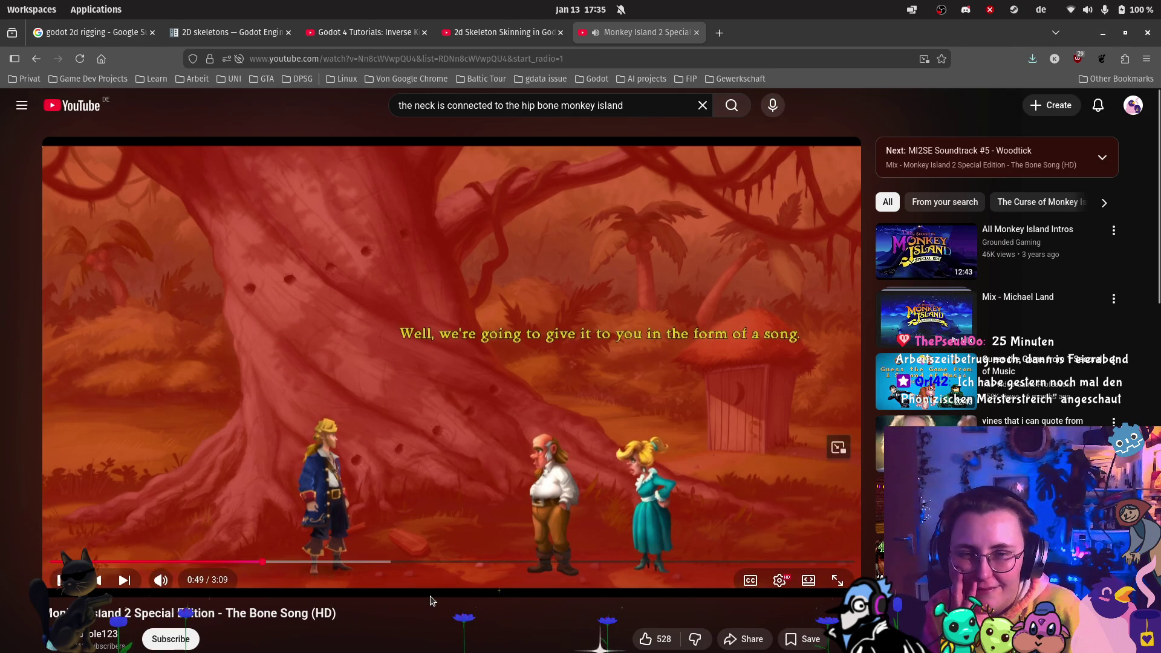
pyautogui.moveTo(160, 581)
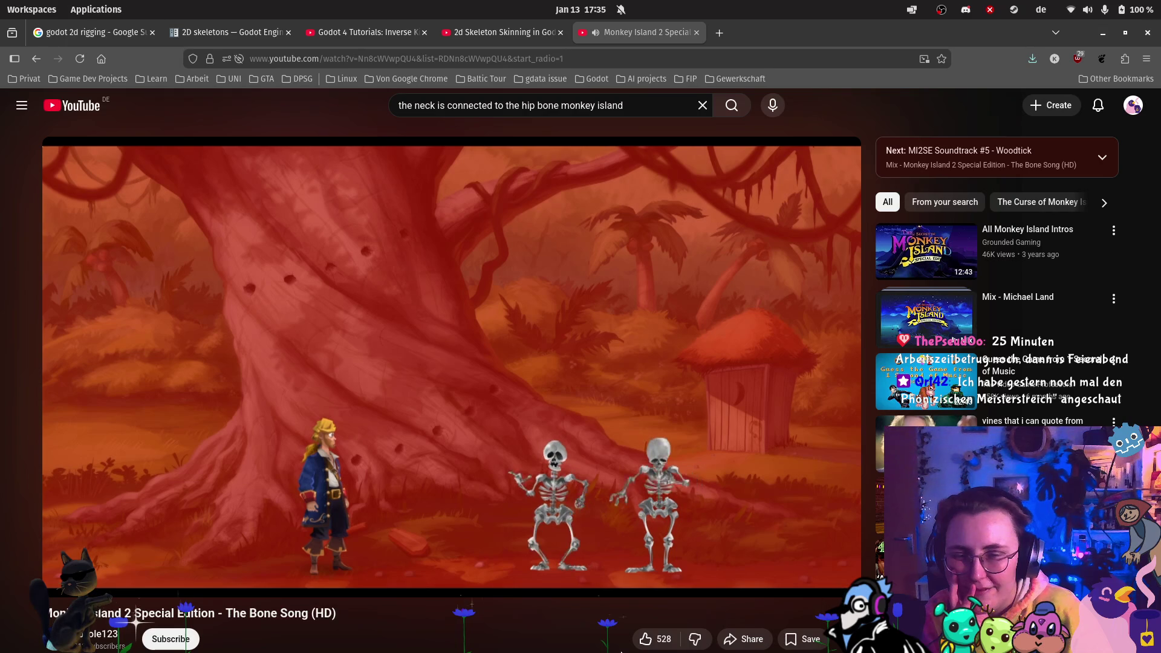
pyautogui.moveTo(179, 557)
pyautogui.moveTo(196, 582)
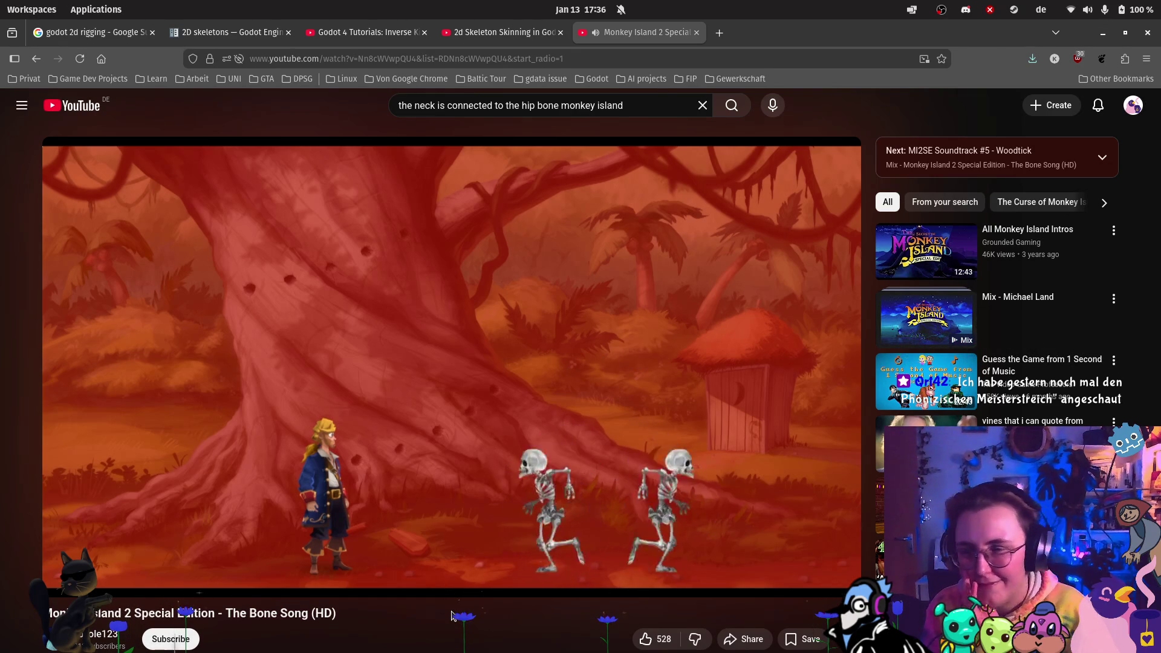
pyautogui.moveTo(426, 536)
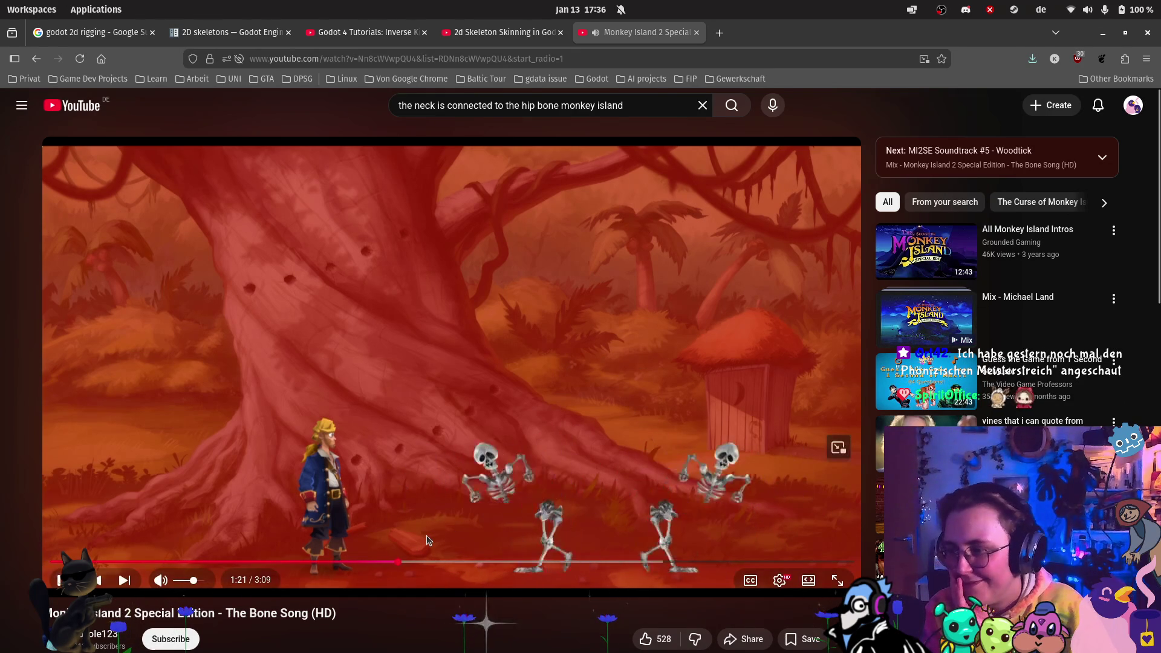
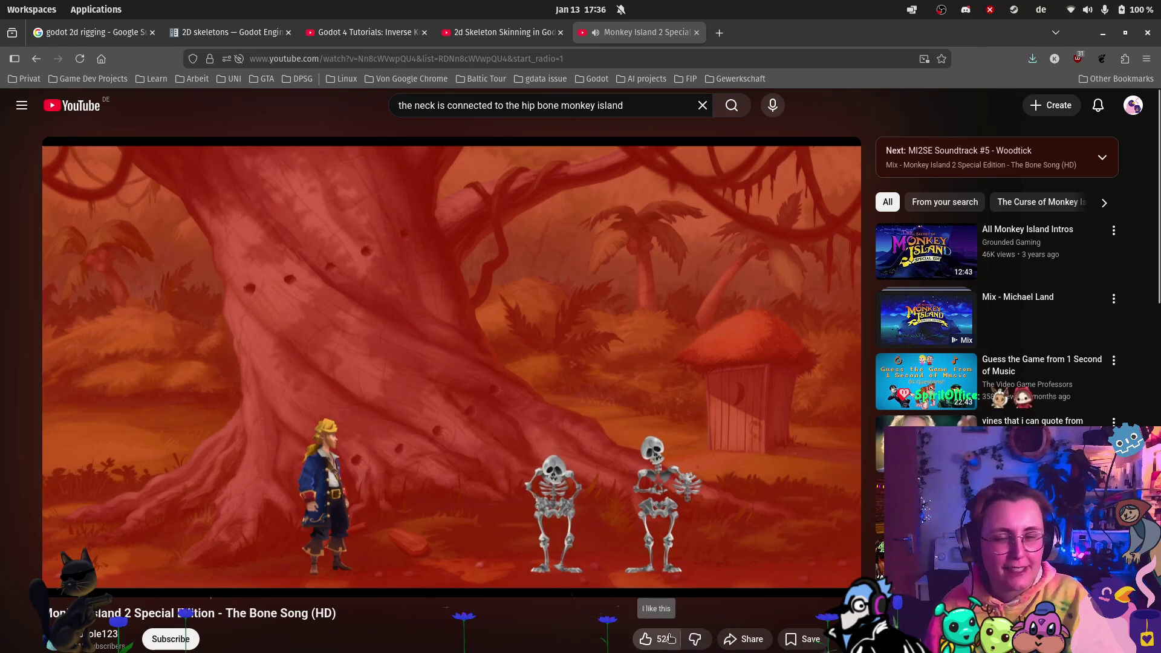
# - Close the Monkey Island YouTube tab and return to Godot's dj_rig bluejay scene
pyautogui.click(697, 32)
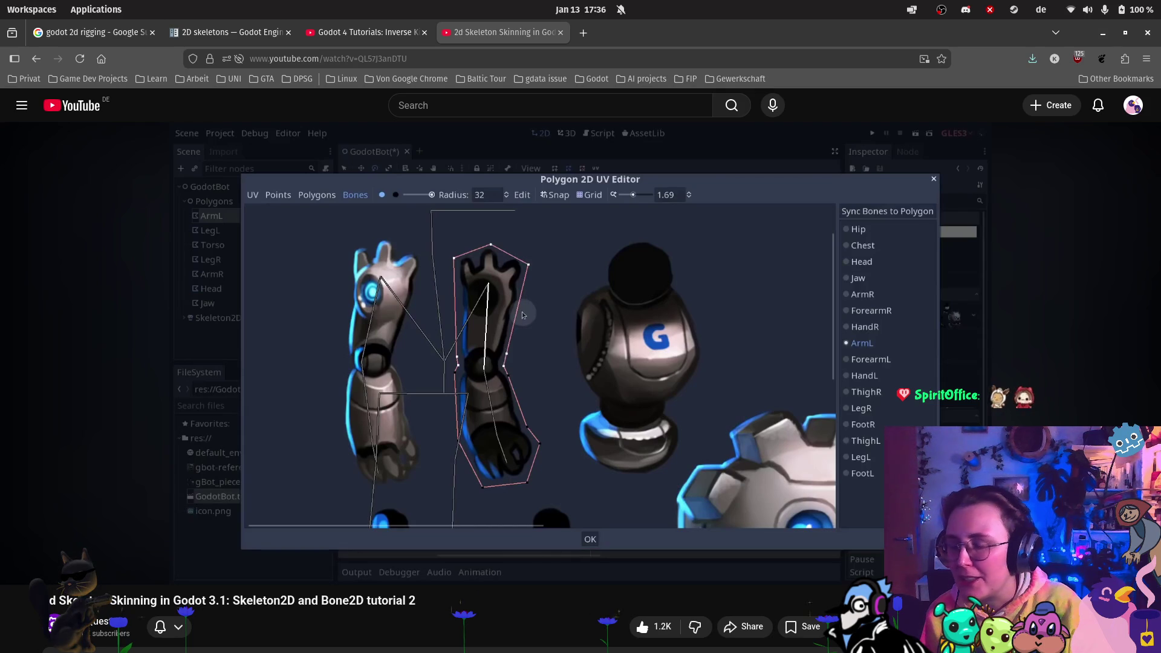
pyautogui.moveTo(28, 576)
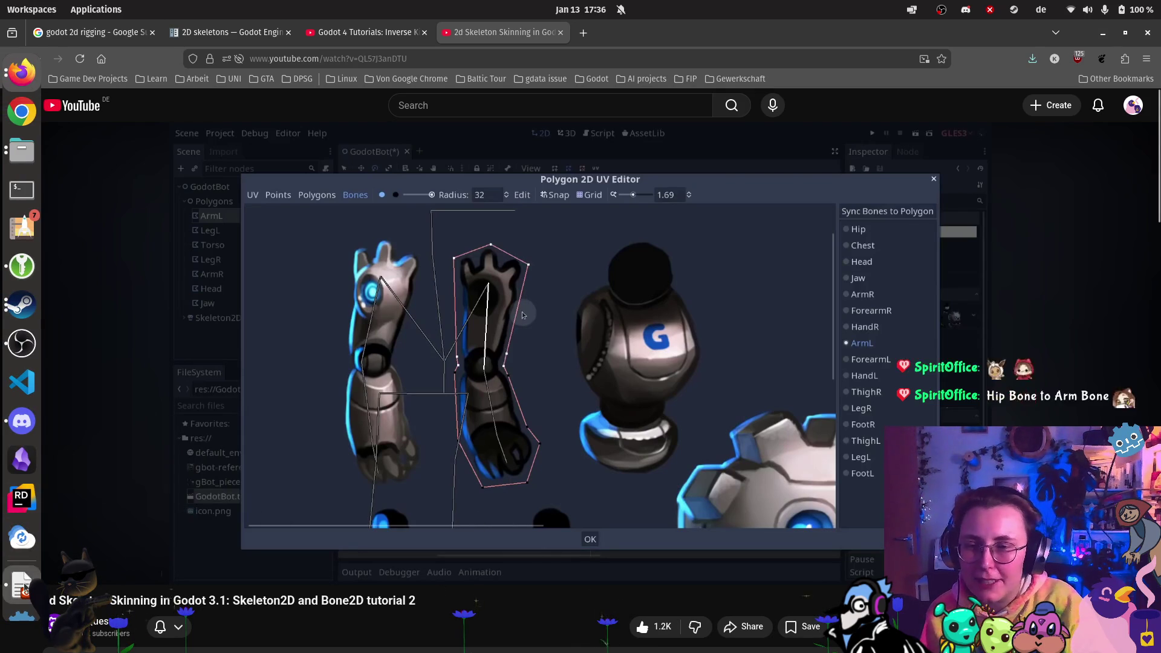
pyautogui.scroll(-1, 25, 584)
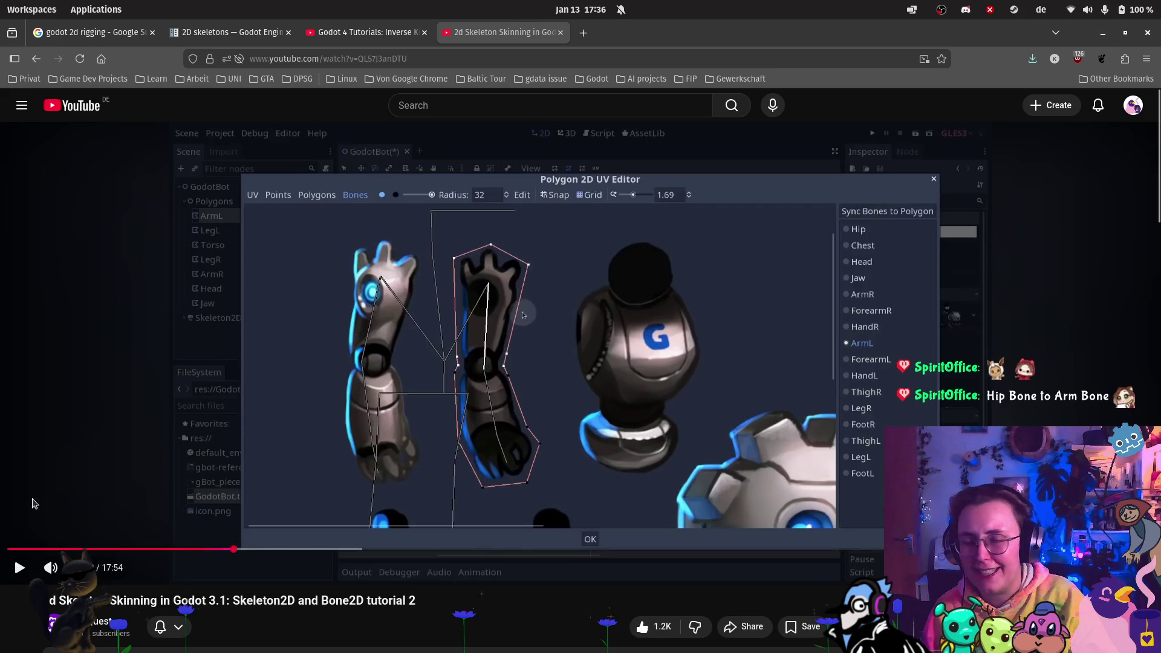
pyautogui.click(30, 572)
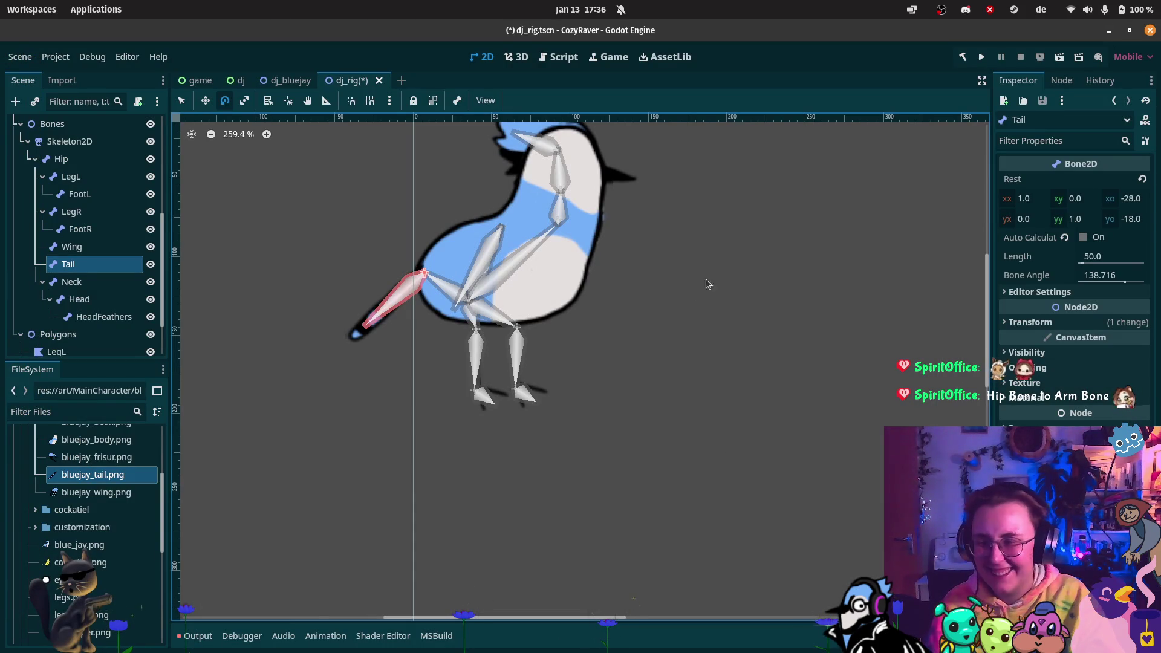
pyautogui.scroll(3, 508, 285)
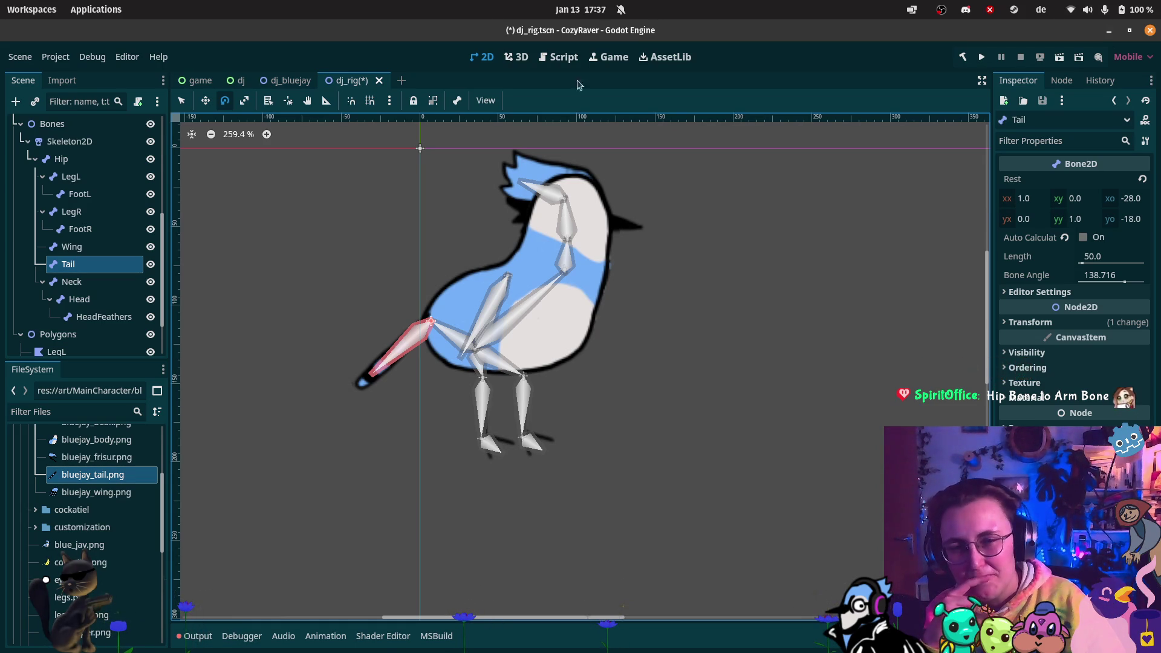
pyautogui.scroll(-3, 97, 290)
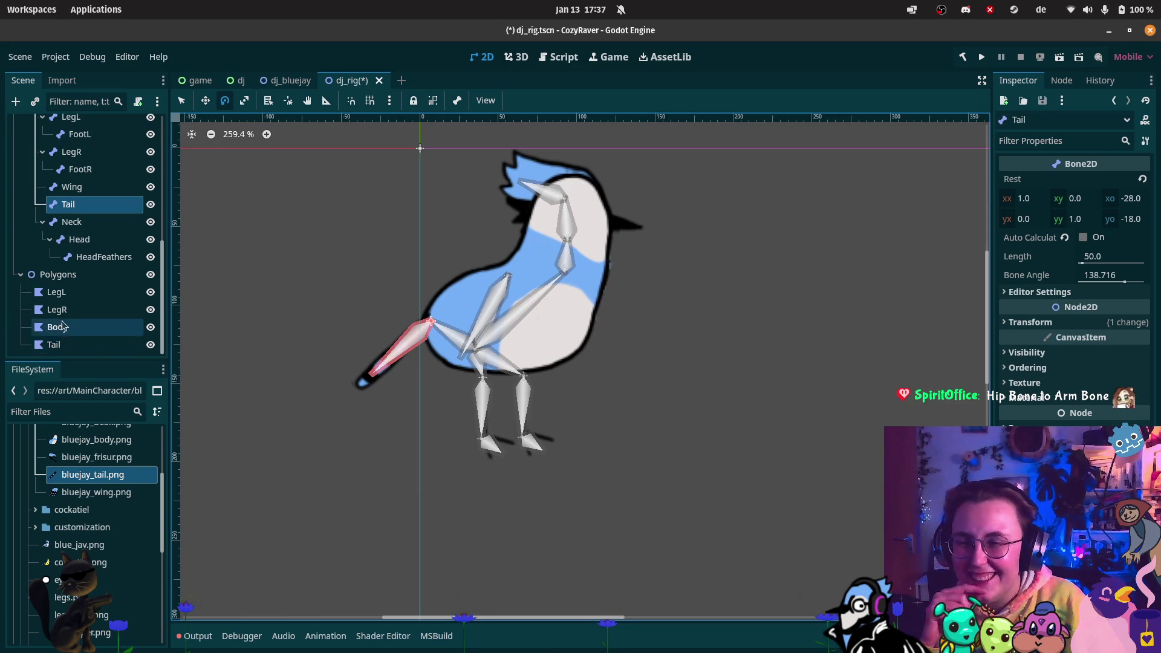
pyautogui.rightClick(68, 275)
# - Add a Polygon2D child under Polygons and name it Wing
pyautogui.click(181, 284)
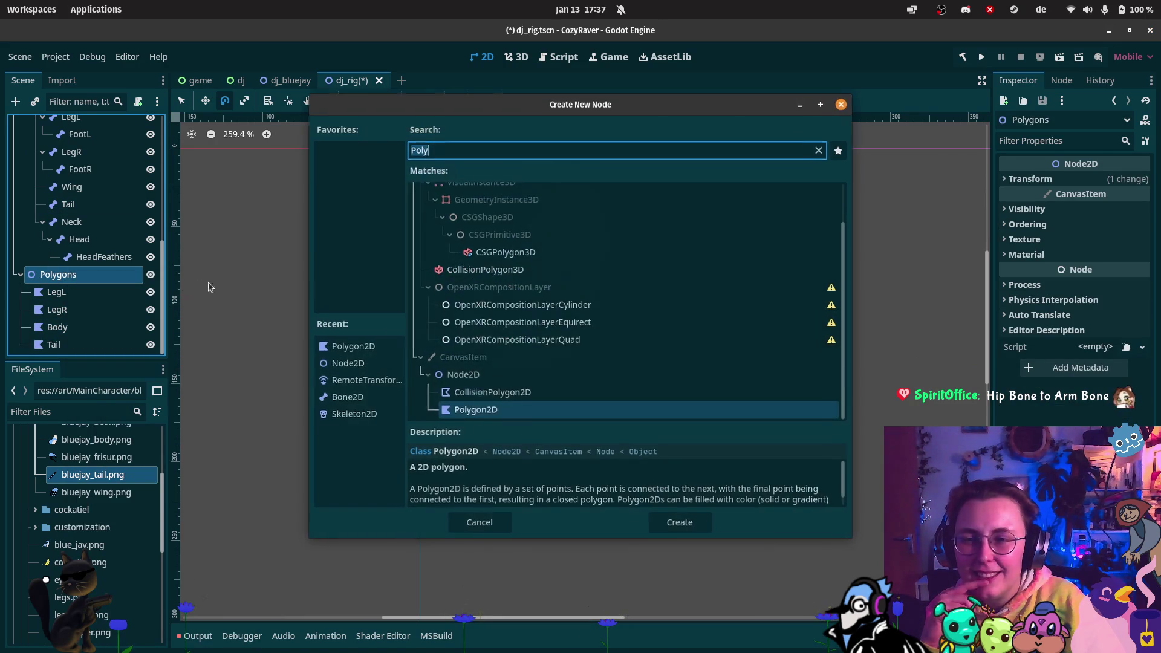
pyautogui.click(682, 524)
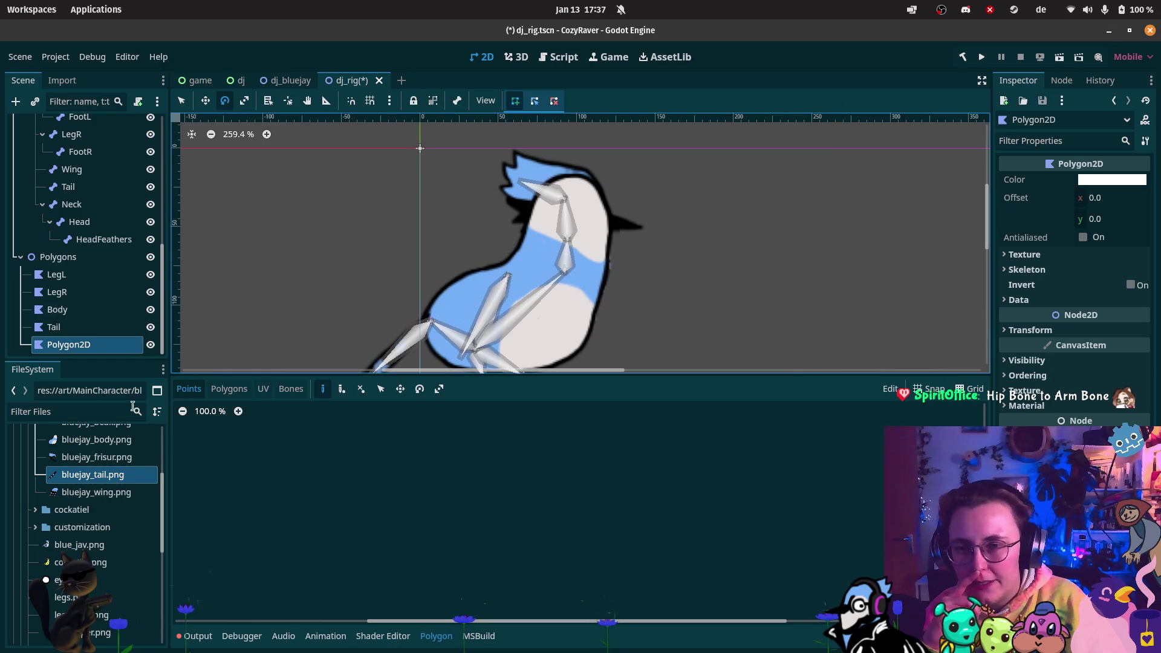
pyautogui.doubleClick(90, 345)
pyautogui.write('Wing')
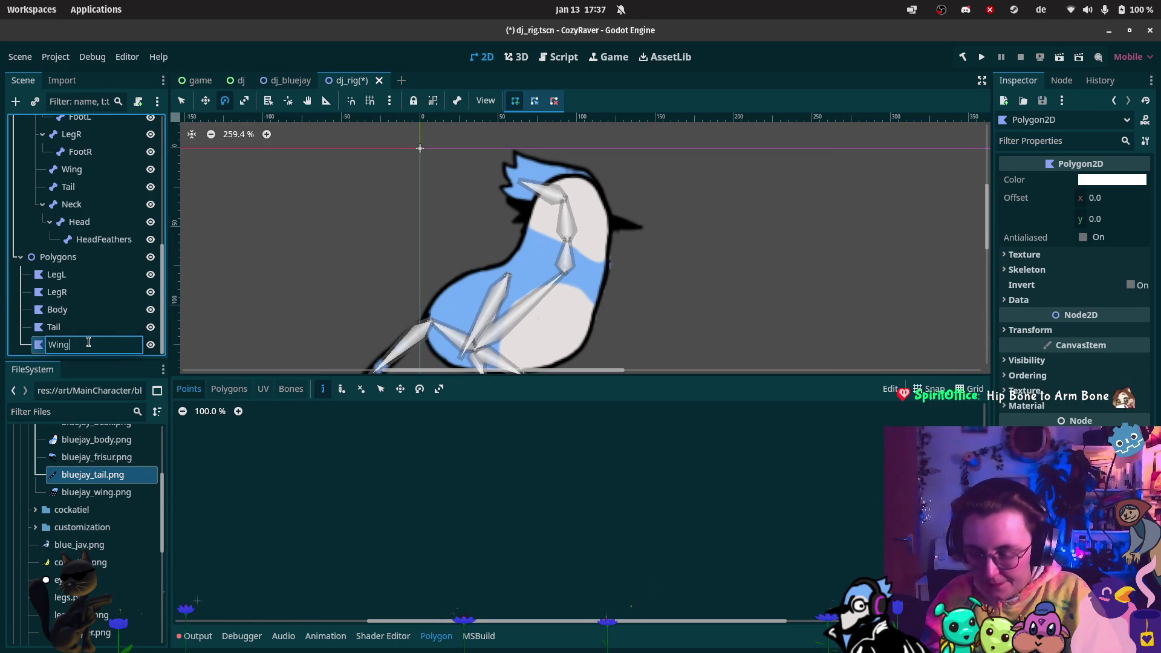
pyautogui.press('Return')
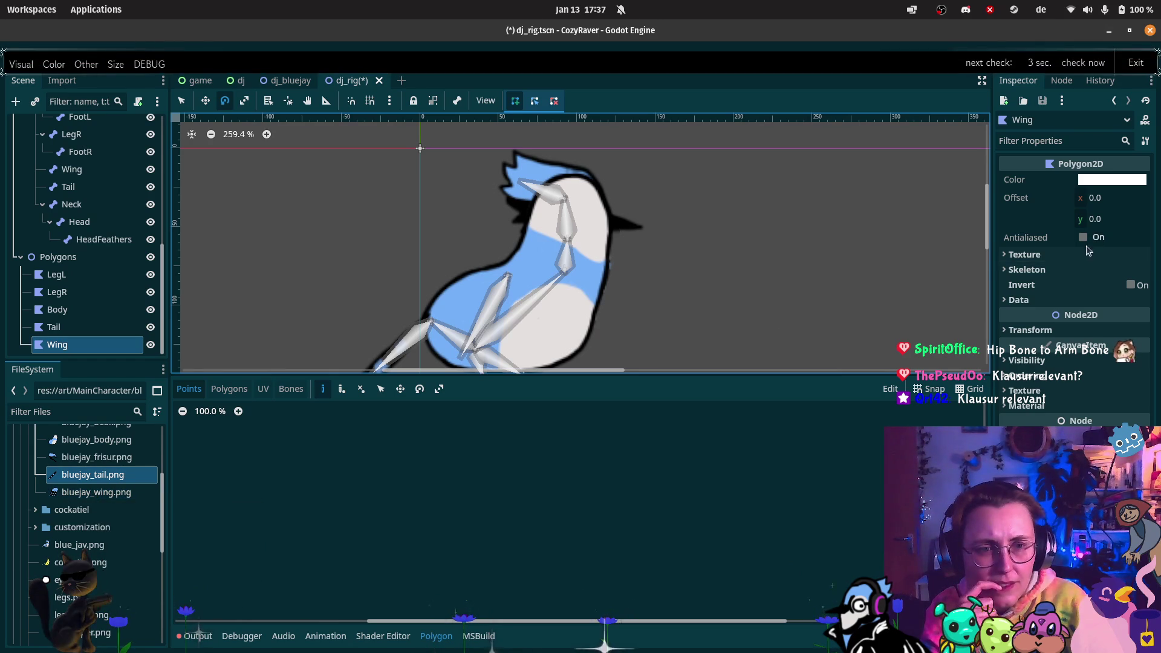
# - Texture the Wing with bluejay_wing.png and place its first outline point at the wing's top
pyautogui.click(1025, 254)
pyautogui.moveTo(111, 491)
pyautogui.mouseDown()
pyautogui.moveTo(423, 327)
pyautogui.moveTo(907, 315)
pyautogui.moveTo(1093, 278)
pyautogui.mouseUp()
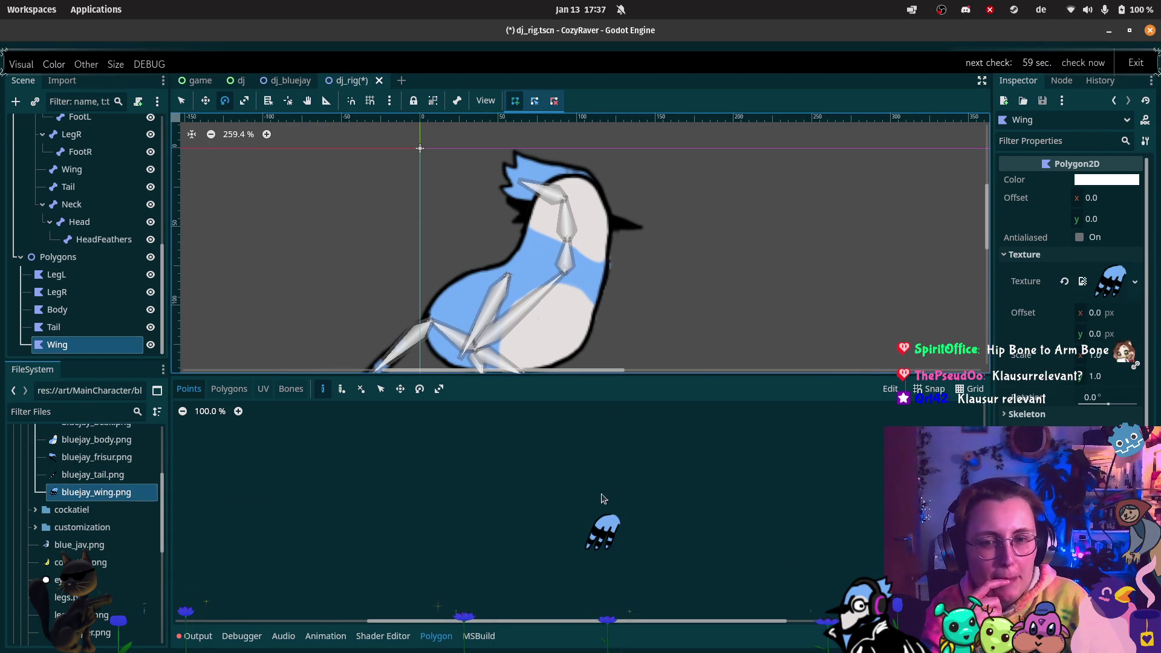
pyautogui.moveTo(550, 264); pyautogui.dragTo(545, 197)
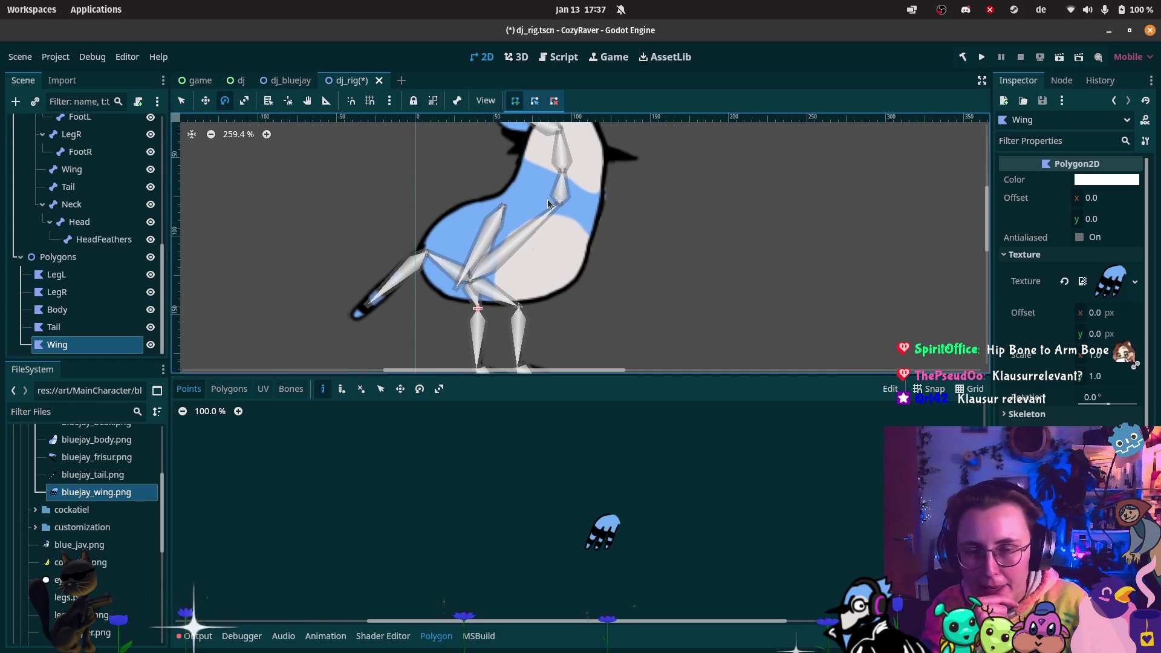
pyautogui.scroll(8, 646, 556)
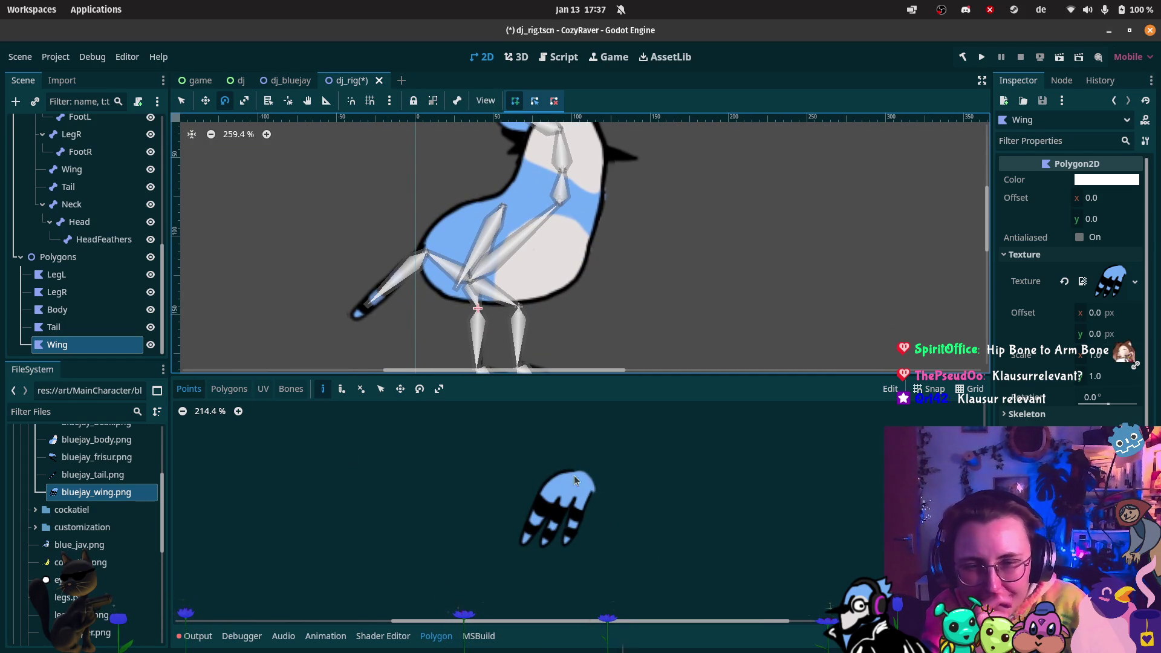
pyautogui.click(579, 468)
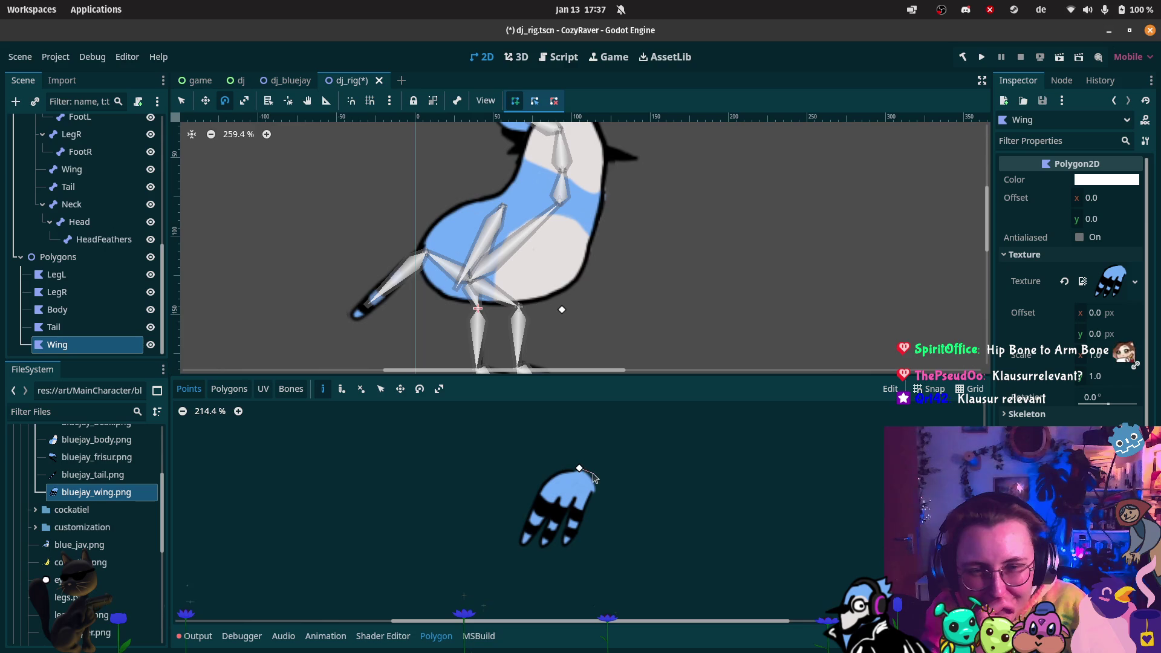
# - Trace eight more points around the wing image and close the outline at the first point
pyautogui.click(596, 475)
pyautogui.click(600, 492)
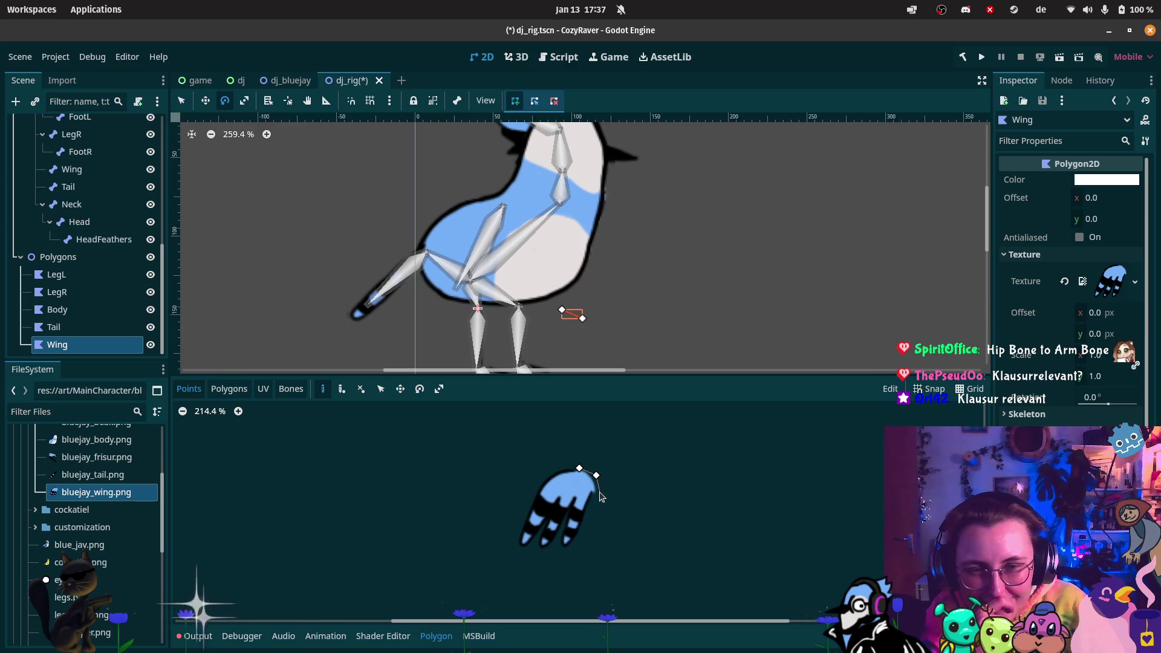
pyautogui.click(578, 542)
pyautogui.click(566, 550)
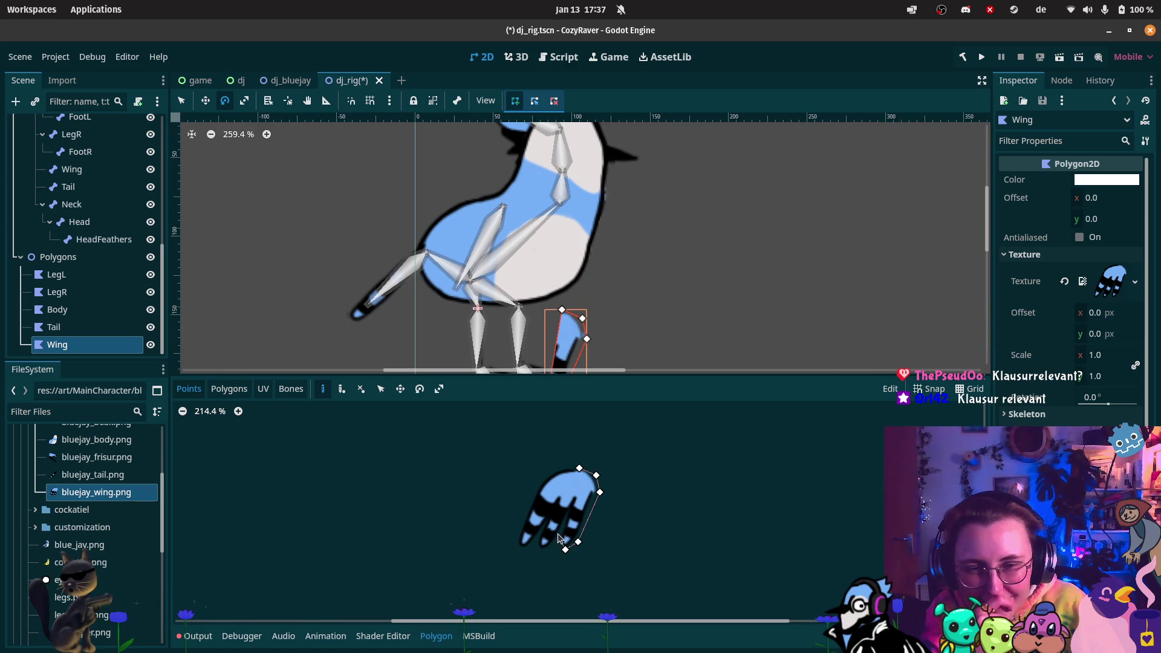
pyautogui.click(543, 551)
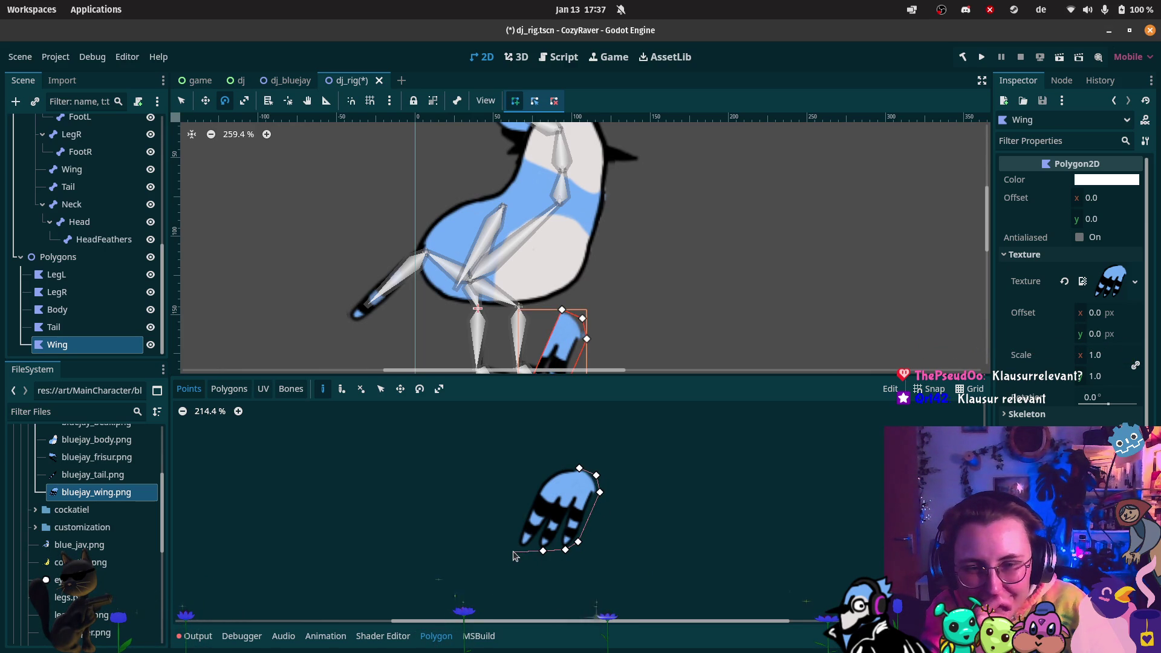
pyautogui.click(515, 551)
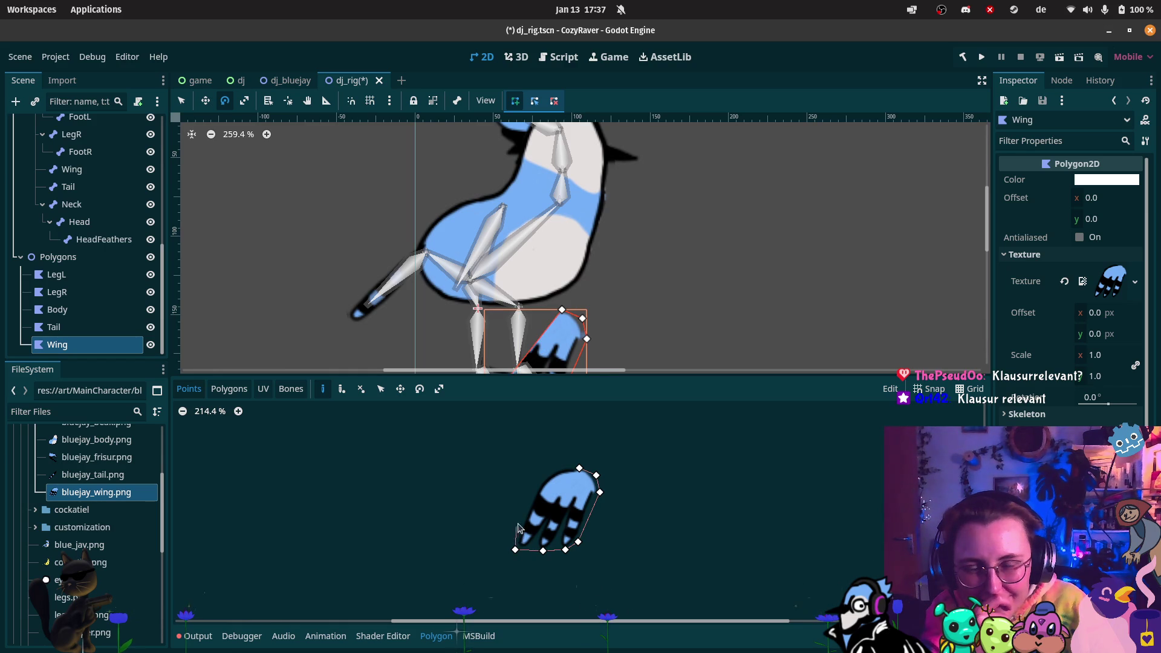
pyautogui.click(517, 532)
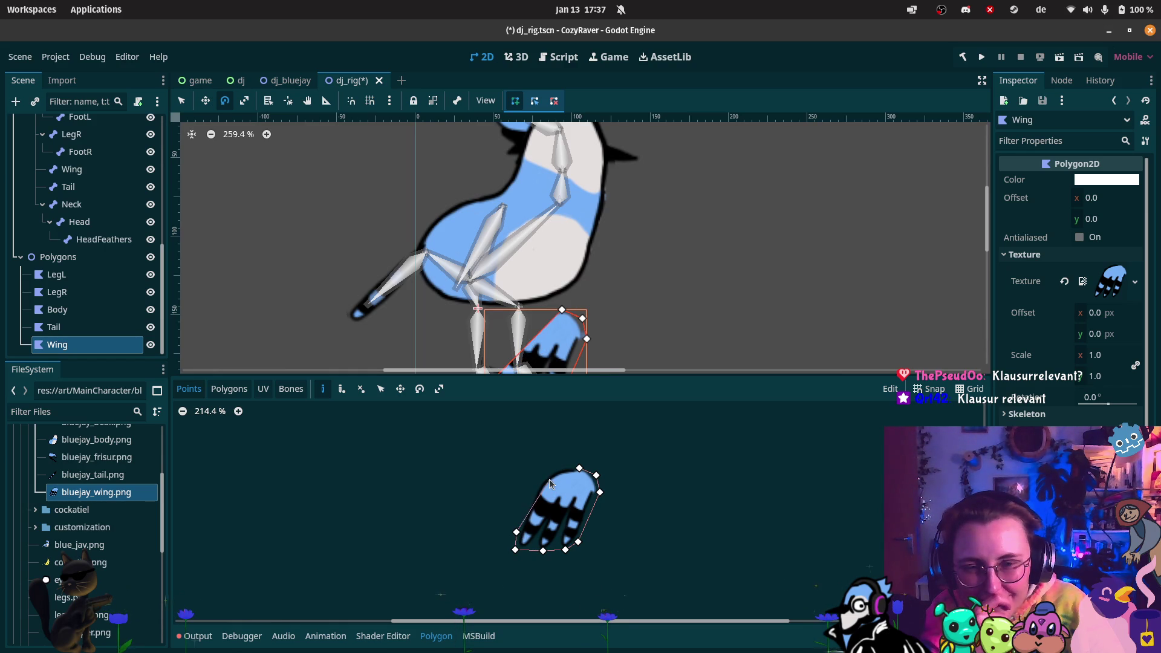
pyautogui.click(540, 478)
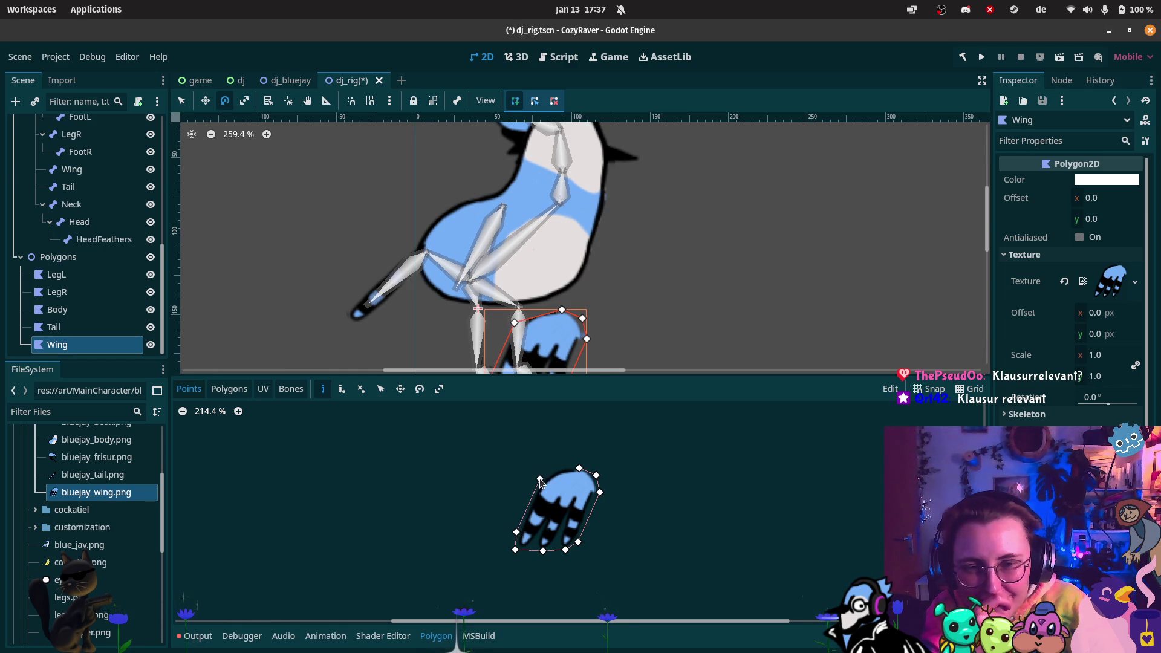
pyautogui.click(579, 470)
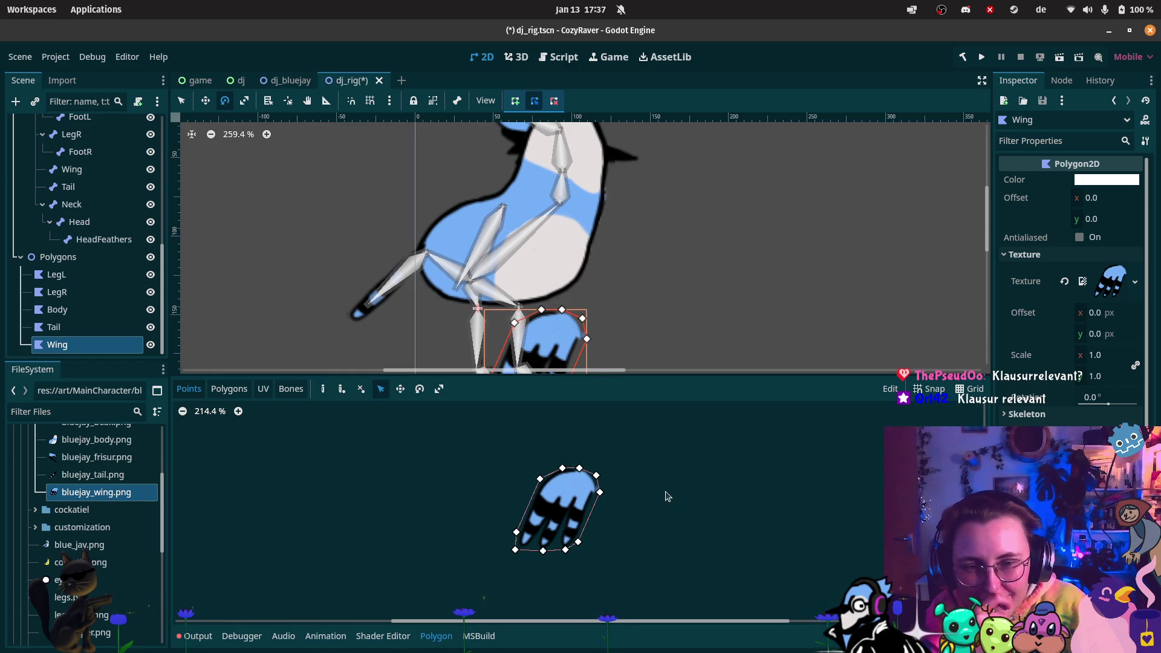
pyautogui.scroll(3, 544, 544)
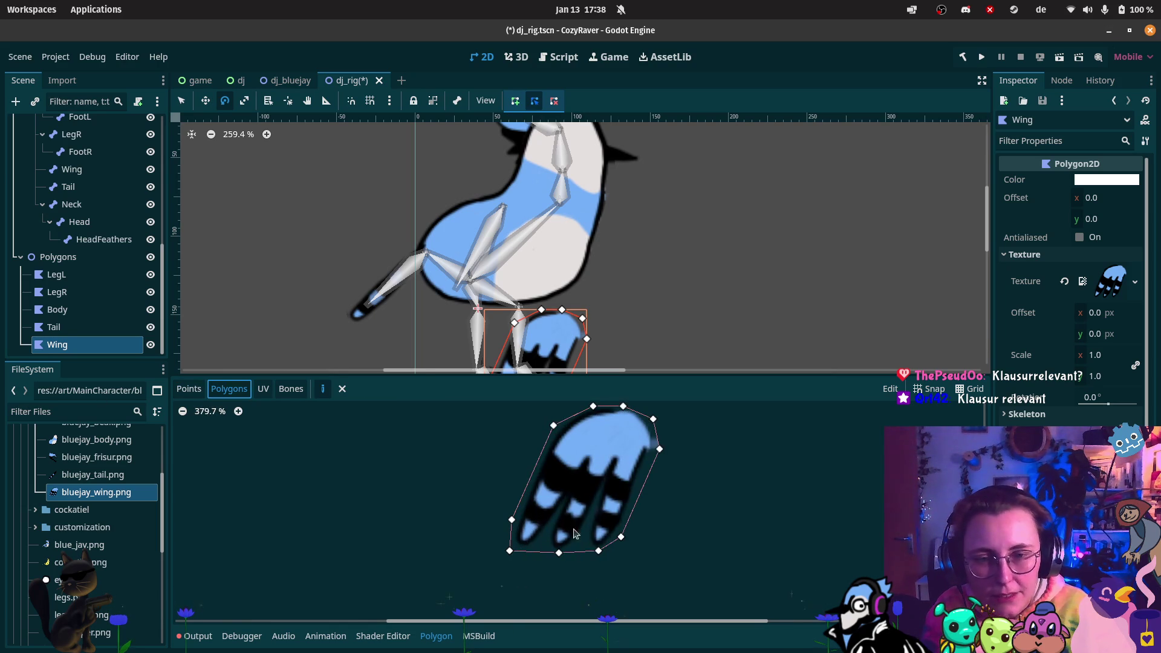
# - Draw several custom inner polygons across the wing's top and right side
pyautogui.scroll(3, 594, 435)
pyautogui.click(606, 418)
pyautogui.click(636, 430)
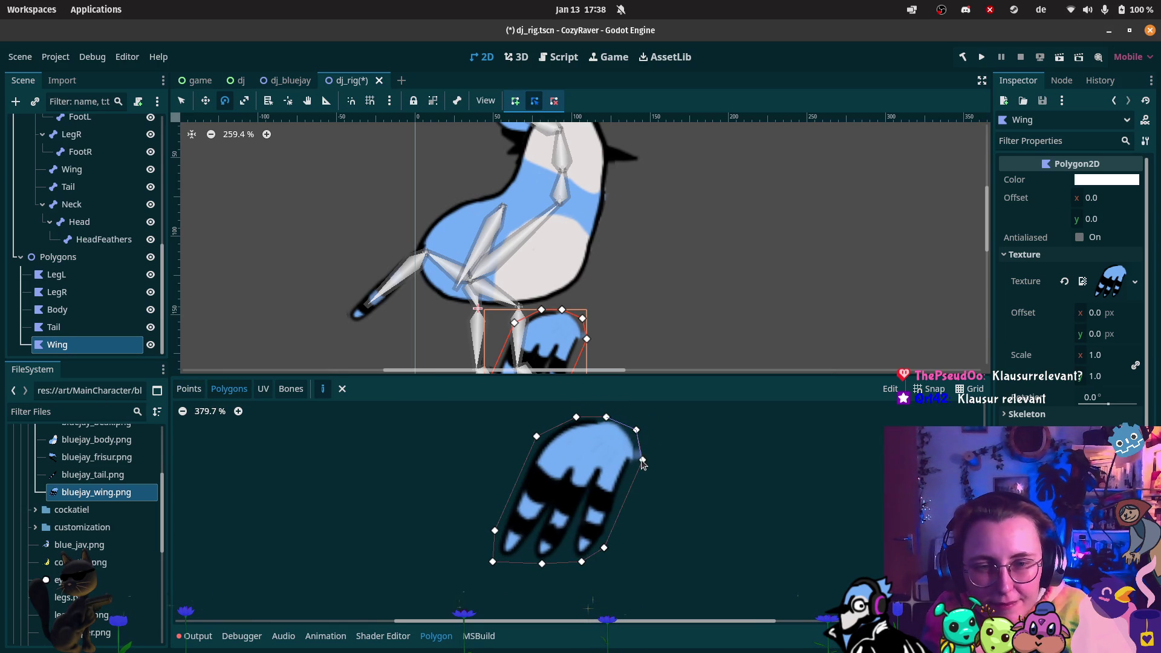
pyautogui.click(605, 416)
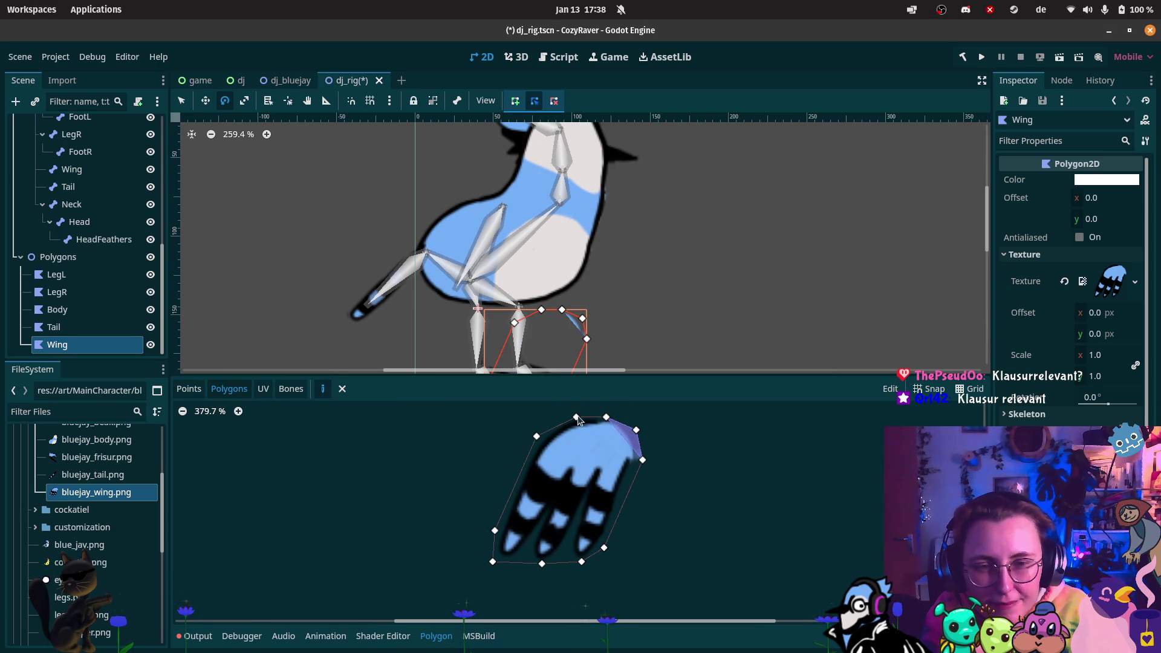
pyautogui.click(576, 417)
pyautogui.click(643, 460)
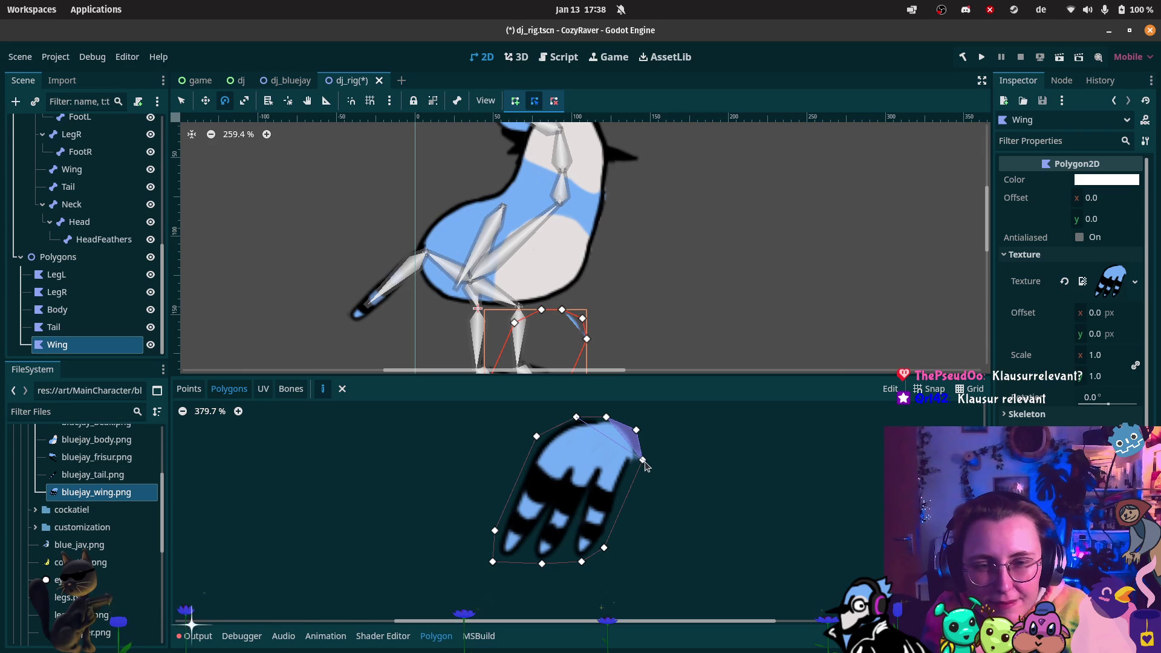
pyautogui.click(578, 419)
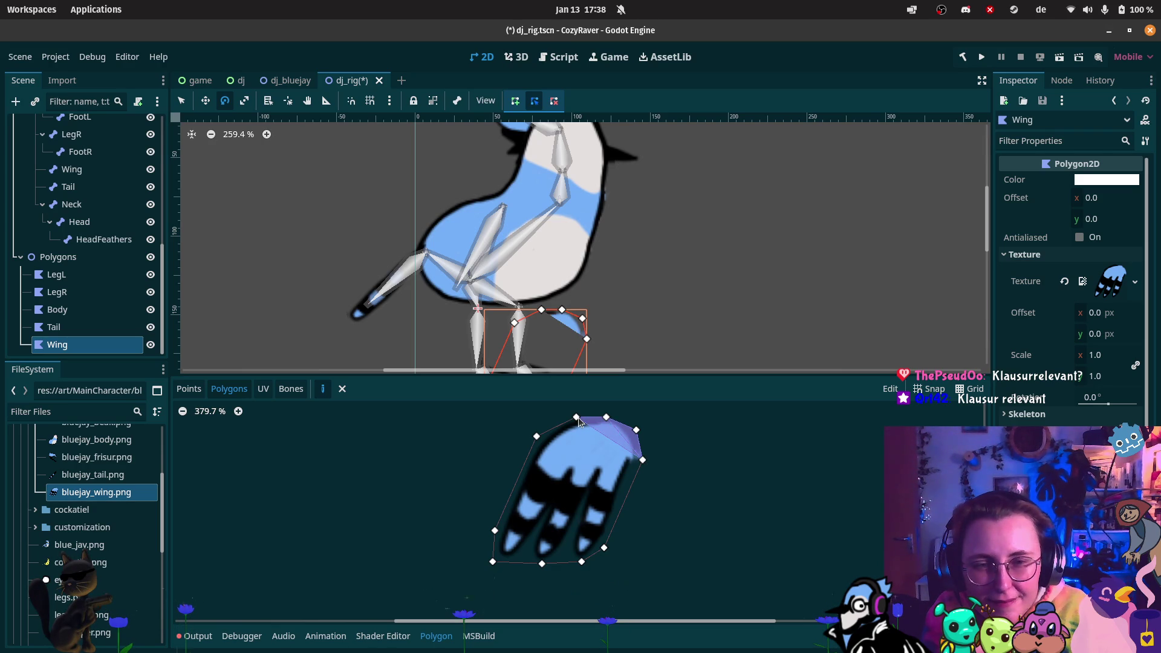
pyautogui.click(537, 436)
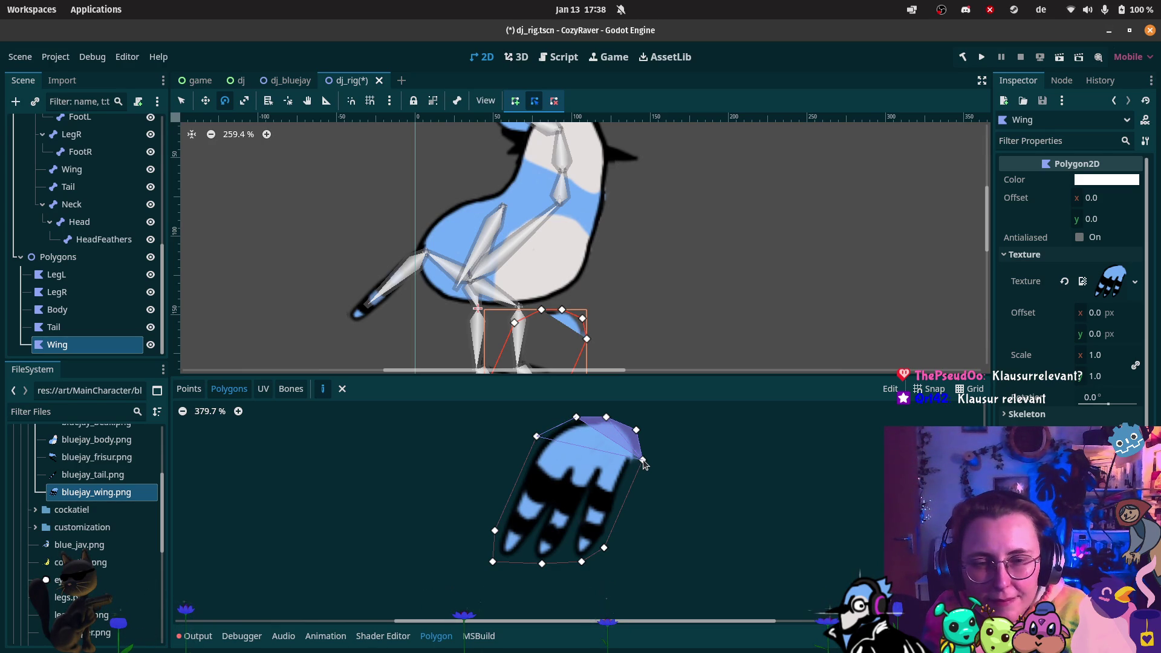
pyautogui.click(577, 418)
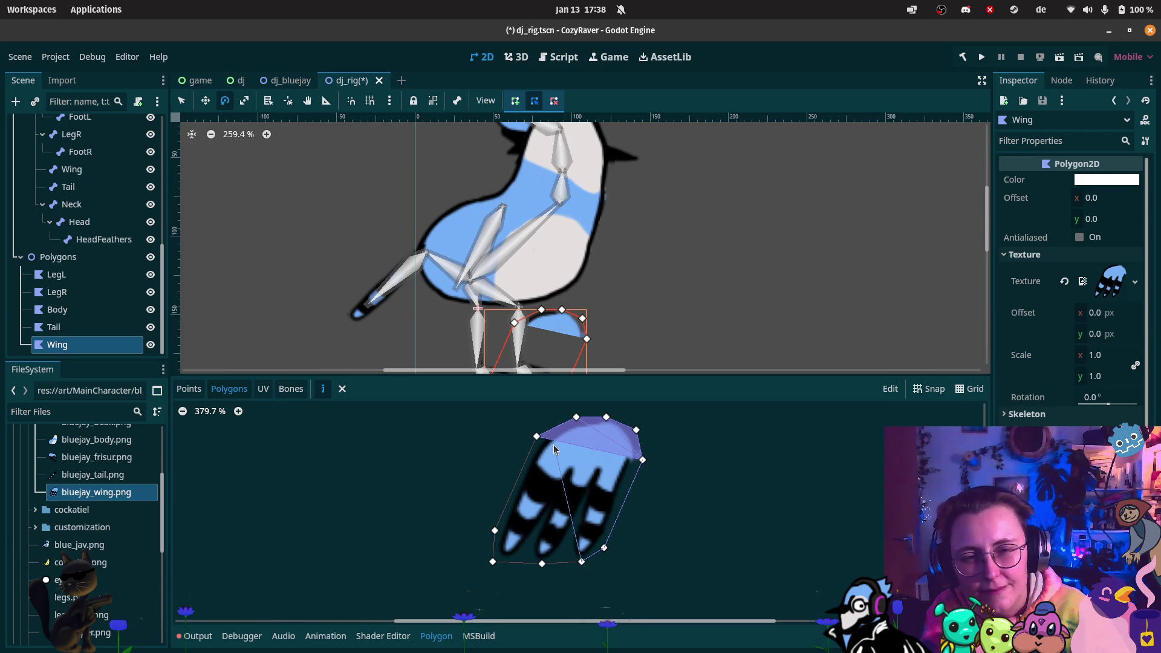
pyautogui.click(643, 460)
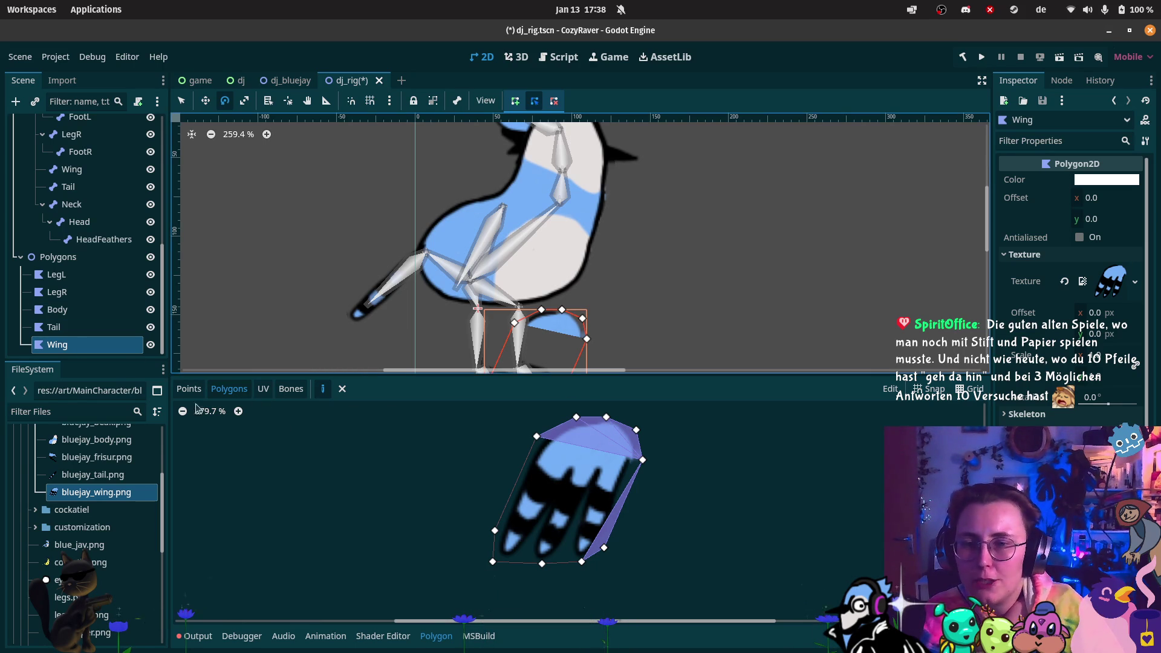
# - Remove the wing's custom polygons, including the large one and the thin triangles
pyautogui.click(342, 388)
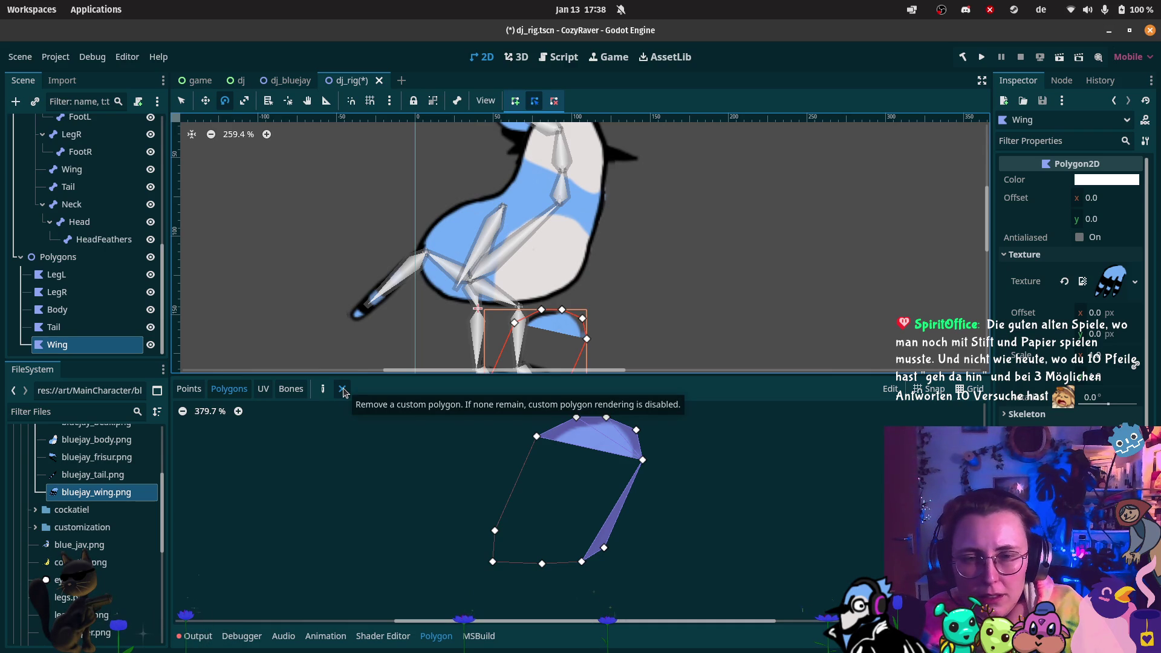
pyautogui.click(598, 434)
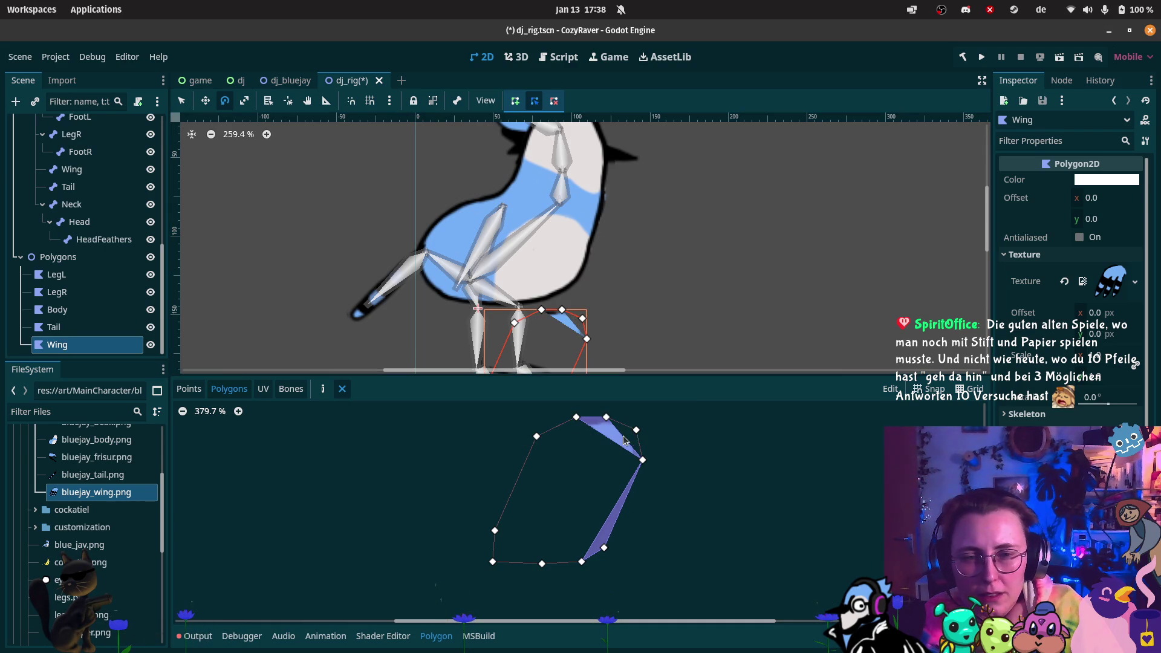
pyautogui.click(622, 443)
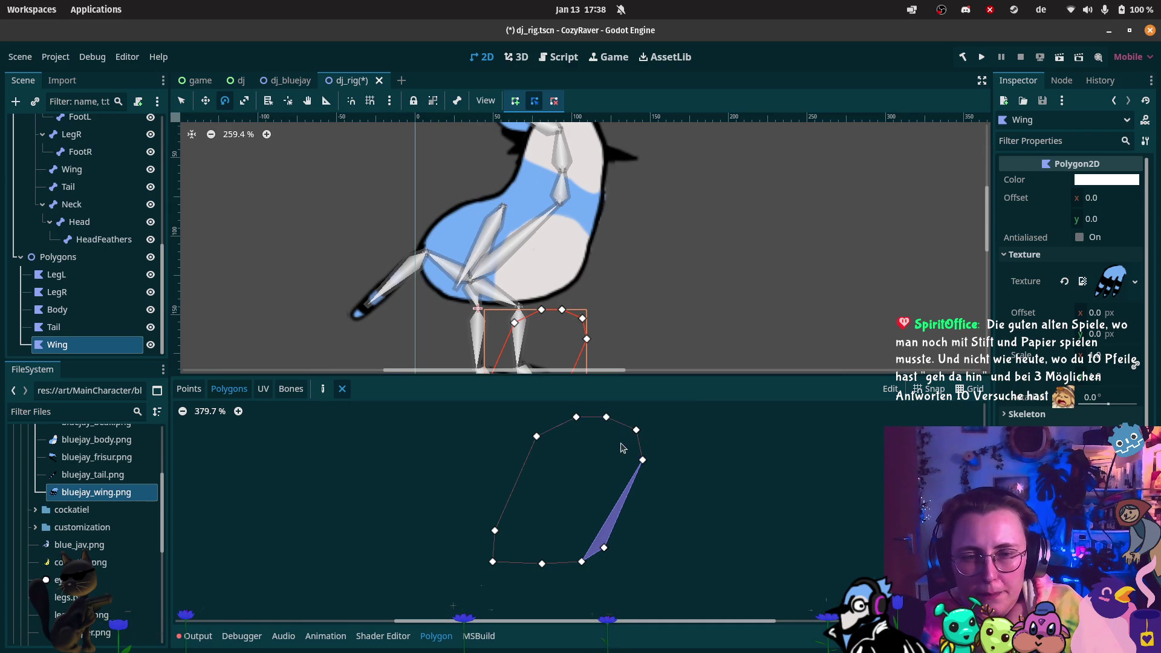
pyautogui.click(623, 501)
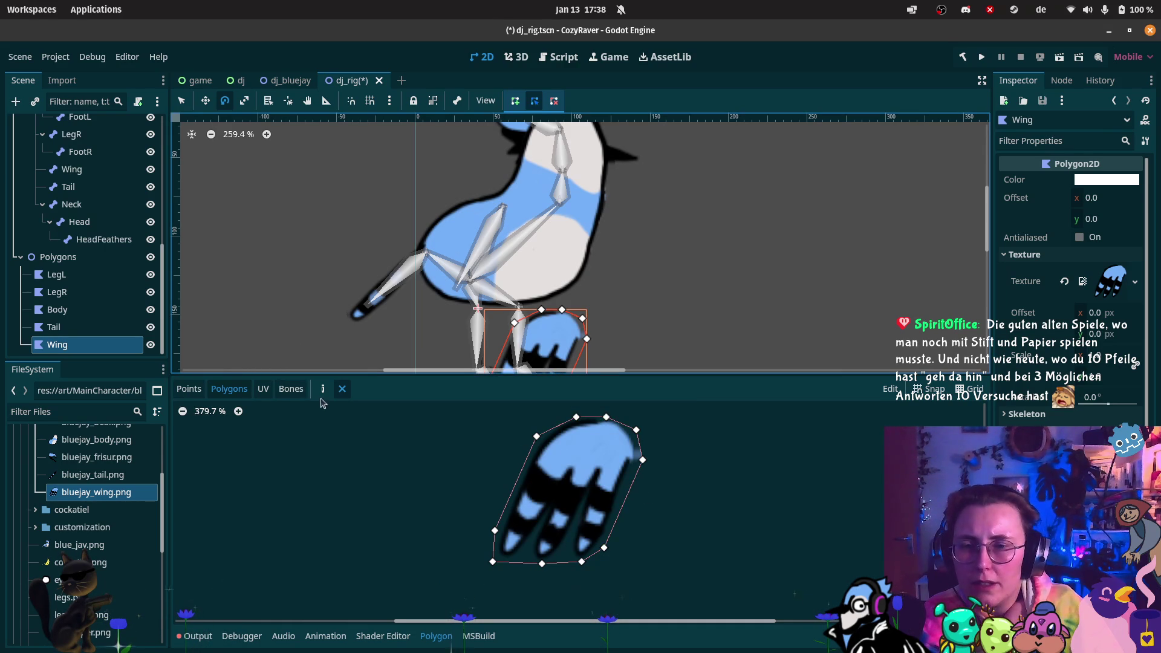
# - Build new custom polygons from the wing vertices, covering its left, bottom and right sides
pyautogui.click(537, 437)
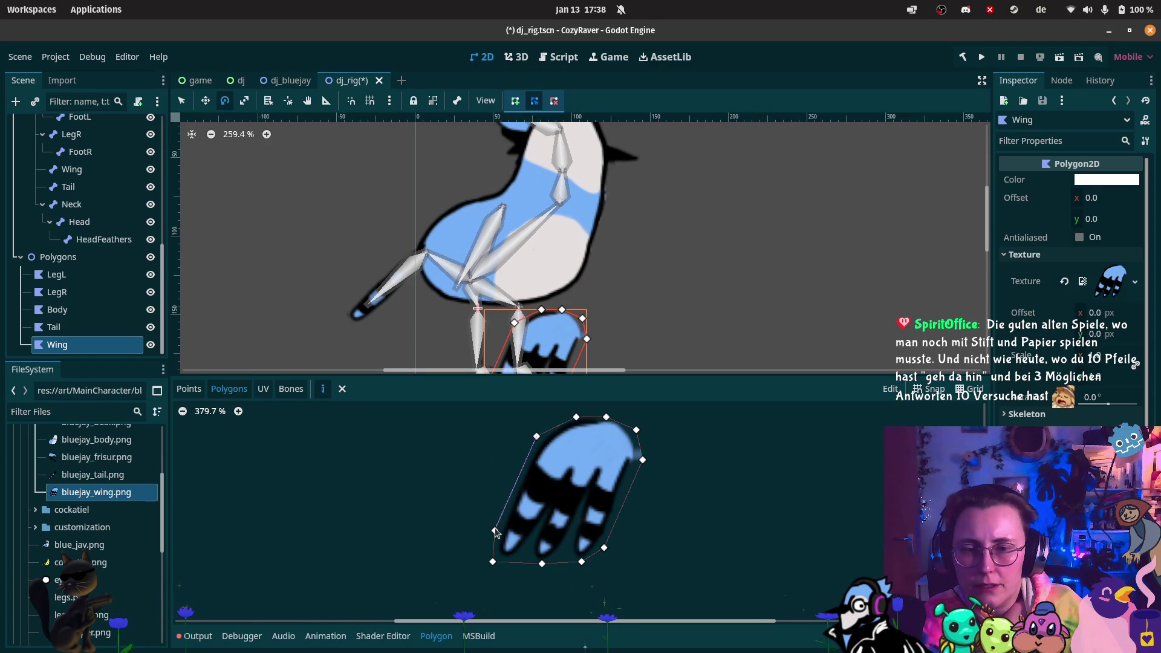
pyautogui.click(494, 530)
pyautogui.click(493, 562)
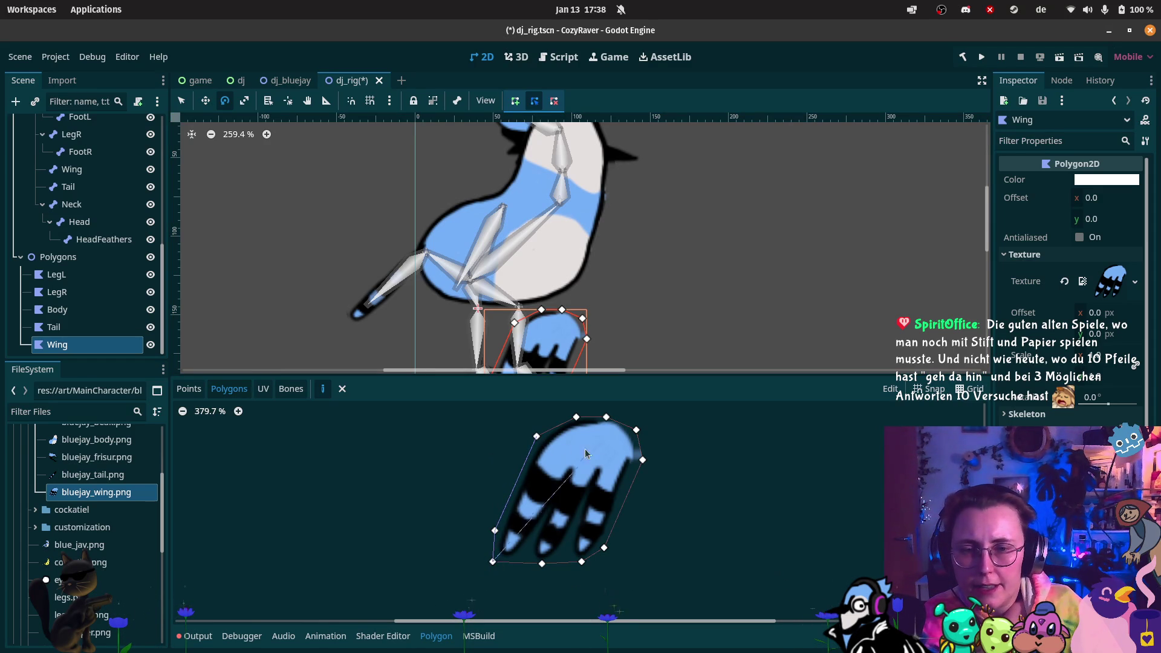
pyautogui.click(577, 418)
pyautogui.click(536, 437)
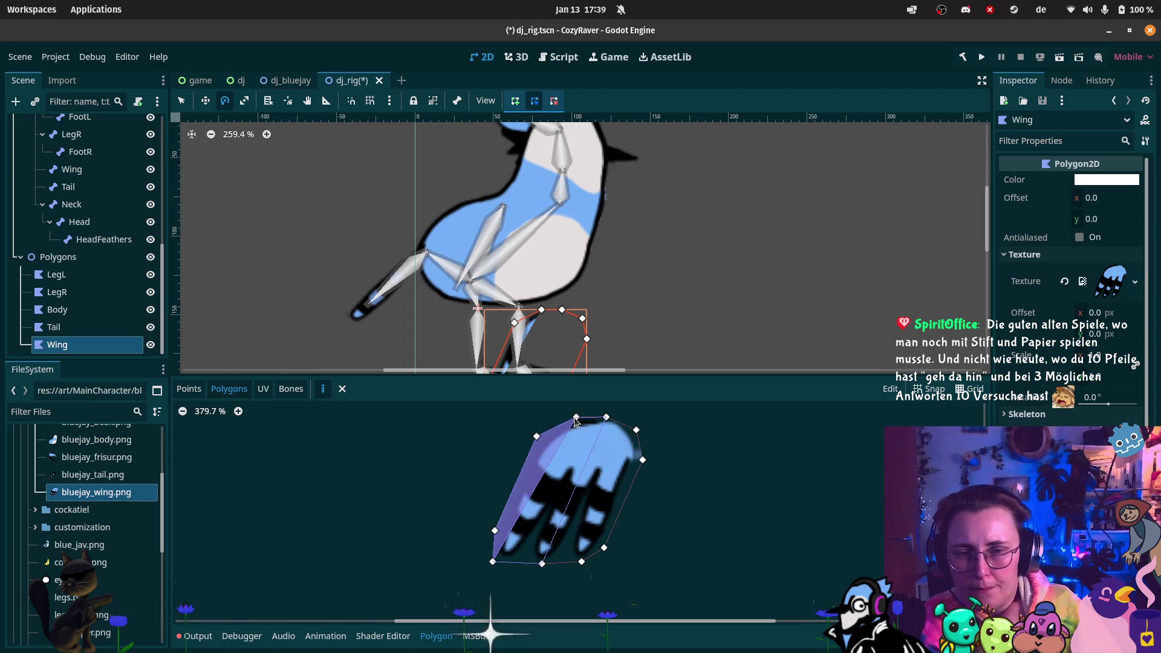
pyautogui.click(493, 562)
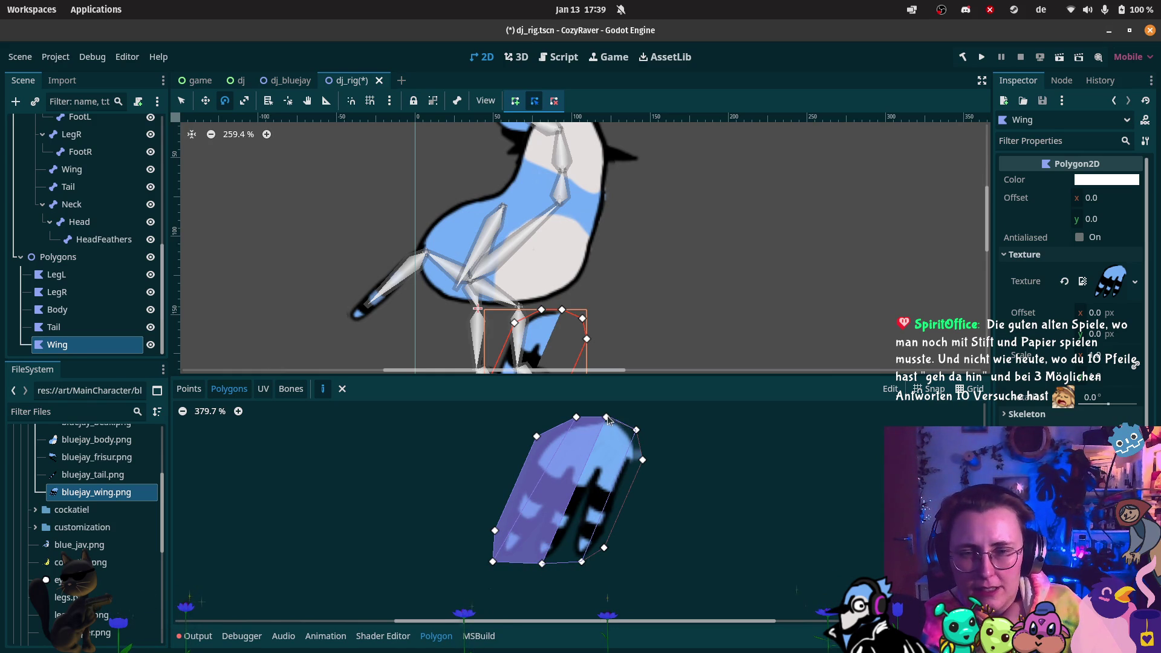
pyautogui.click(542, 563)
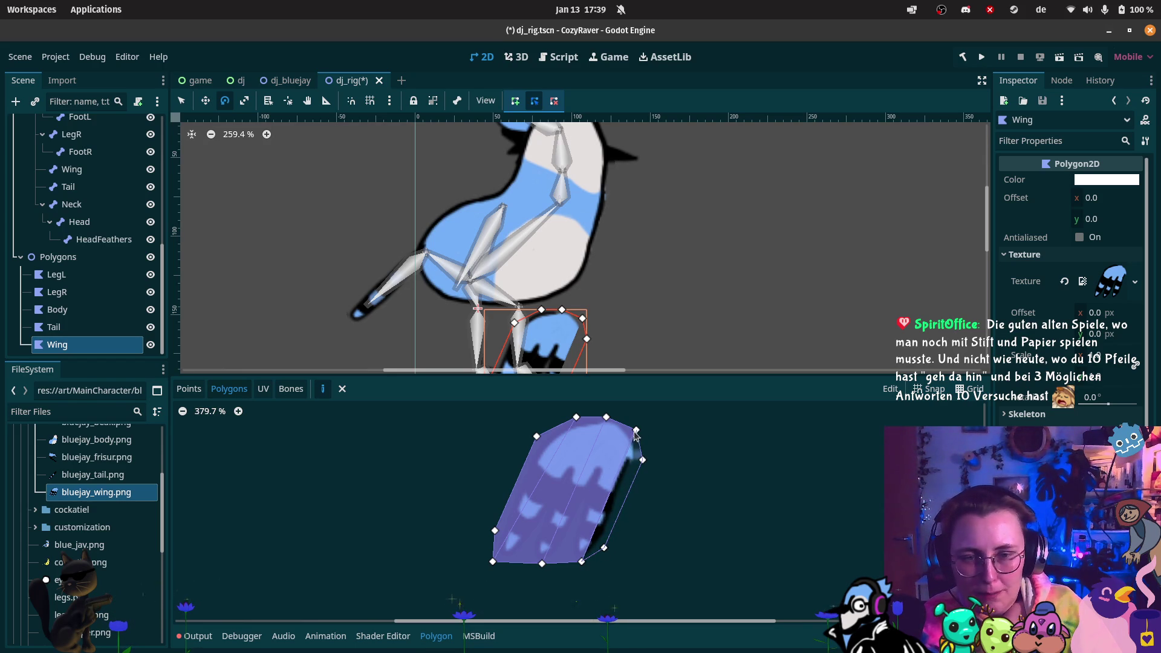
pyautogui.click(637, 430)
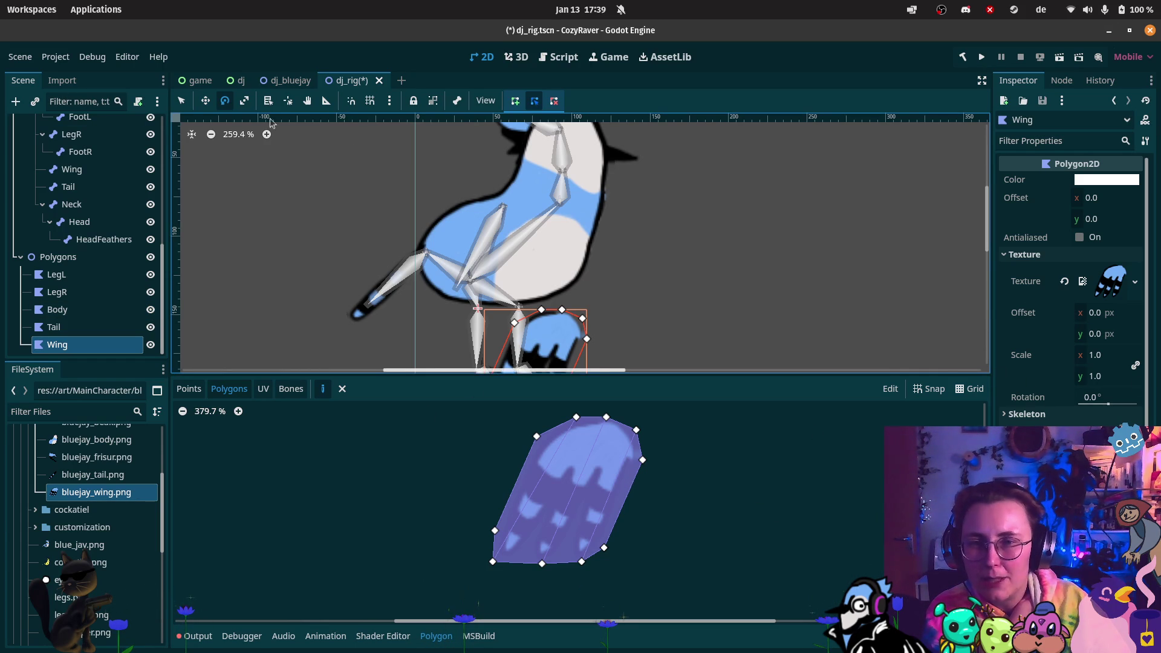
pyautogui.click(209, 103)
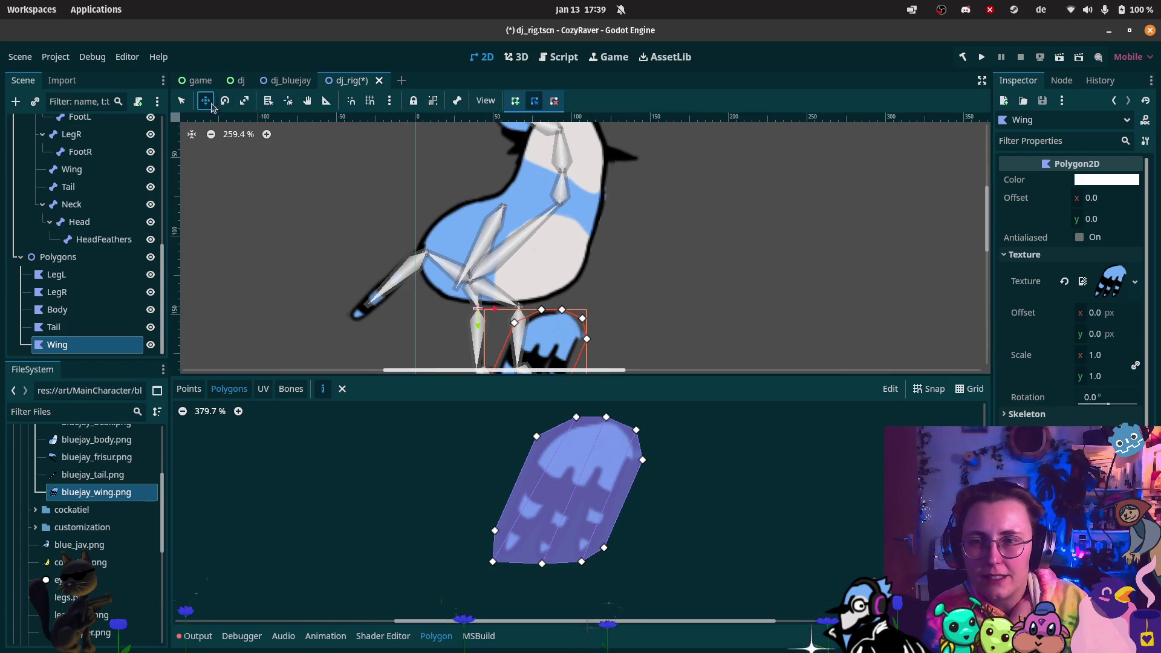
# - Drag the Wing polygon onto the bluejay's torso, then try attaching the Wing bone to it
pyautogui.moveTo(541, 339)
pyautogui.mouseDown()
pyautogui.moveTo(505, 320)
pyautogui.moveTo(475, 225)
pyautogui.mouseUp()
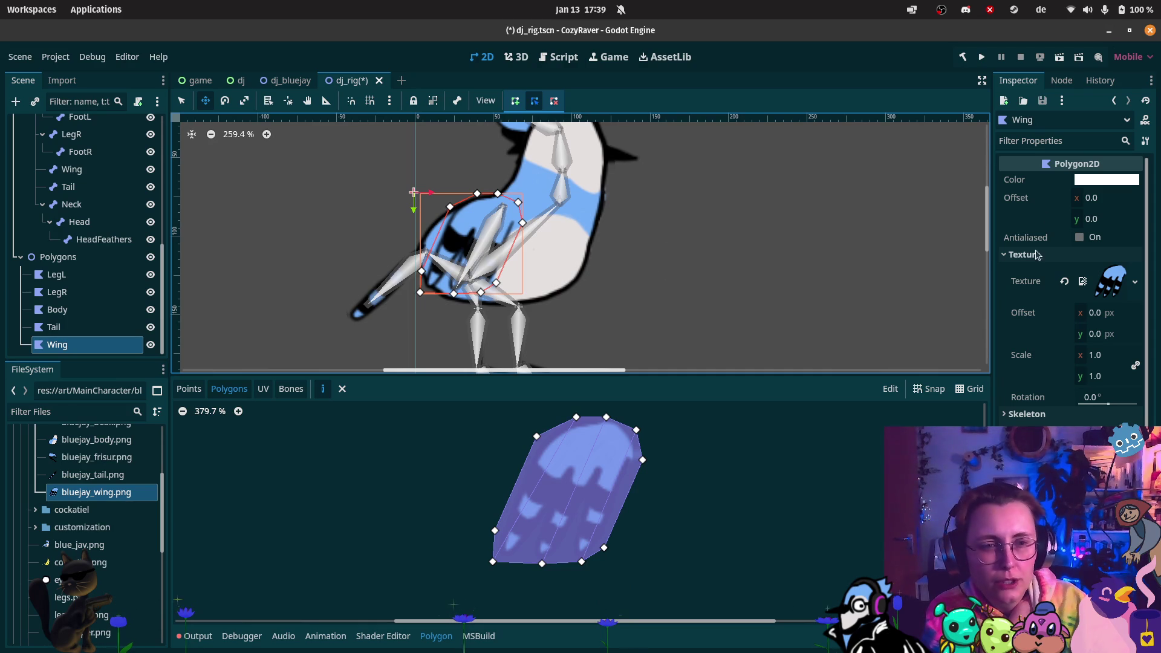
pyautogui.moveTo(71, 169)
pyautogui.mouseDown()
pyautogui.moveTo(1017, 303)
pyautogui.moveTo(1126, 303)
pyautogui.moveTo(1082, 417)
pyautogui.mouseUp()
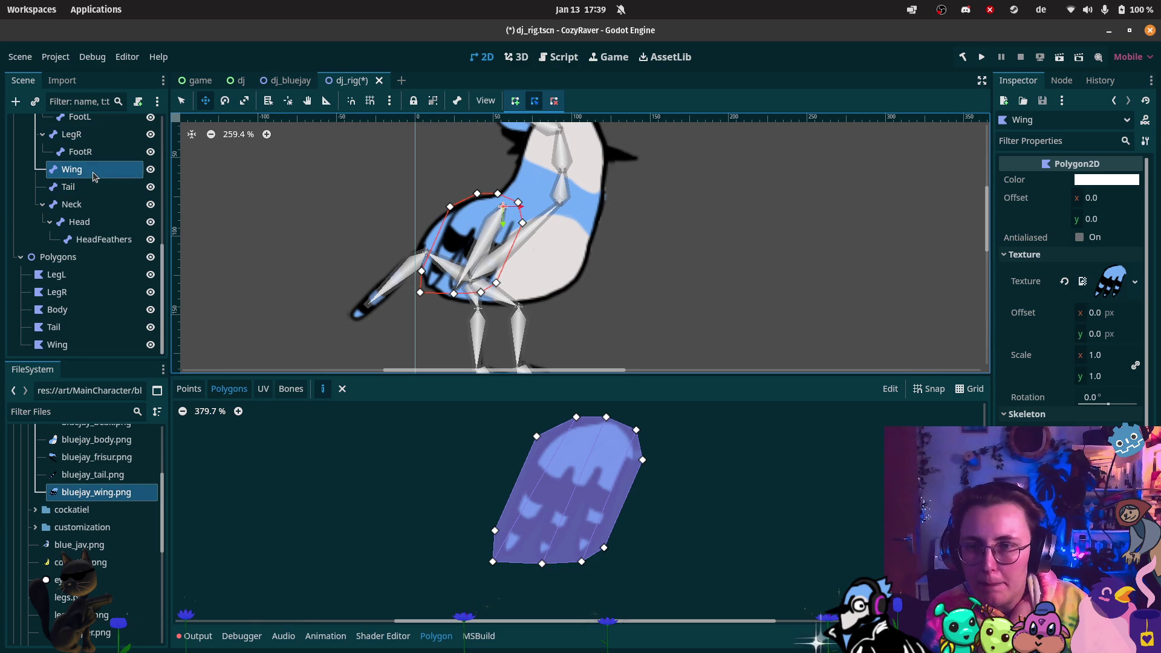
# - Drag the Skeleton2D node into the Wing Polygon2D's Skeleton property in the Inspector
pyautogui.moveTo(97, 172); pyautogui.dragTo(816, 333)
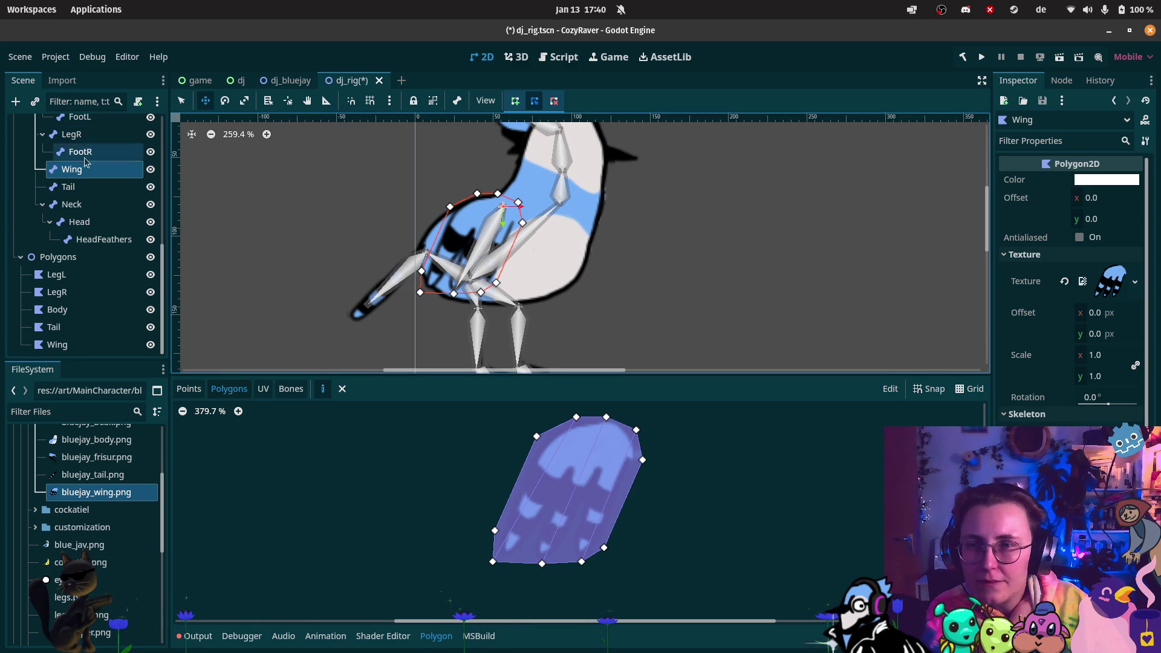
pyautogui.scroll(4, 91, 242)
pyautogui.moveTo(69, 183)
pyautogui.mouseDown()
pyautogui.moveTo(883, 438)
pyautogui.moveTo(1100, 425)
pyautogui.mouseUp()
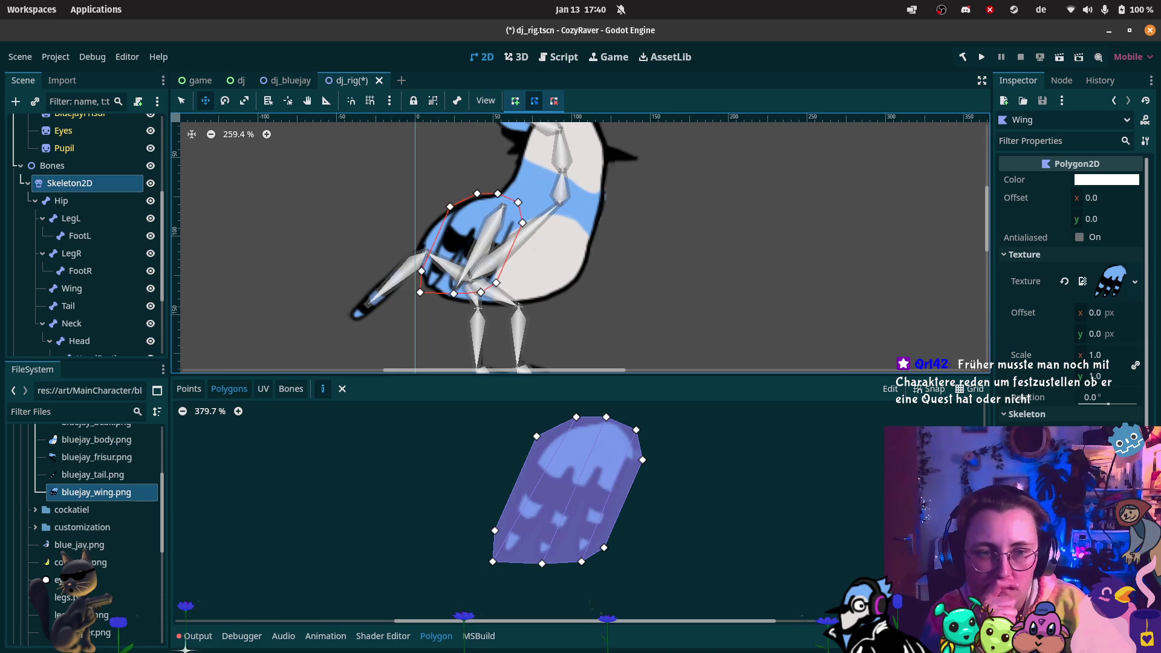
# - Sync the skeleton's bones to the Wing polygon in the Bones tab
pyautogui.click(291, 389)
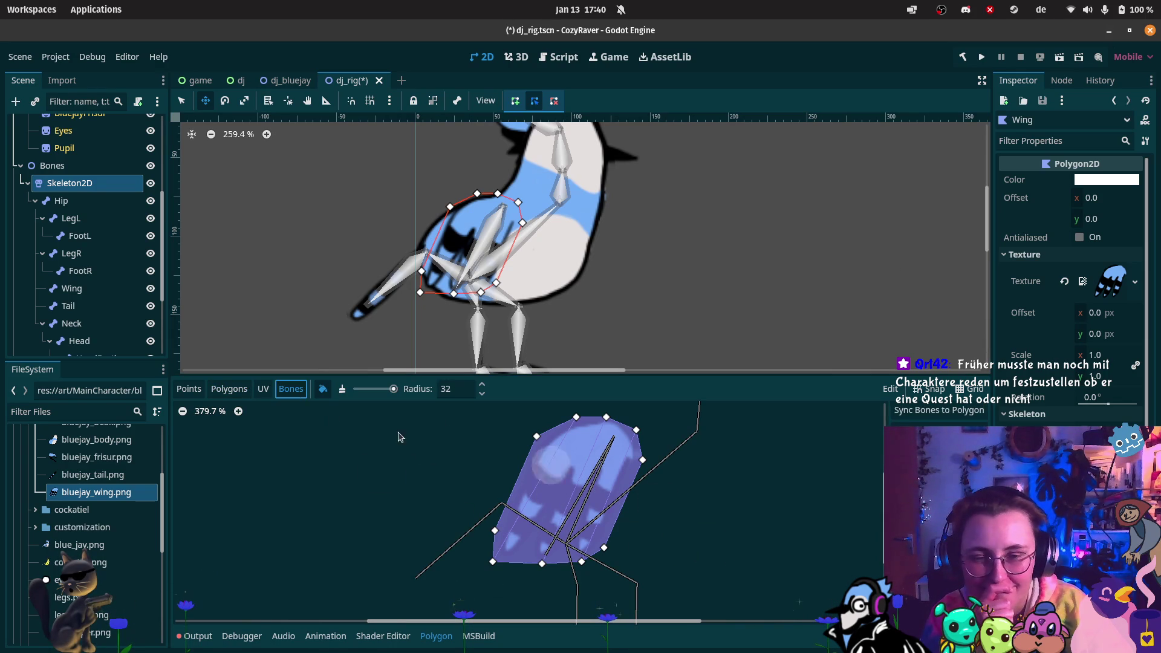
pyautogui.click(940, 411)
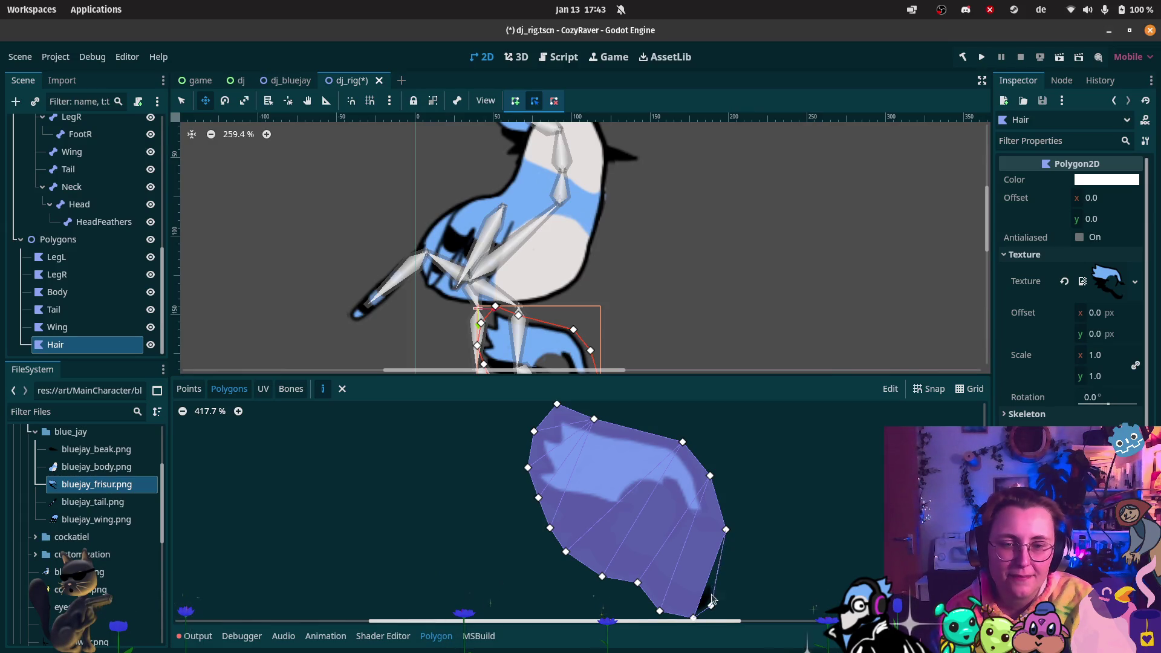
pyautogui.scroll(-2, 730, 570)
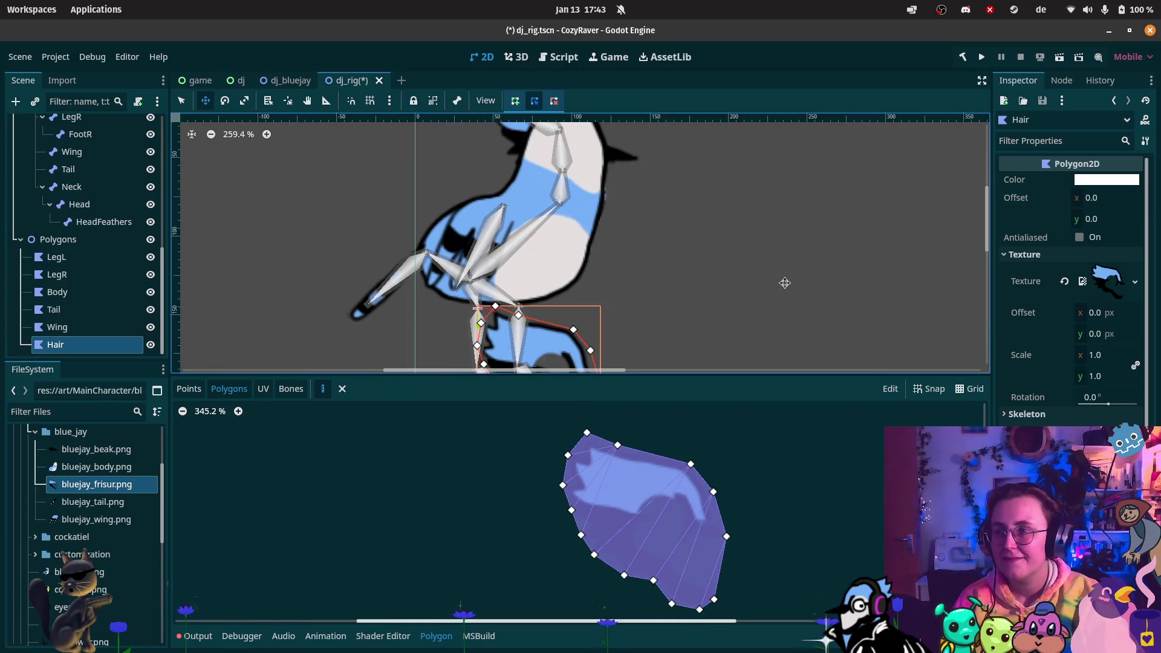
pyautogui.scroll(-2, 663, 316)
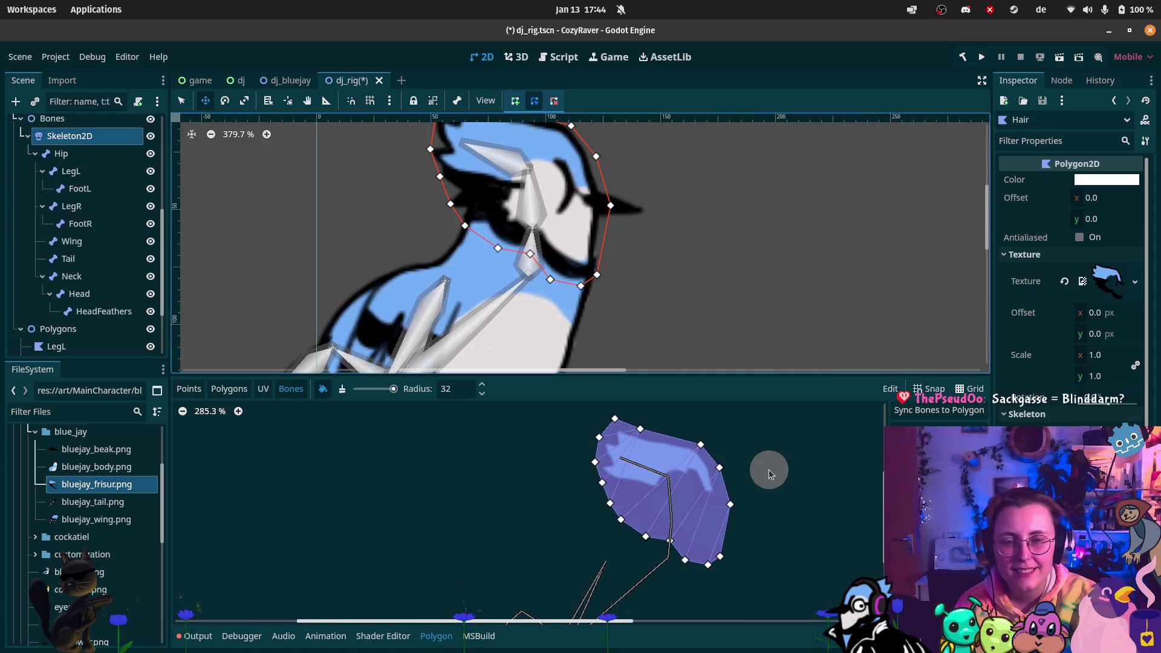
# - Sync bones to the Hair polygon and paint the chosen bone's weights over all its vertices
pyautogui.click(940, 411)
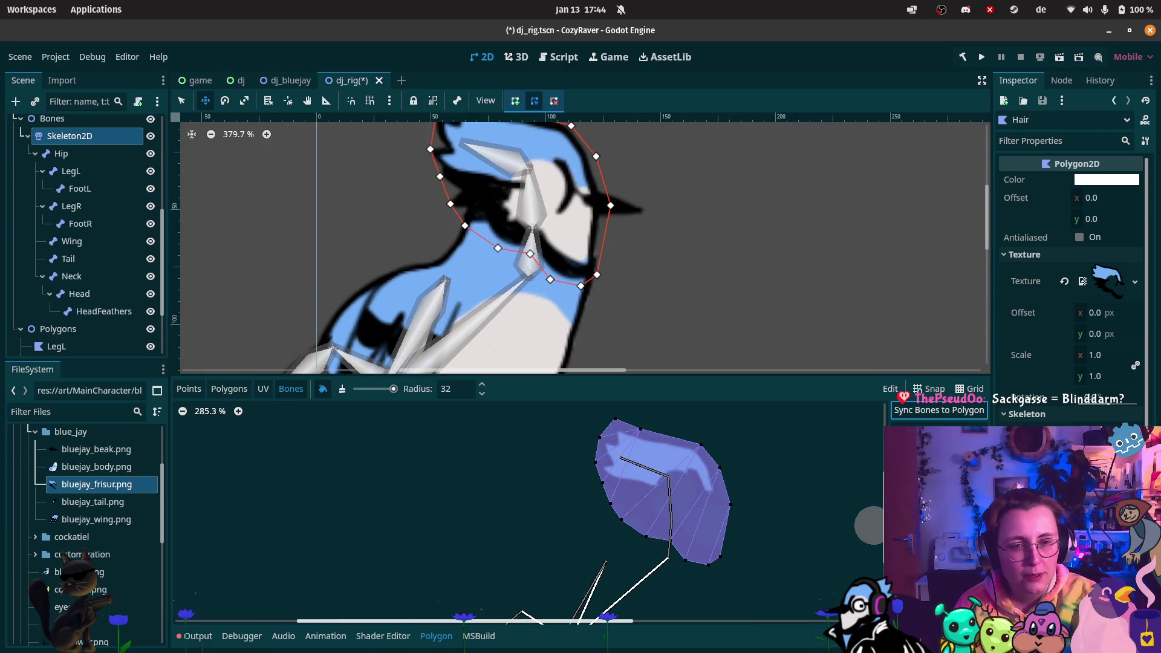
pyautogui.click(873, 525)
pyautogui.scroll(2, 615, 467)
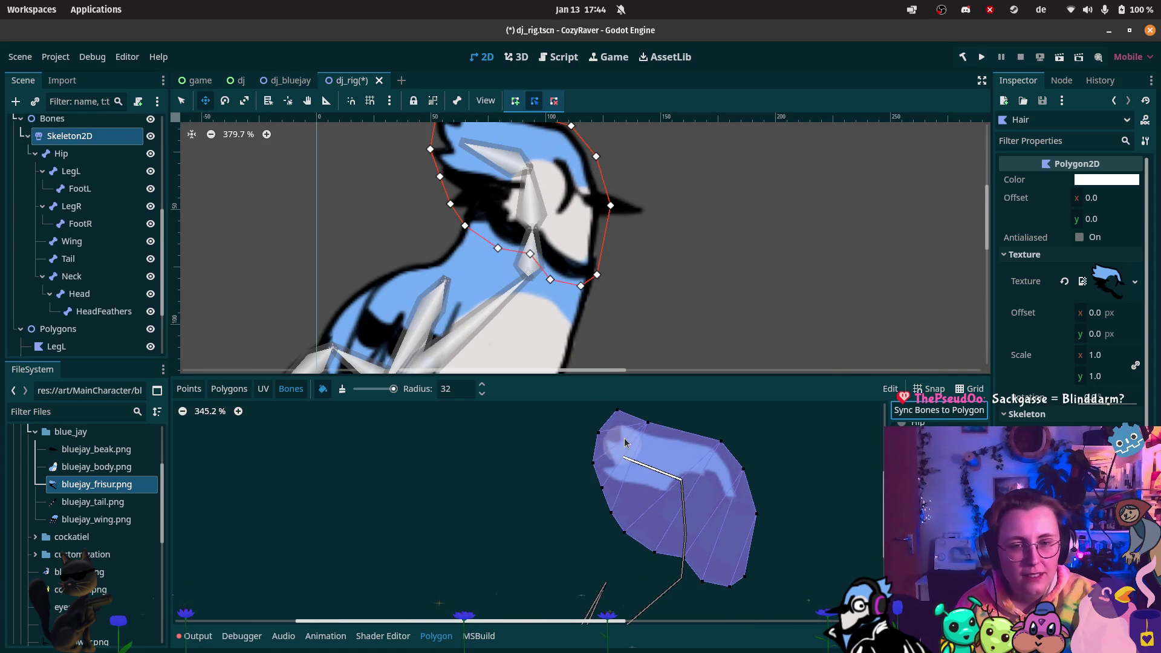
pyautogui.click(617, 420)
pyautogui.moveTo(615, 428)
pyautogui.mouseDown()
pyautogui.moveTo(596, 490)
pyautogui.moveTo(612, 521)
pyautogui.mouseUp()
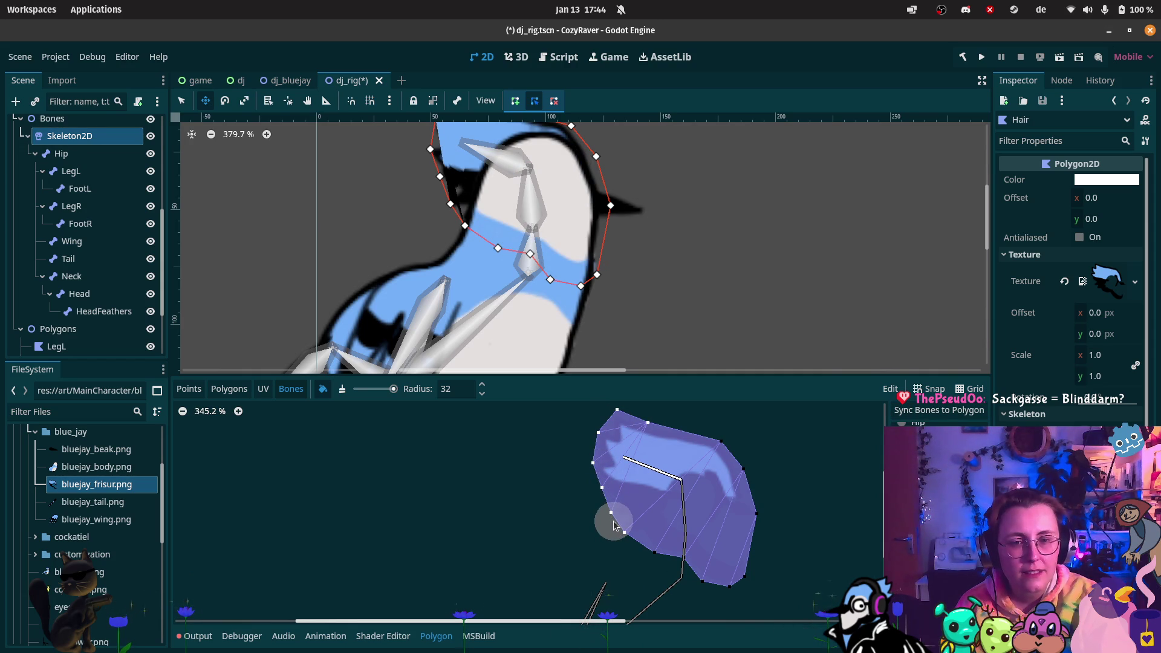
pyautogui.moveTo(698, 434); pyautogui.dragTo(715, 423)
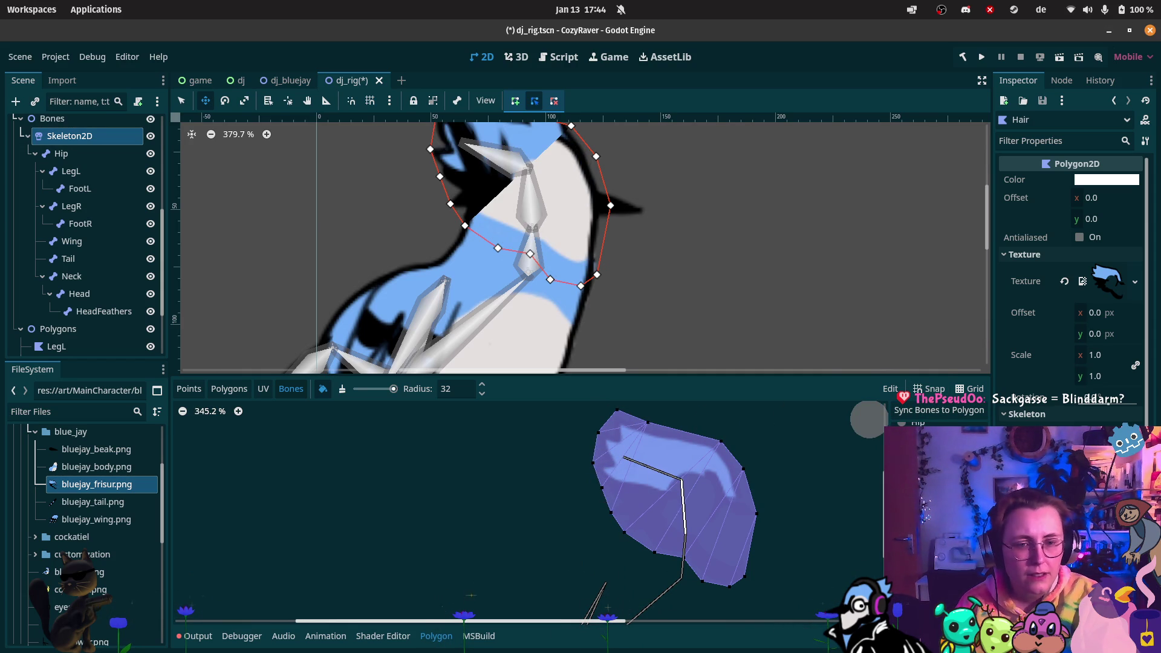
pyautogui.moveTo(720, 575)
pyautogui.mouseDown()
pyautogui.moveTo(751, 506)
pyautogui.moveTo(643, 415)
pyautogui.mouseUp()
pyautogui.moveTo(602, 493); pyautogui.dragTo(716, 583)
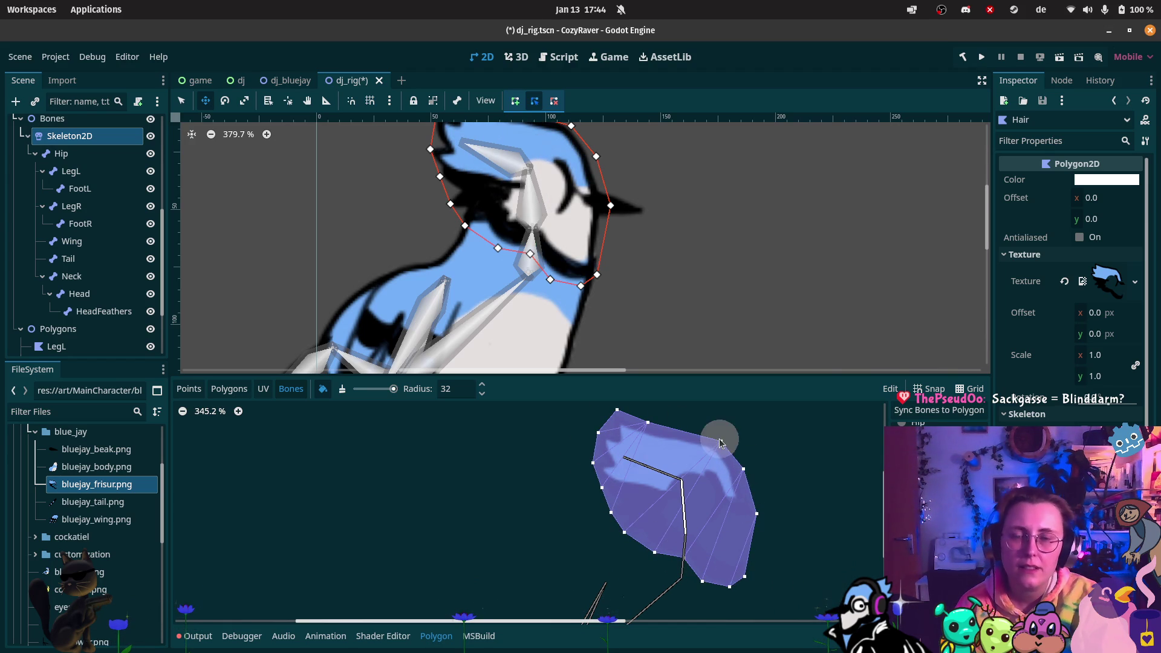
pyautogui.click(90, 294)
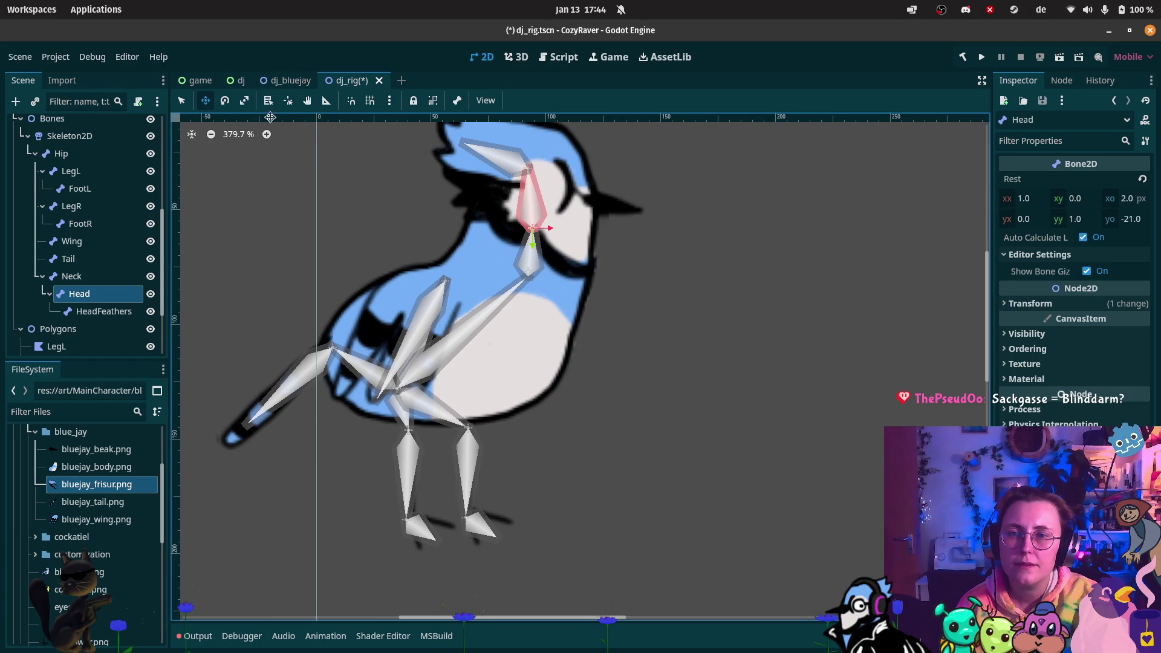
# - Rotate the Head bone, then the HeadFeathers bone, to test that hair and feathers follow
pyautogui.click(225, 100)
pyautogui.scroll(5, 542, 233)
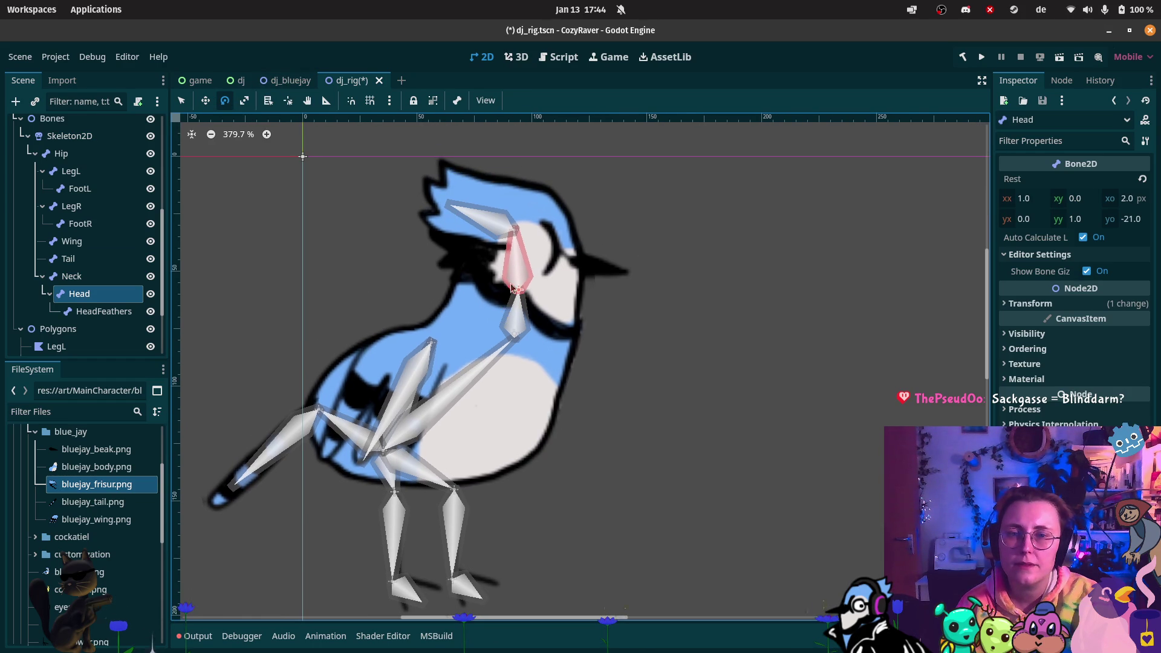
pyautogui.moveTo(524, 248)
pyautogui.mouseDown()
pyautogui.moveTo(506, 247)
pyautogui.moveTo(529, 250)
pyautogui.moveTo(518, 252)
pyautogui.mouseUp()
pyautogui.click(481, 224)
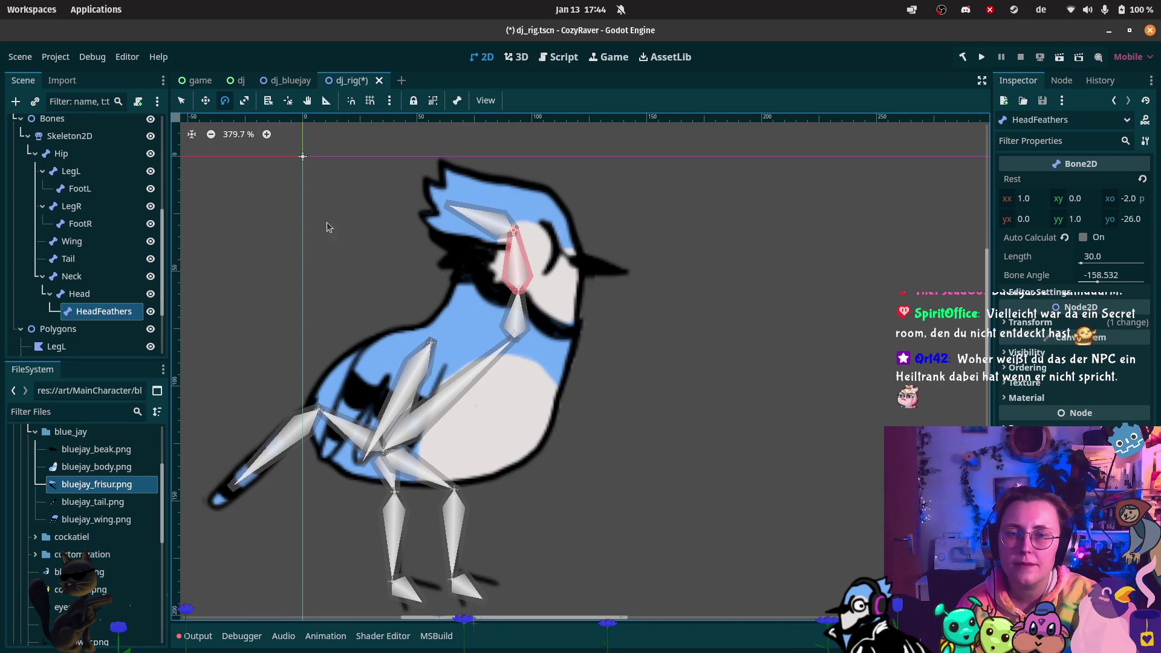
pyautogui.moveTo(495, 208)
pyautogui.mouseDown()
pyautogui.moveTo(476, 215)
pyautogui.moveTo(487, 158)
pyautogui.moveTo(415, 155)
pyautogui.moveTo(472, 159)
pyautogui.moveTo(460, 154)
pyautogui.mouseUp()
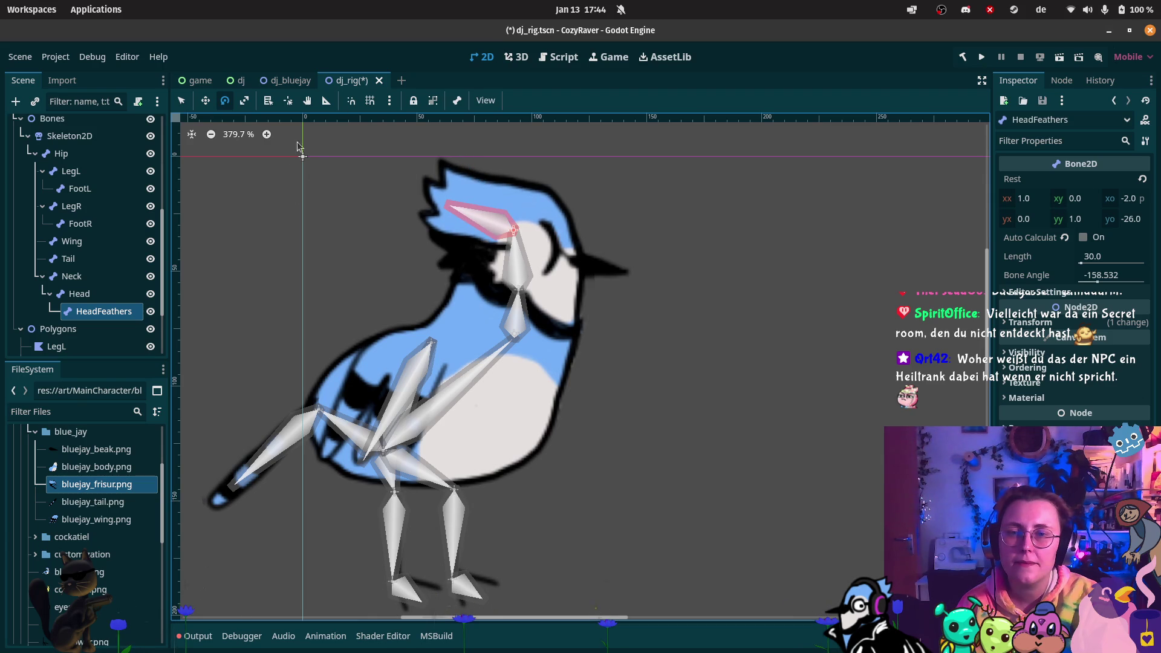
pyautogui.click(70, 135)
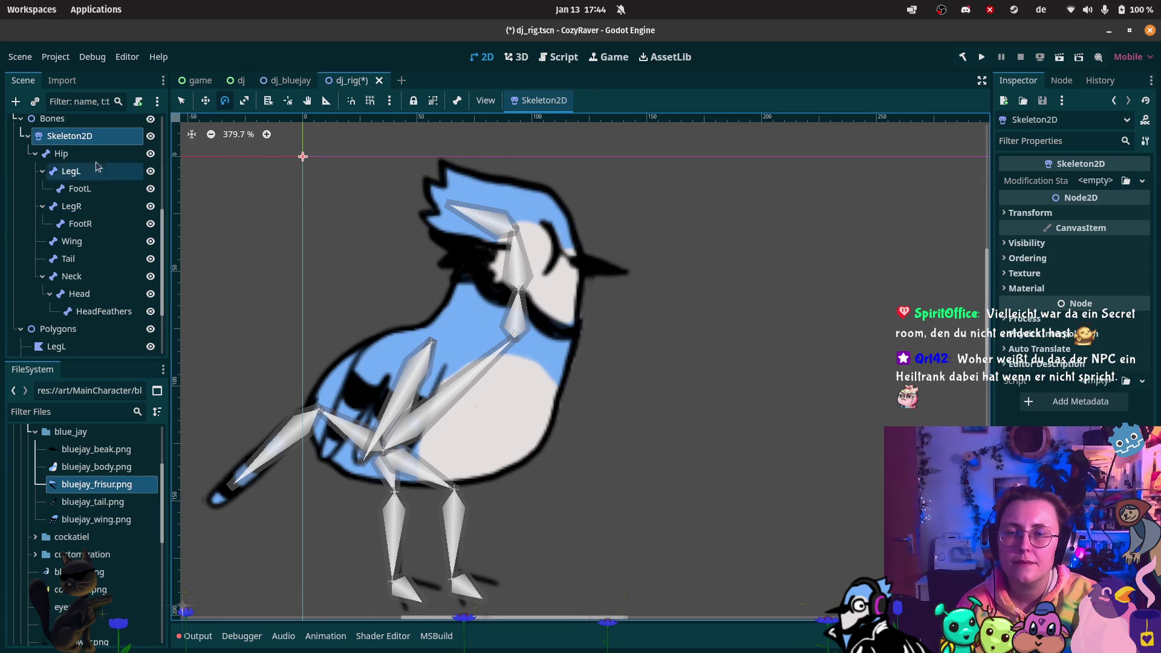
pyautogui.scroll(3, 135, 169)
pyautogui.scroll(4, 135, 170)
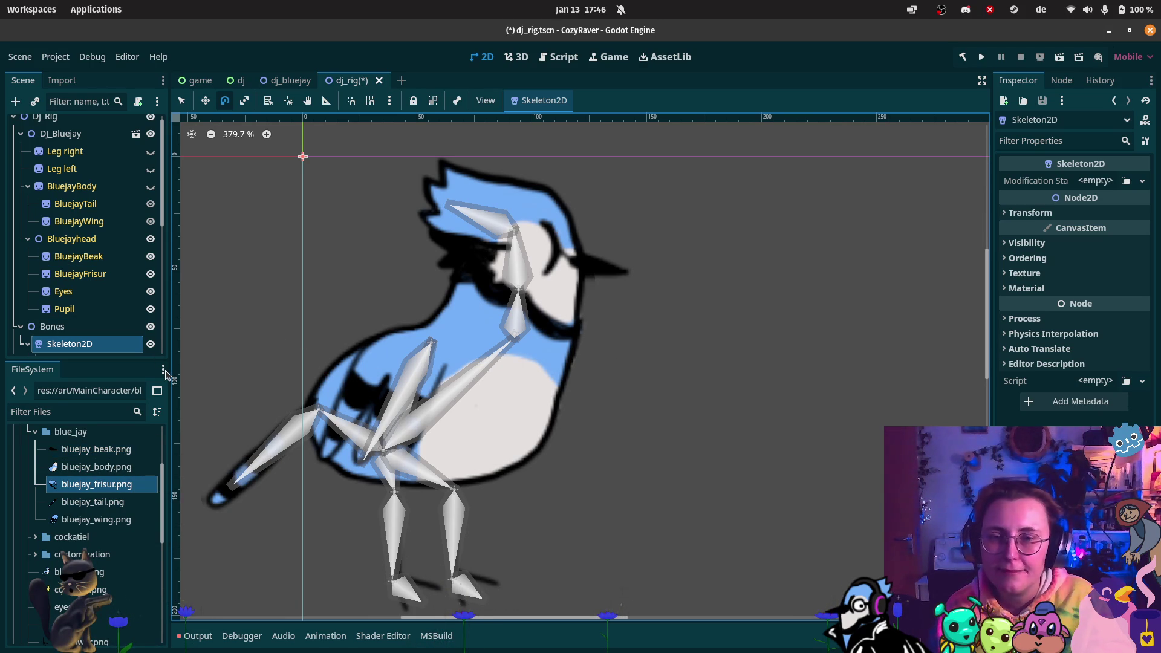
# - Inspect the Hair polygon's setup, then collapse the Polygons group
pyautogui.scroll(-7, 144, 327)
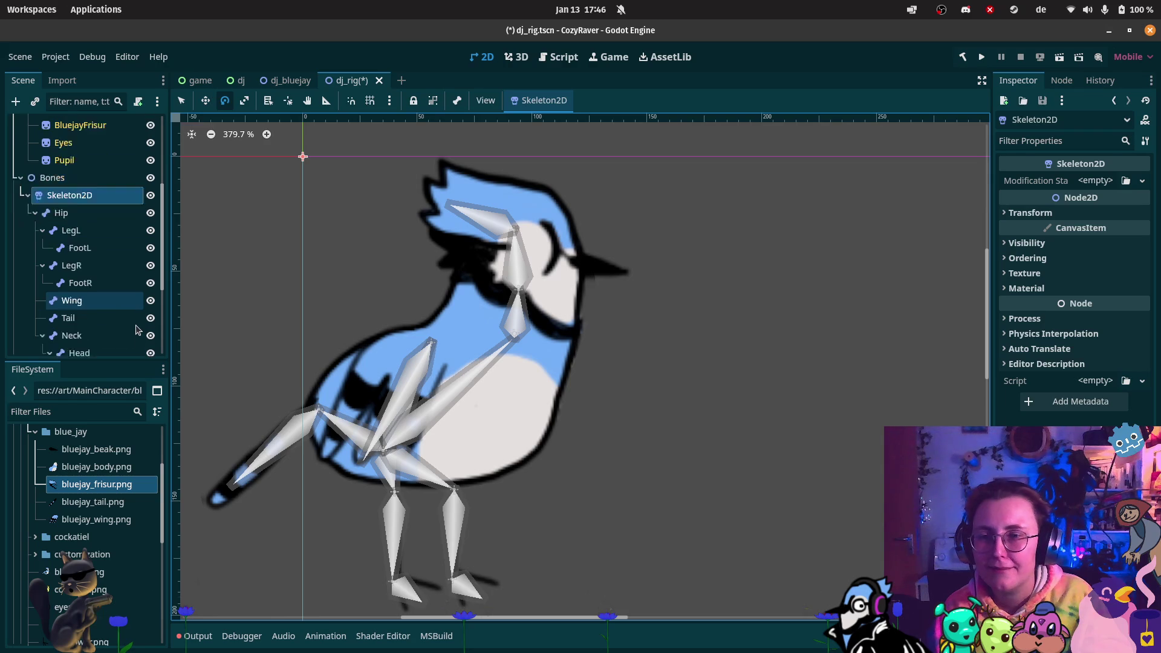
pyautogui.scroll(-3, 143, 328)
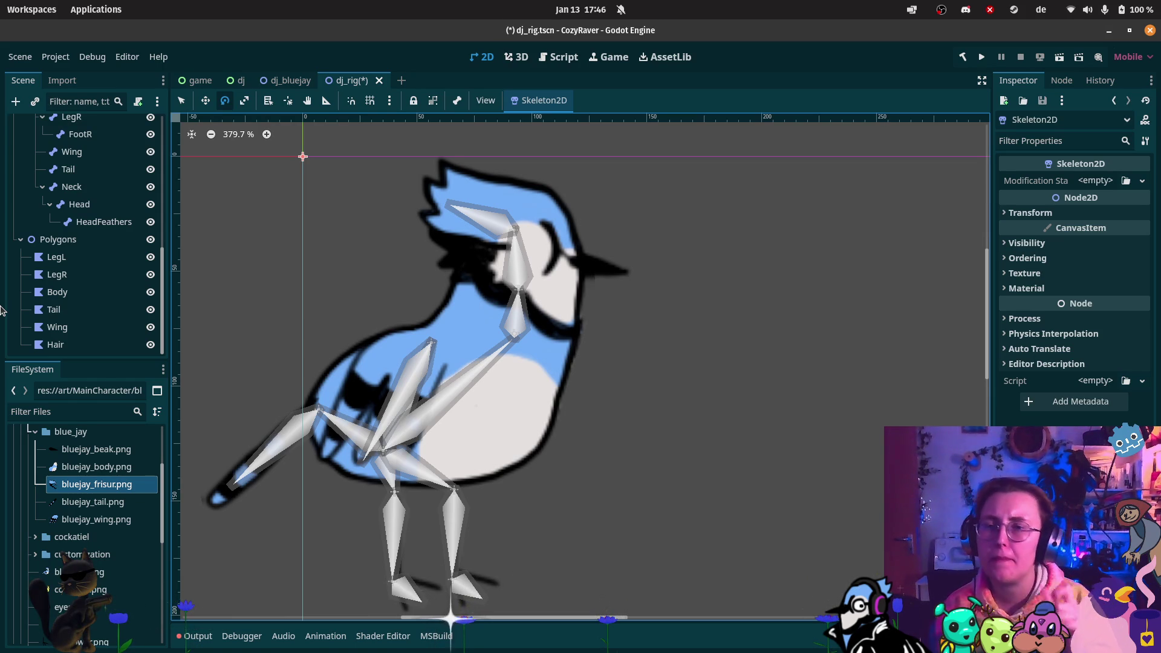
pyautogui.scroll(-1, 177, 245)
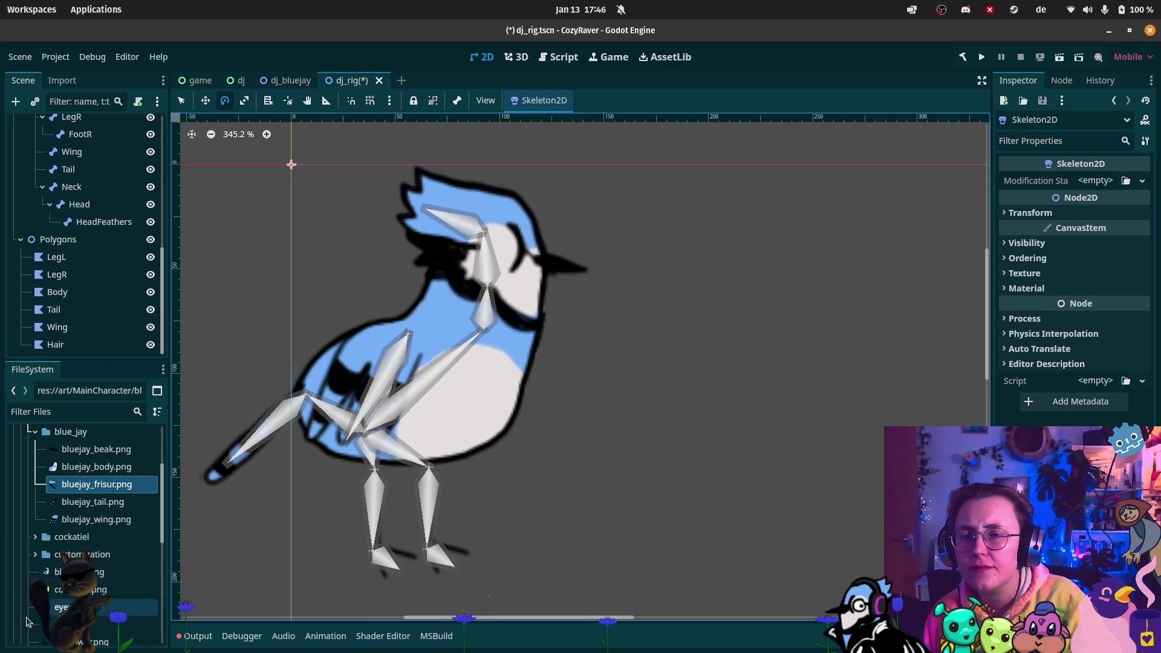
pyautogui.click(65, 346)
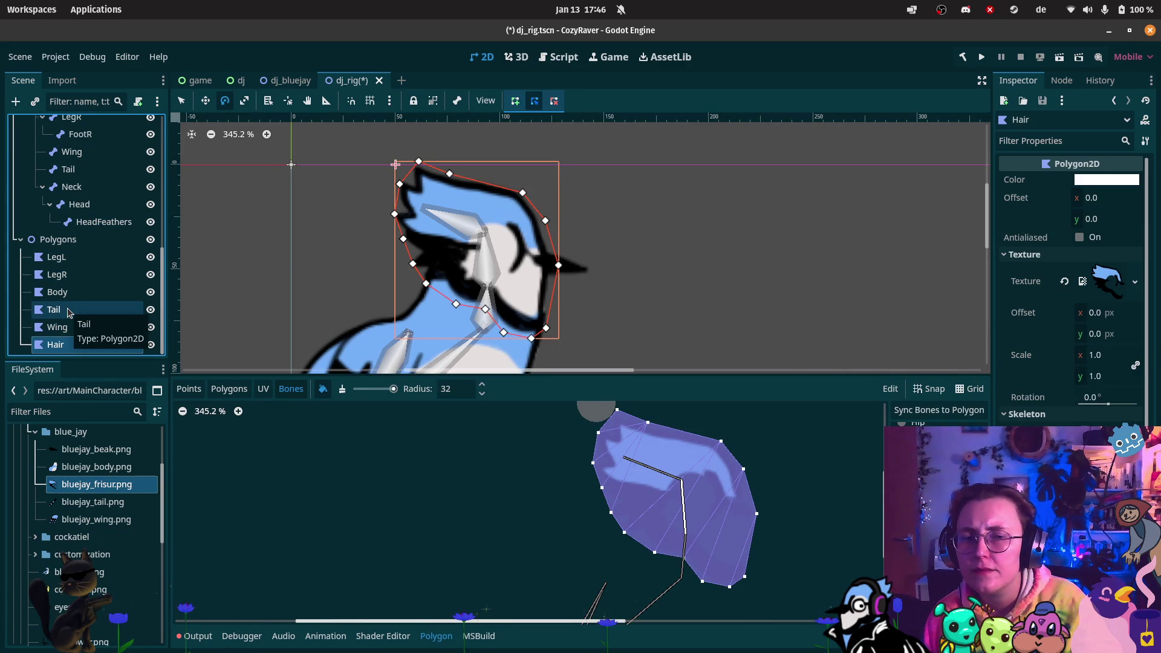
pyautogui.scroll(3, 48, 193)
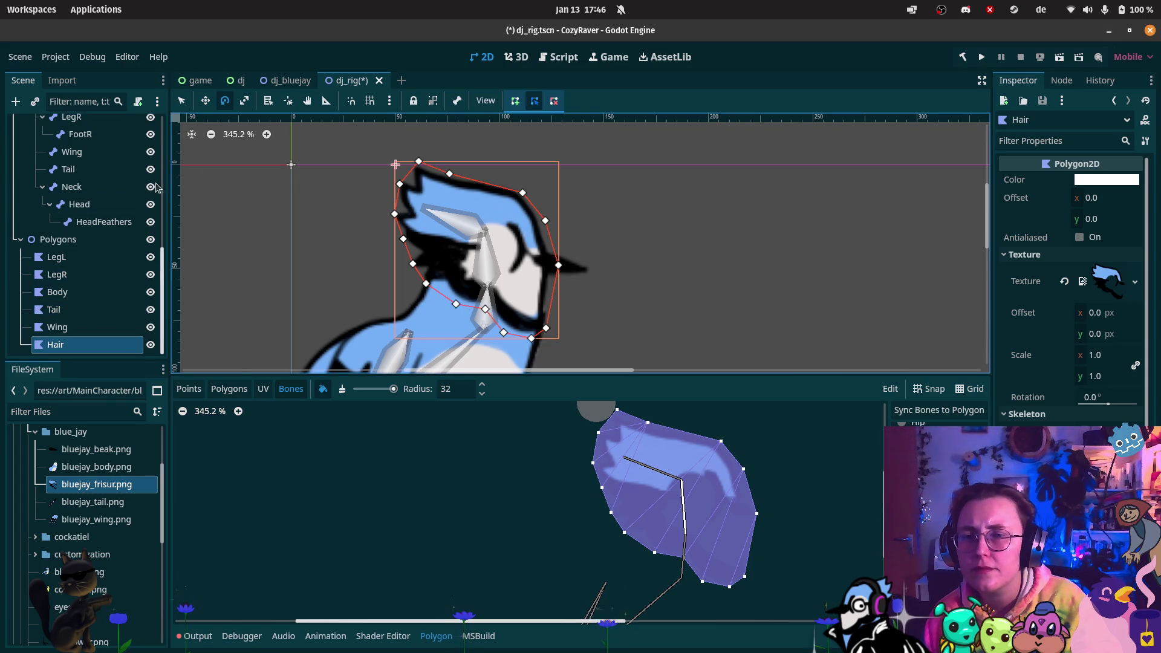
pyautogui.scroll(2, 48, 192)
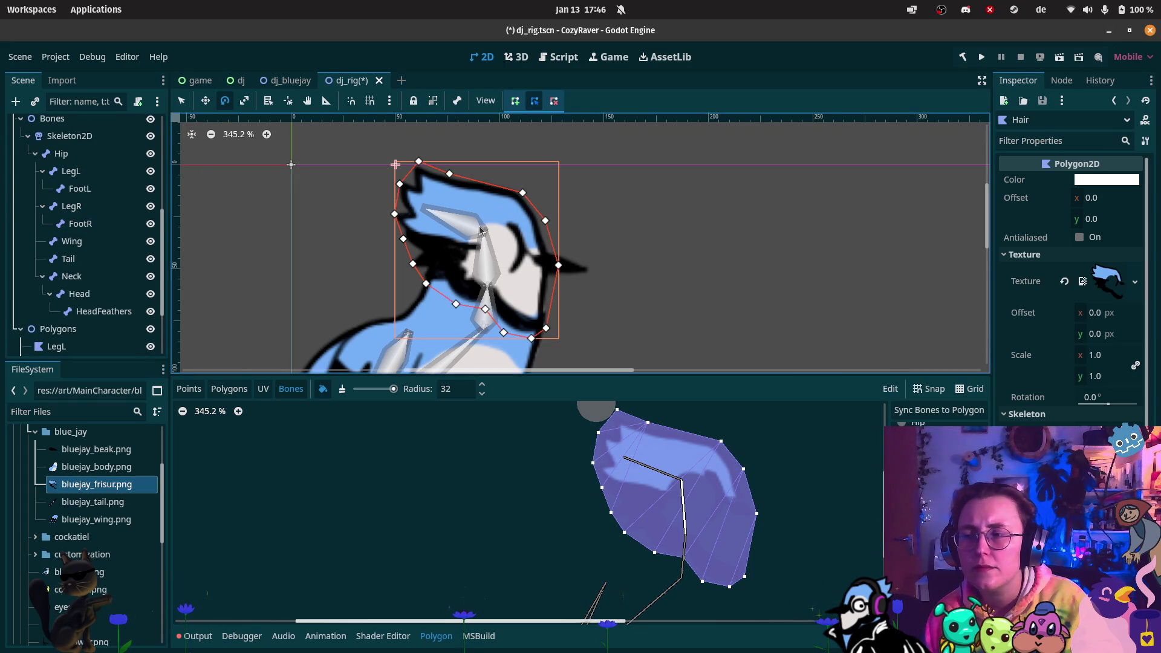
pyautogui.scroll(-5, 63, 243)
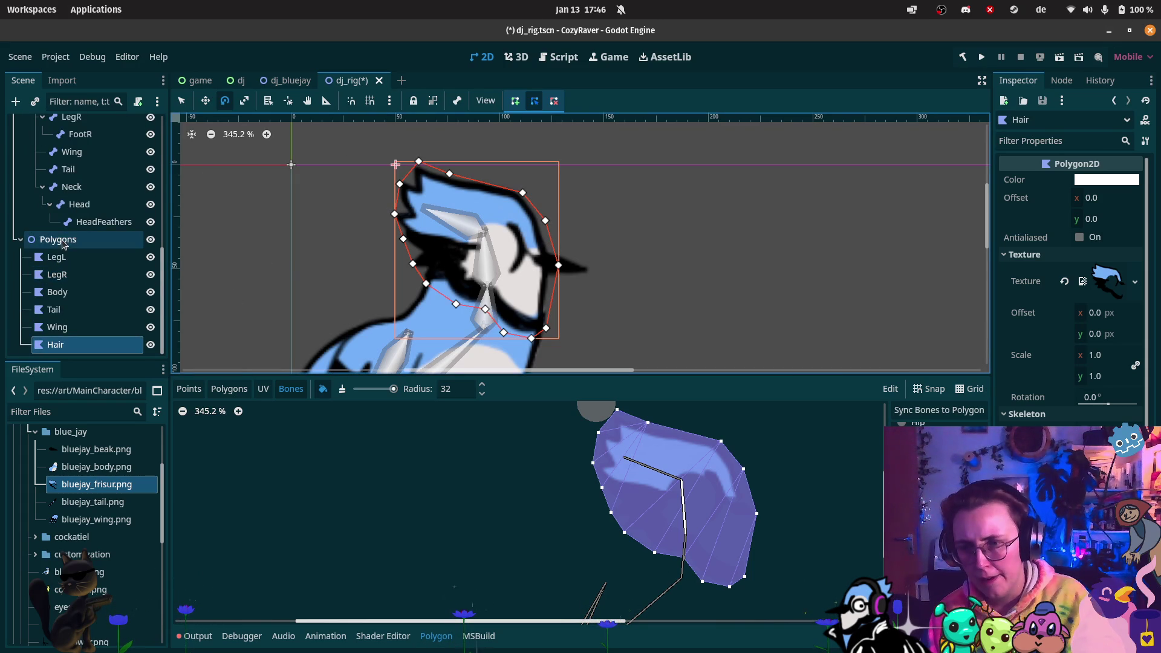
pyautogui.click(20, 239)
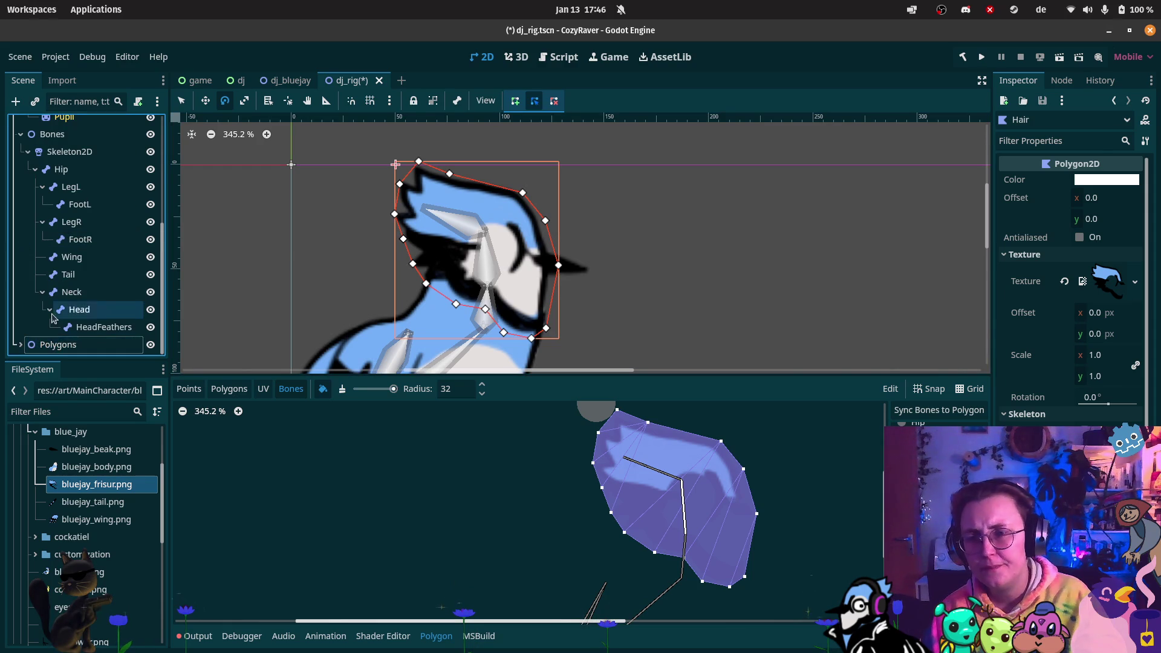
# - Hide the DJ_Bluejay instance and collapse the DJ_Bluejay and Bones branches
pyautogui.scroll(10, 52, 308)
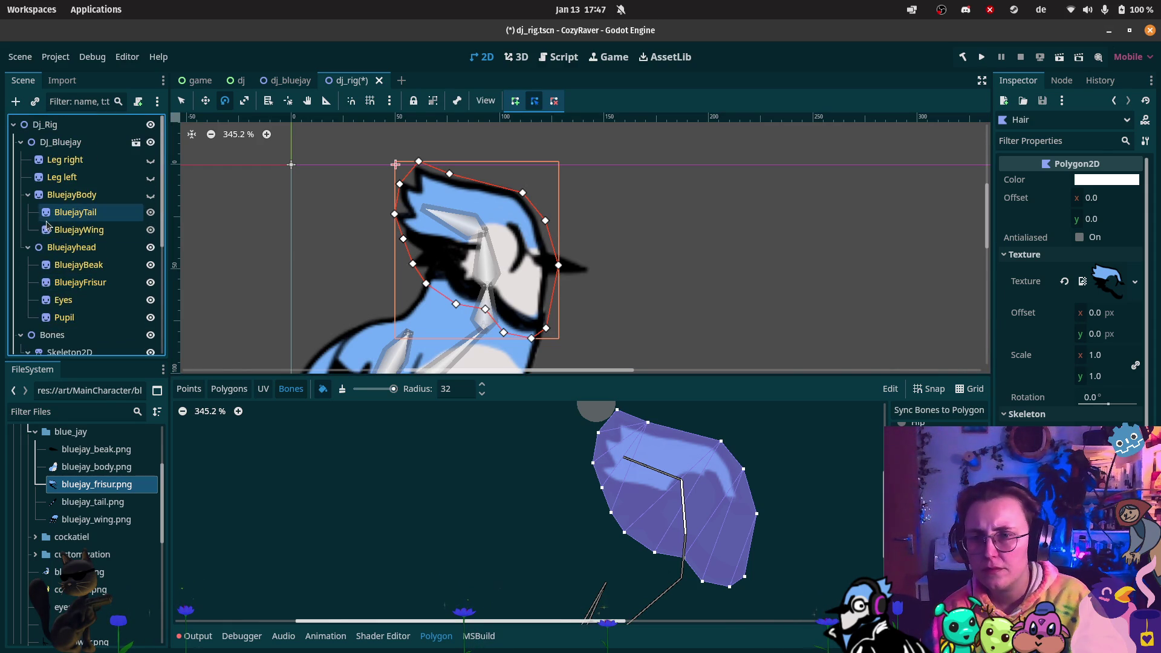
pyautogui.click(21, 142)
pyautogui.click(21, 142)
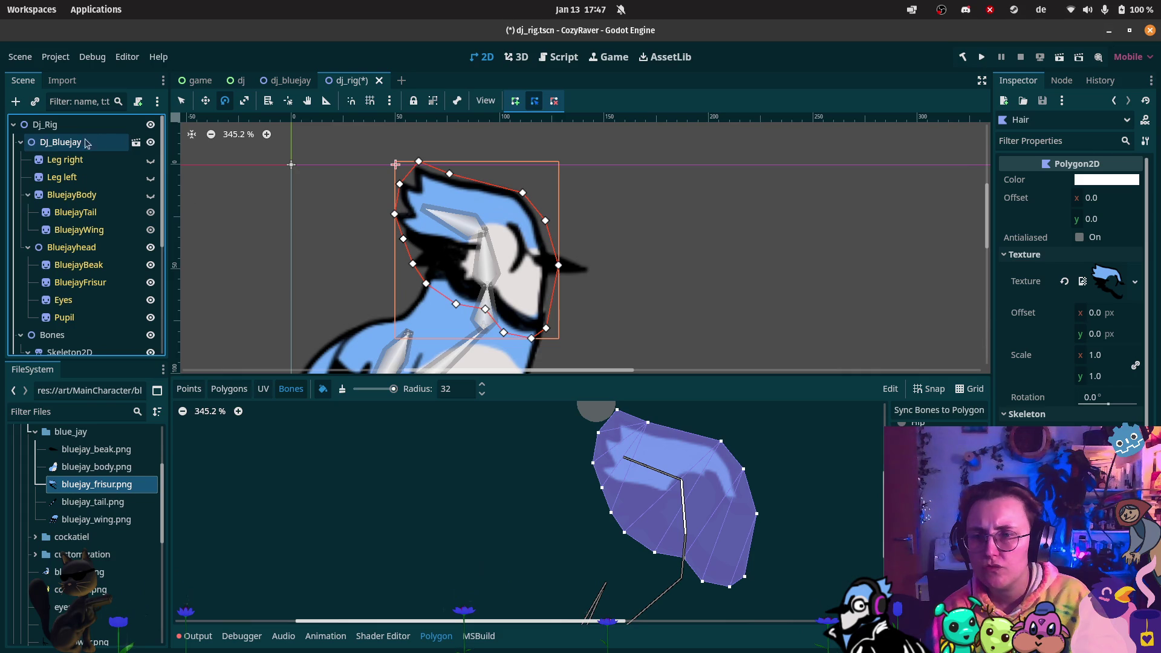
pyautogui.click(150, 143)
pyautogui.click(21, 143)
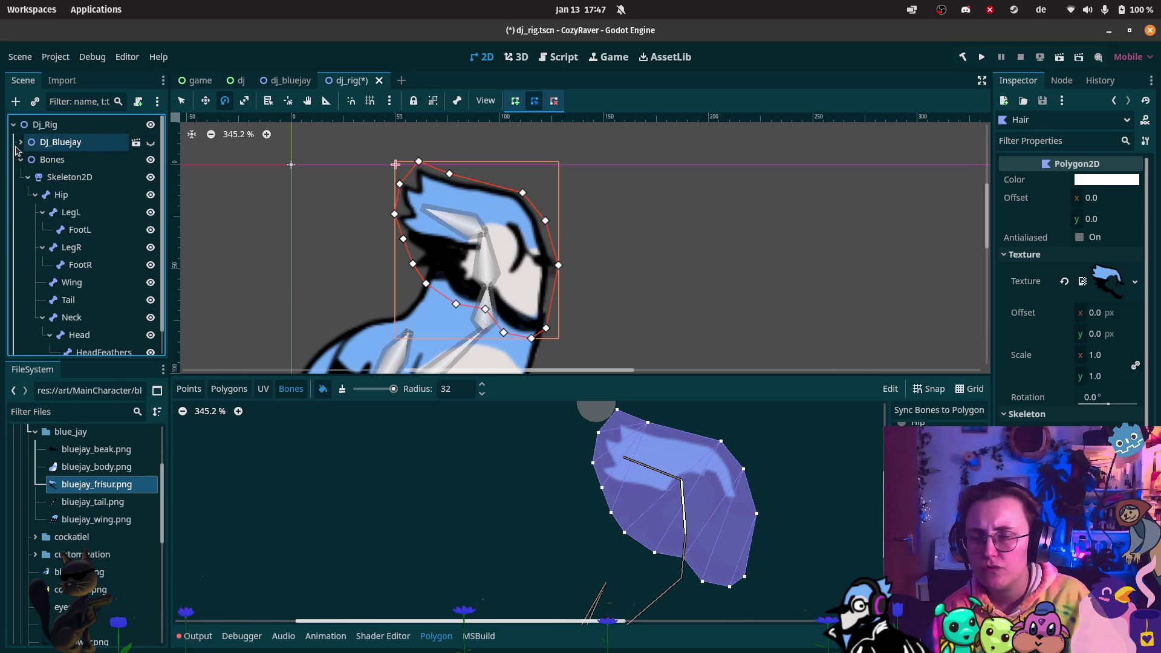
pyautogui.click(22, 160)
pyautogui.click(20, 160)
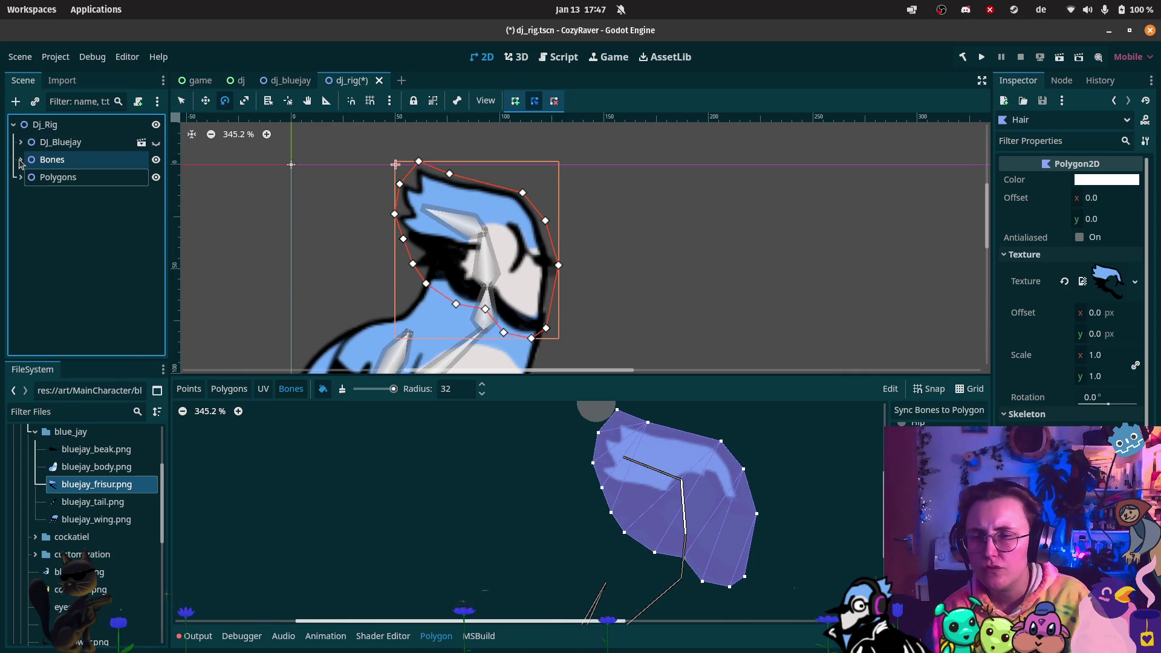
# - Add a Node2D as a direct child of Dj_Rig
pyautogui.rightClick(50, 221)
pyautogui.click(95, 231)
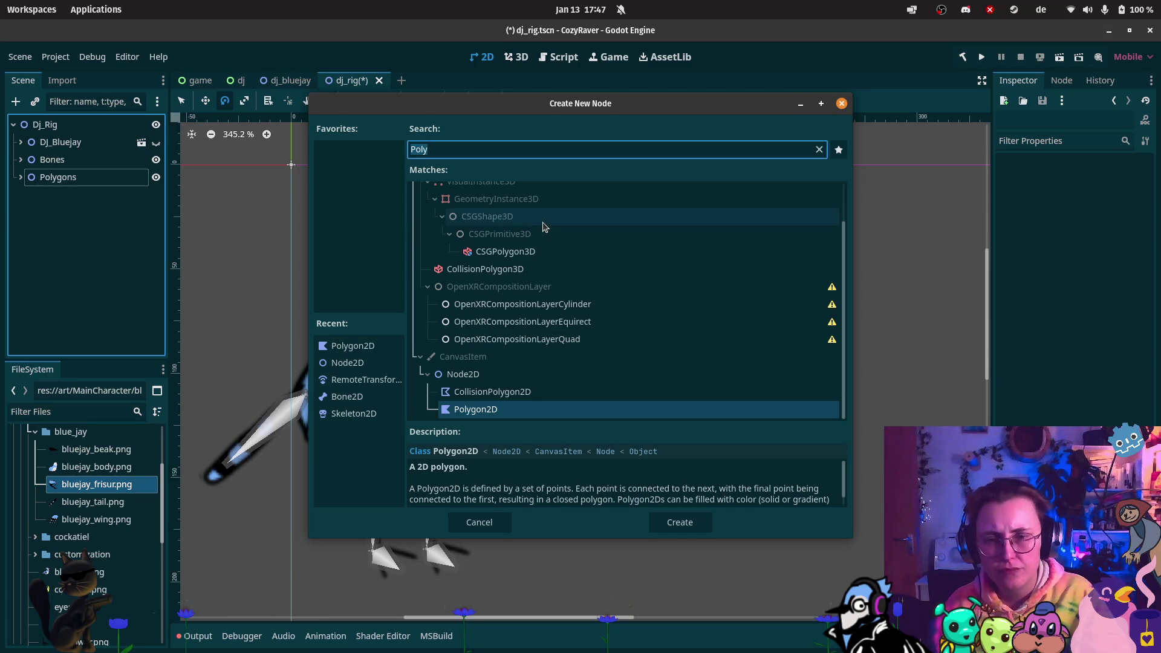
pyautogui.click(495, 375)
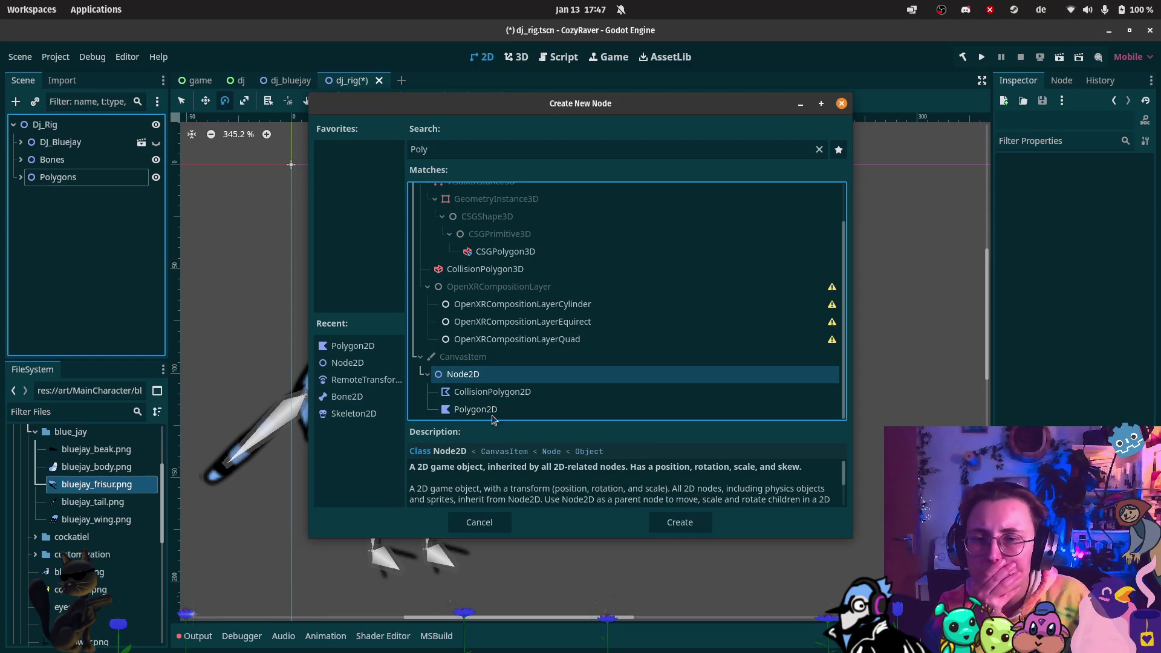
pyautogui.click(495, 143)
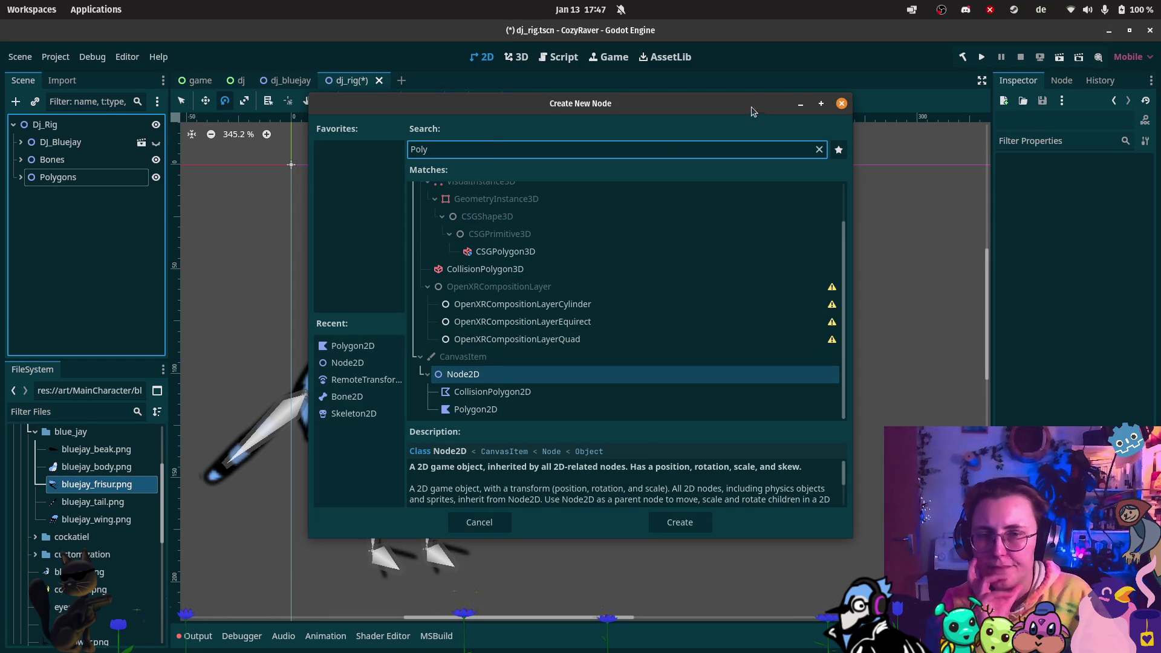
pyautogui.click(842, 103)
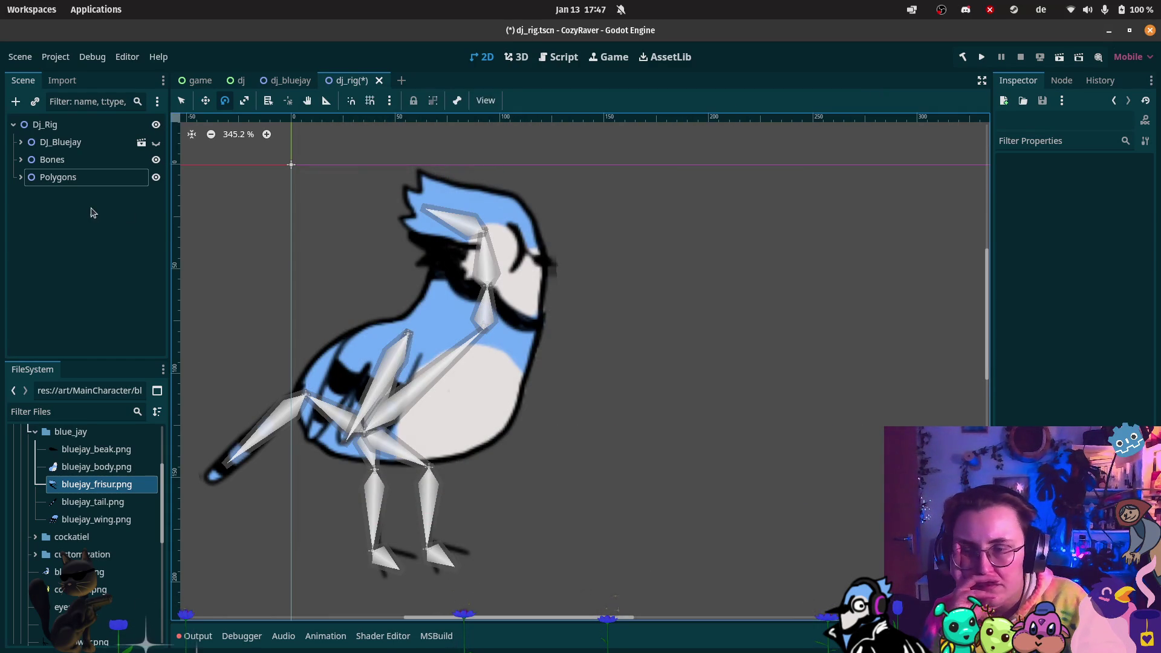
pyautogui.rightClick(92, 209)
pyautogui.click(128, 217)
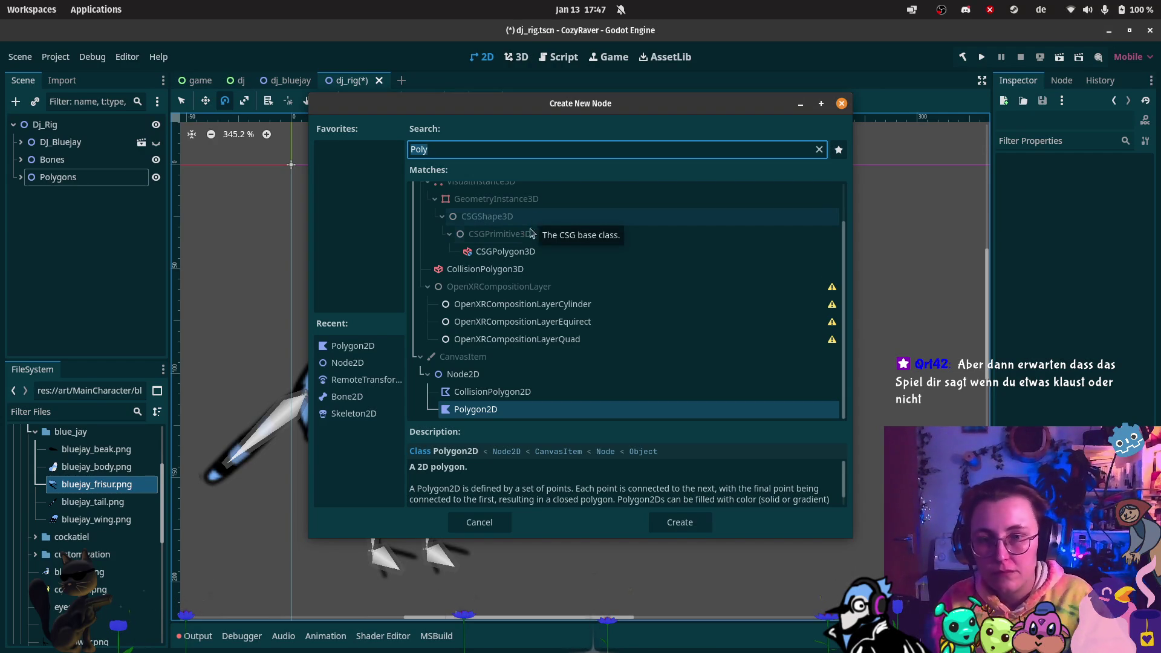
pyautogui.click(483, 374)
pyautogui.click(680, 522)
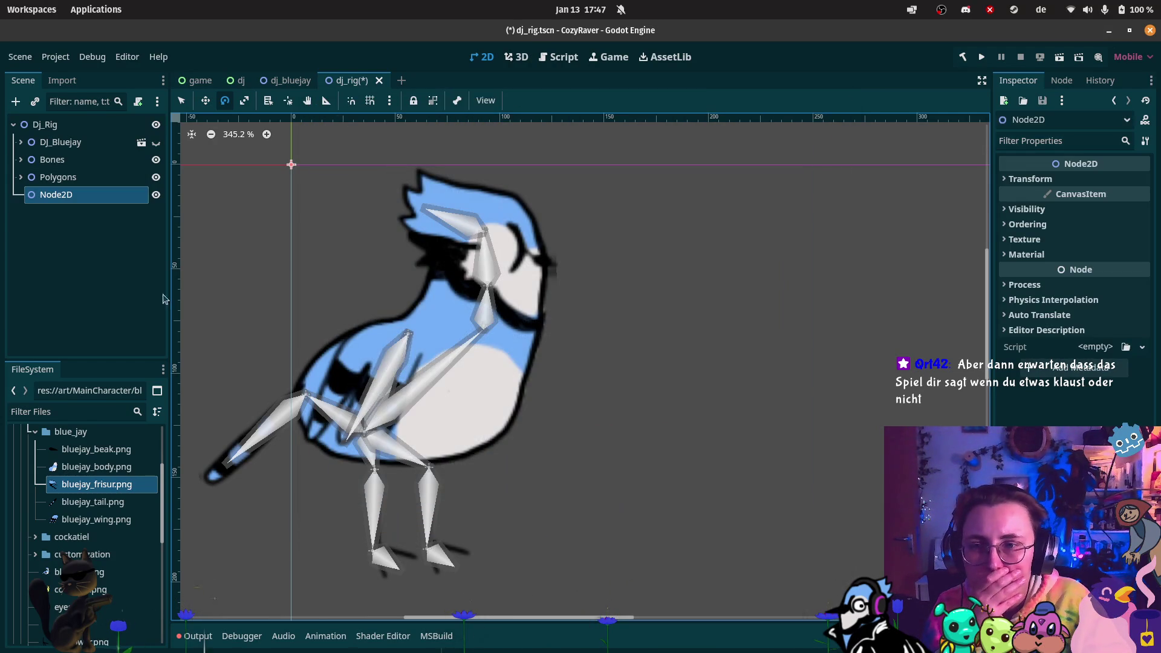
# - Rename the Node2D to DJ_Bluejay_Head and drop bluejay_frisur.png onto the canvas as a sprite
pyautogui.doubleClick(72, 196)
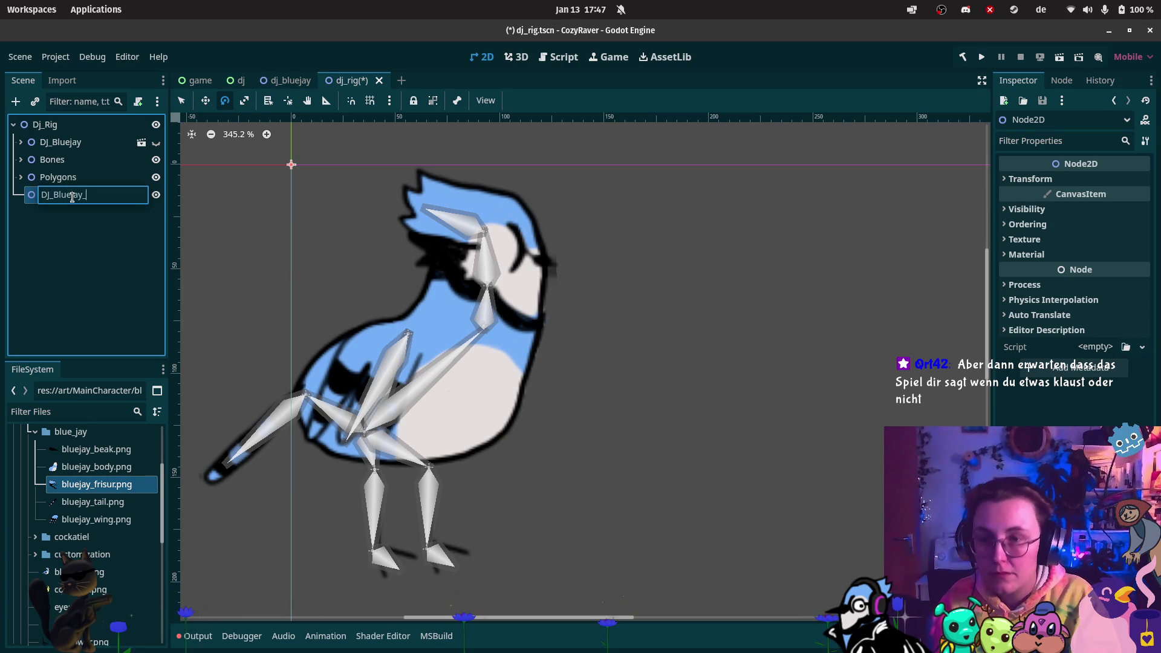
pyautogui.write('Head')
pyautogui.press('Return')
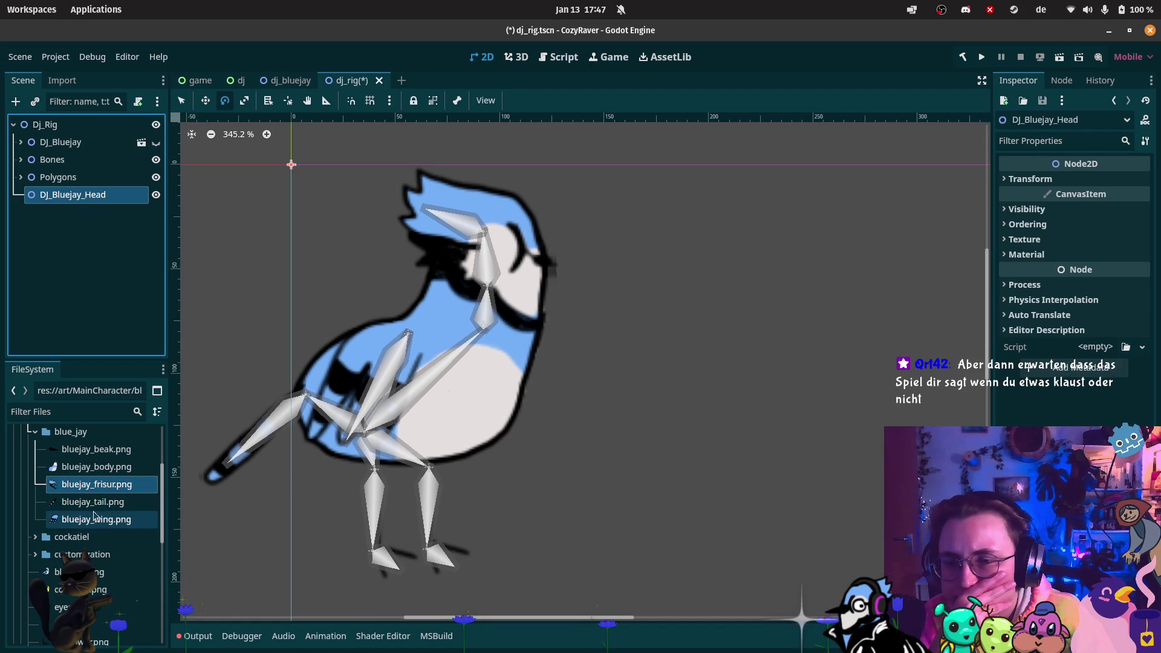
pyautogui.moveTo(102, 485)
pyautogui.mouseDown()
pyautogui.moveTo(82, 293)
pyautogui.moveTo(94, 172)
pyautogui.moveTo(481, 261)
pyautogui.moveTo(482, 251)
pyautogui.mouseUp()
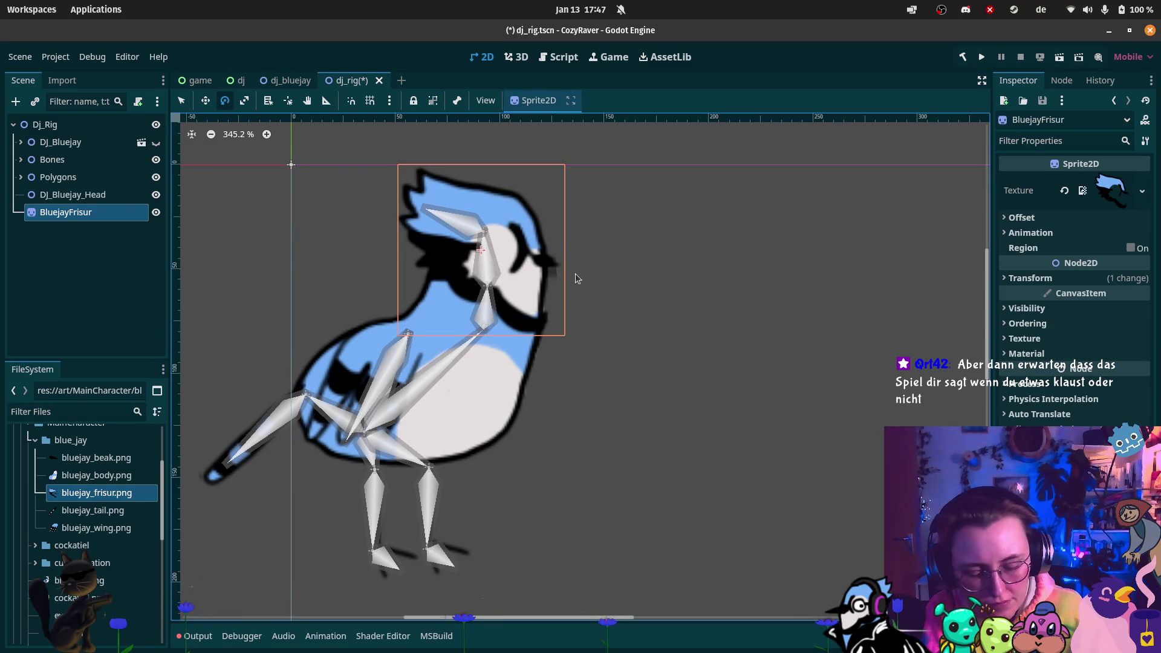
# - Delete the stray BluejayFrisur sprite and add a BluejayBeak sprite under DJ_Bluejay_Head
pyautogui.press('Delete')
pyautogui.click(611, 340)
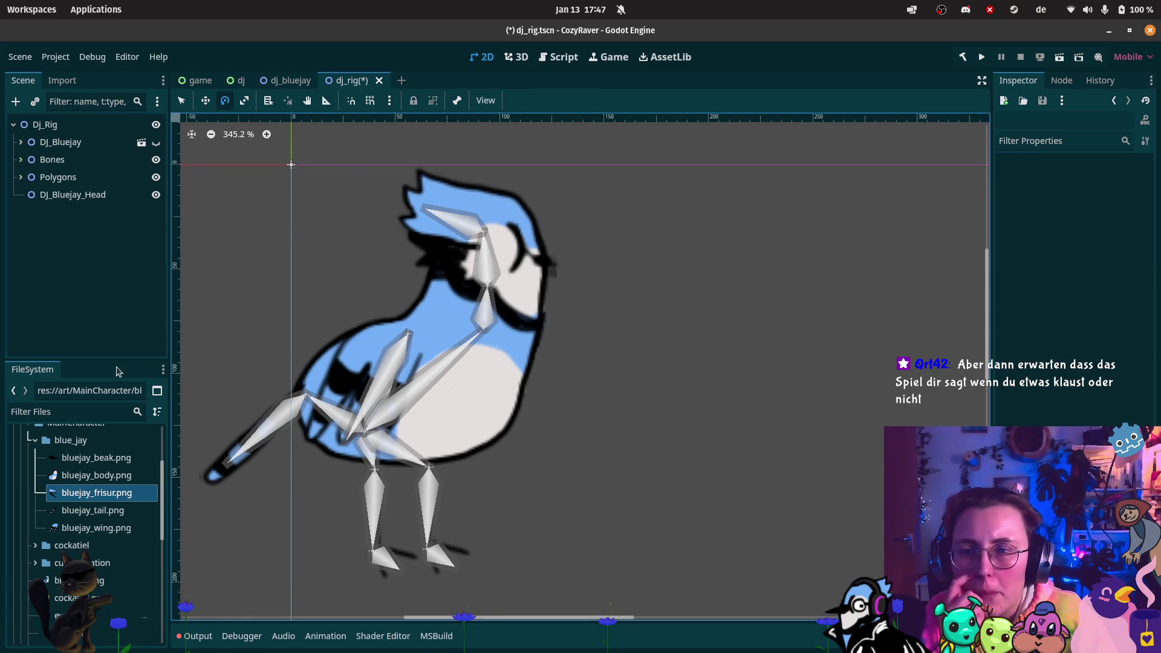
pyautogui.moveTo(119, 461)
pyautogui.mouseDown()
pyautogui.moveTo(118, 192)
pyautogui.moveTo(191, 236)
pyautogui.mouseUp()
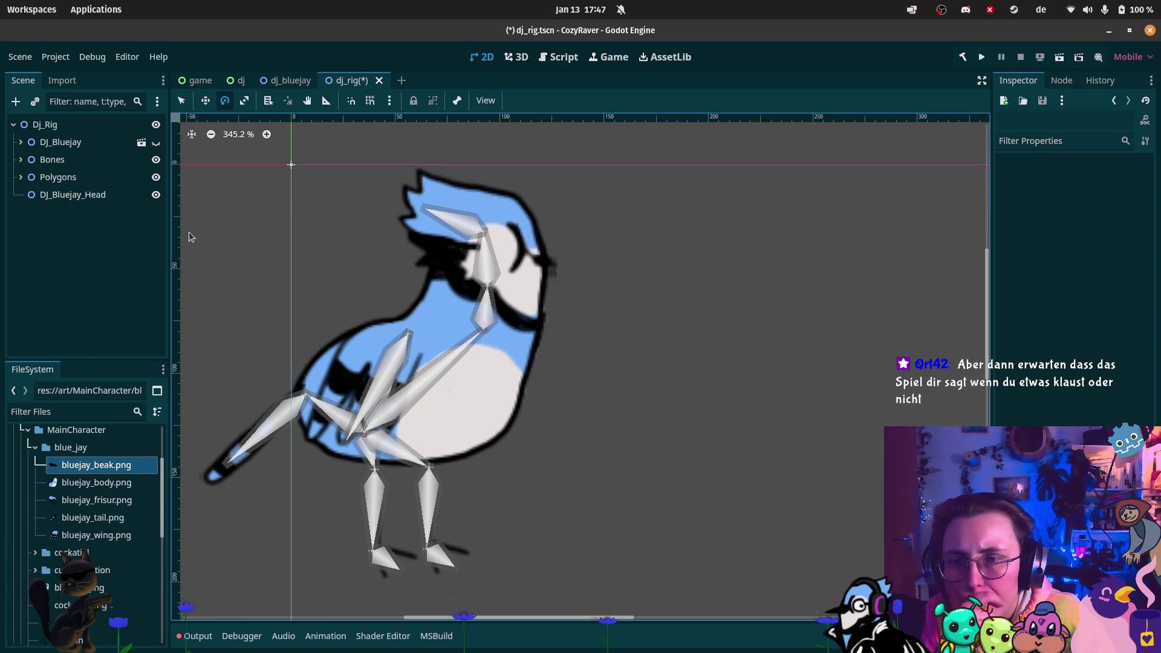
pyautogui.moveTo(124, 465)
pyautogui.mouseDown()
pyautogui.moveTo(542, 304)
pyautogui.moveTo(558, 268)
pyautogui.mouseUp()
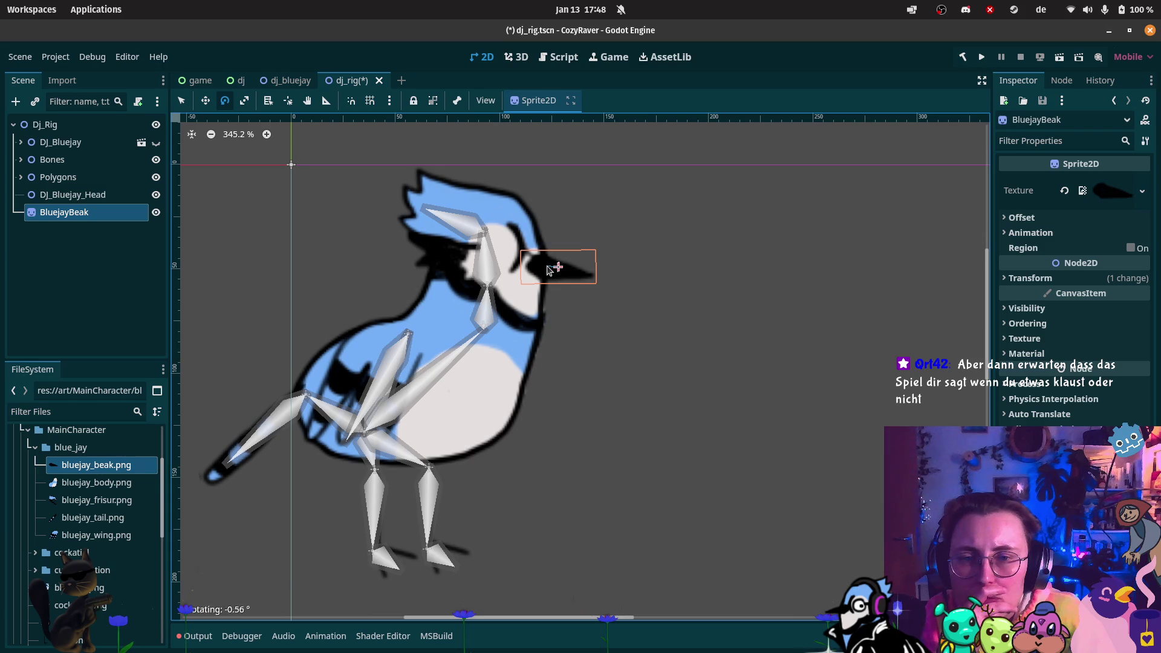
pyautogui.moveTo(73, 212); pyautogui.dragTo(79, 194)
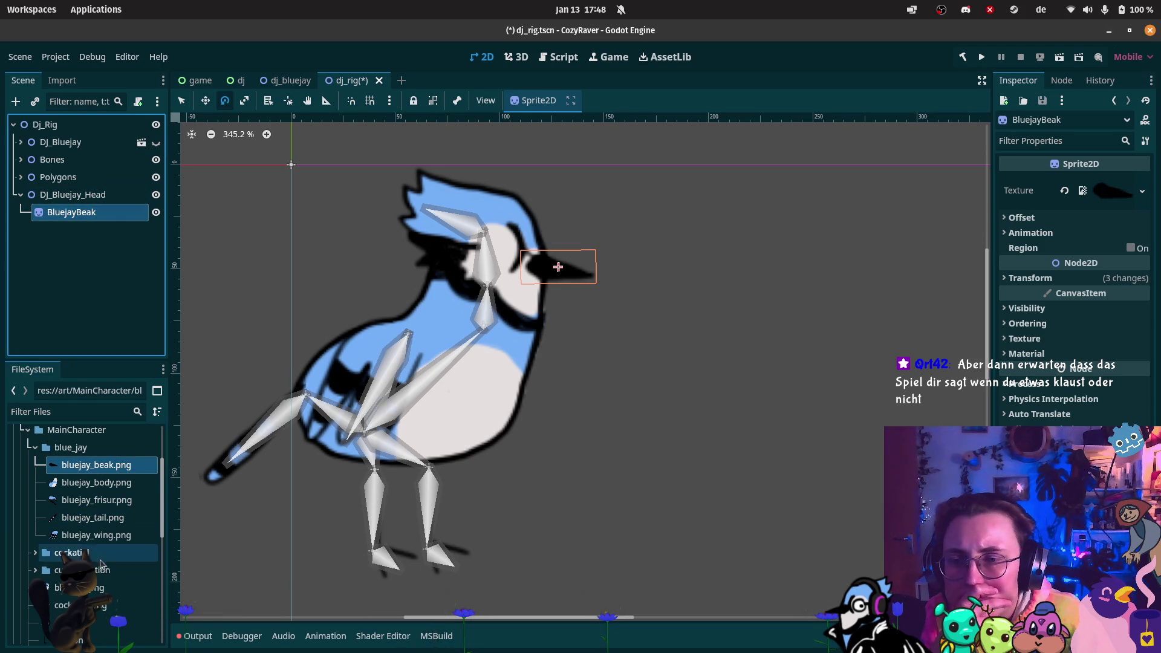
# - Add an Eyes sprite from eyes.png at the bird's eye under DJ_Bluejay_Head
pyautogui.moveTo(90, 629); pyautogui.dragTo(106, 196)
pyautogui.moveTo(90, 593); pyautogui.dragTo(494, 250)
pyautogui.scroll(-3, 90, 596)
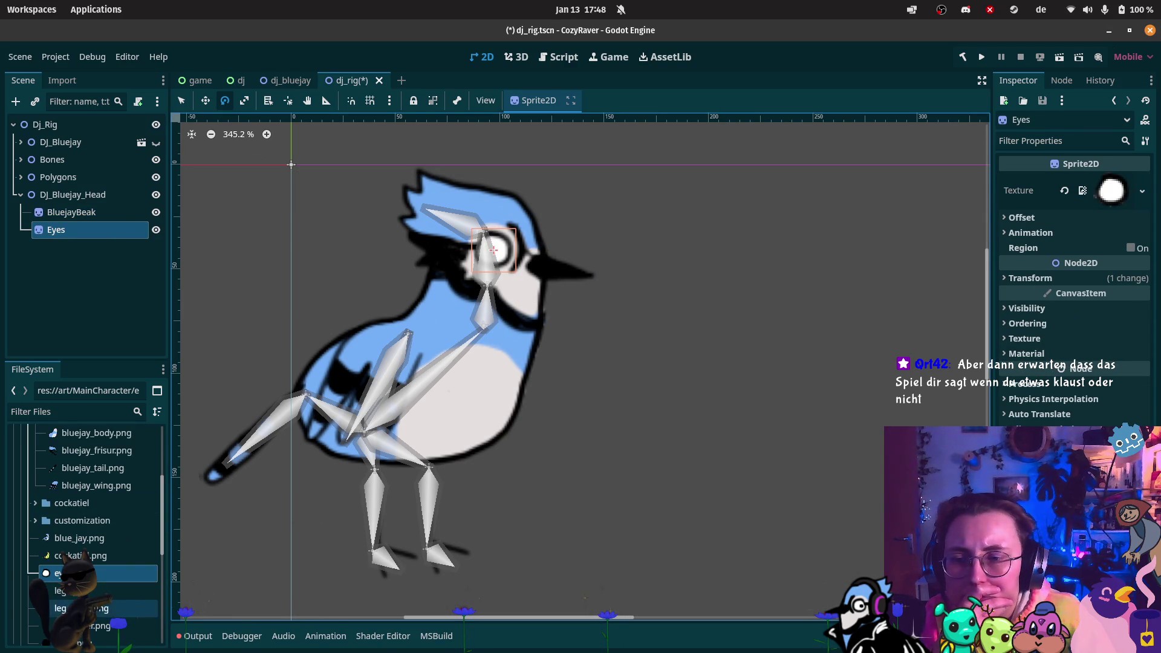
# - Try giving the Eyes sprite the pupil texture and shrinking it, then undo
pyautogui.moveTo(90, 617); pyautogui.dragTo(101, 241)
pyautogui.scroll(2, 570, 222)
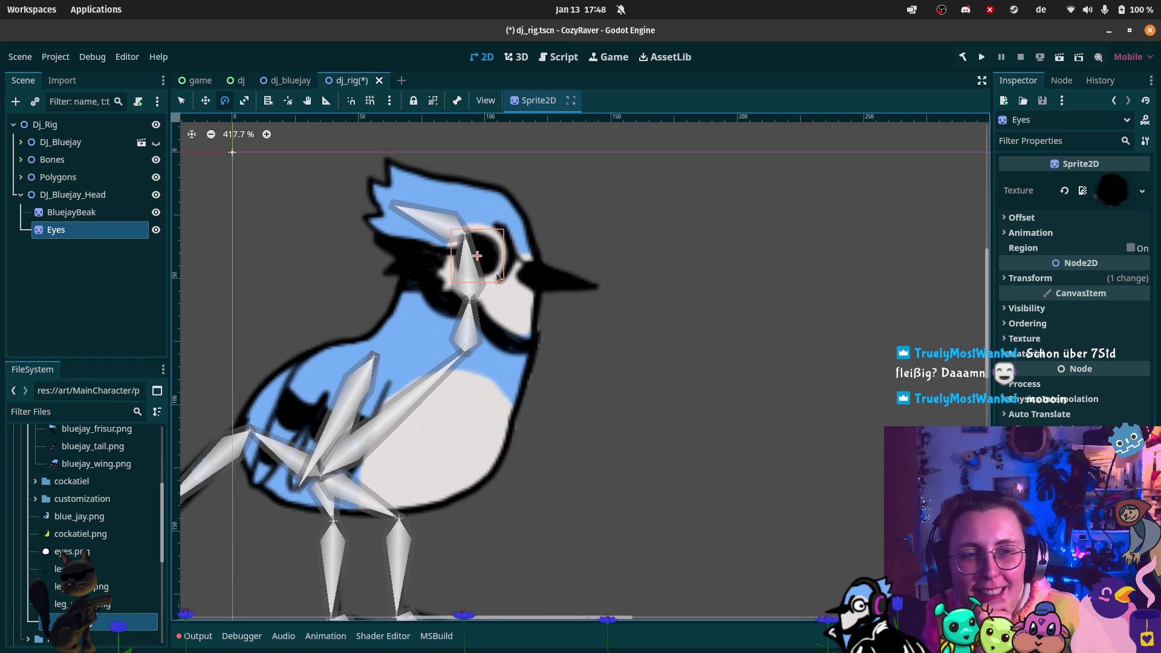
pyautogui.click(244, 103)
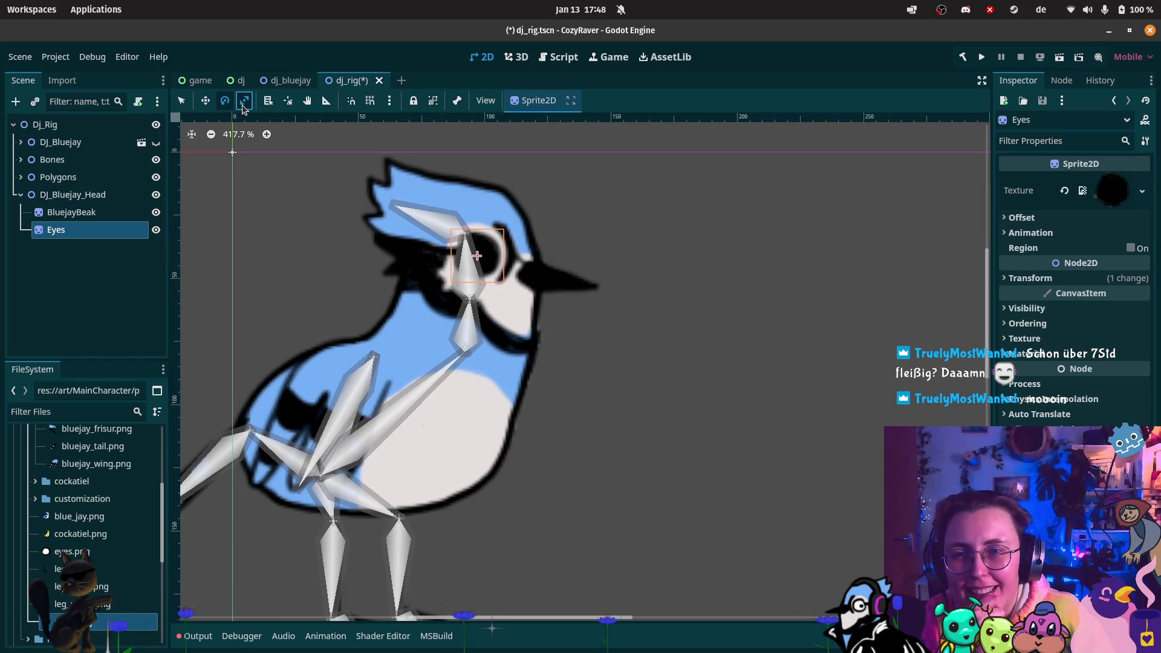
pyautogui.click(1042, 276)
pyautogui.moveTo(1092, 360); pyautogui.dragTo(1037, 360)
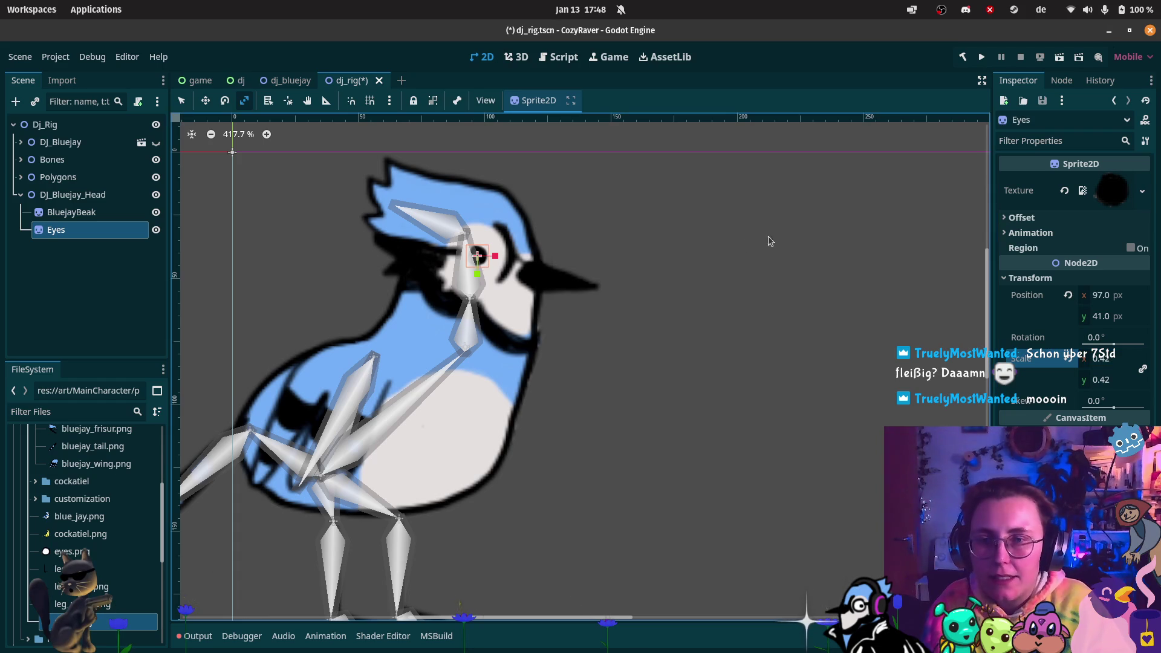
pyautogui.hotkey('ctrl', 'z')
pyautogui.hotkey('ctrl', 'z')
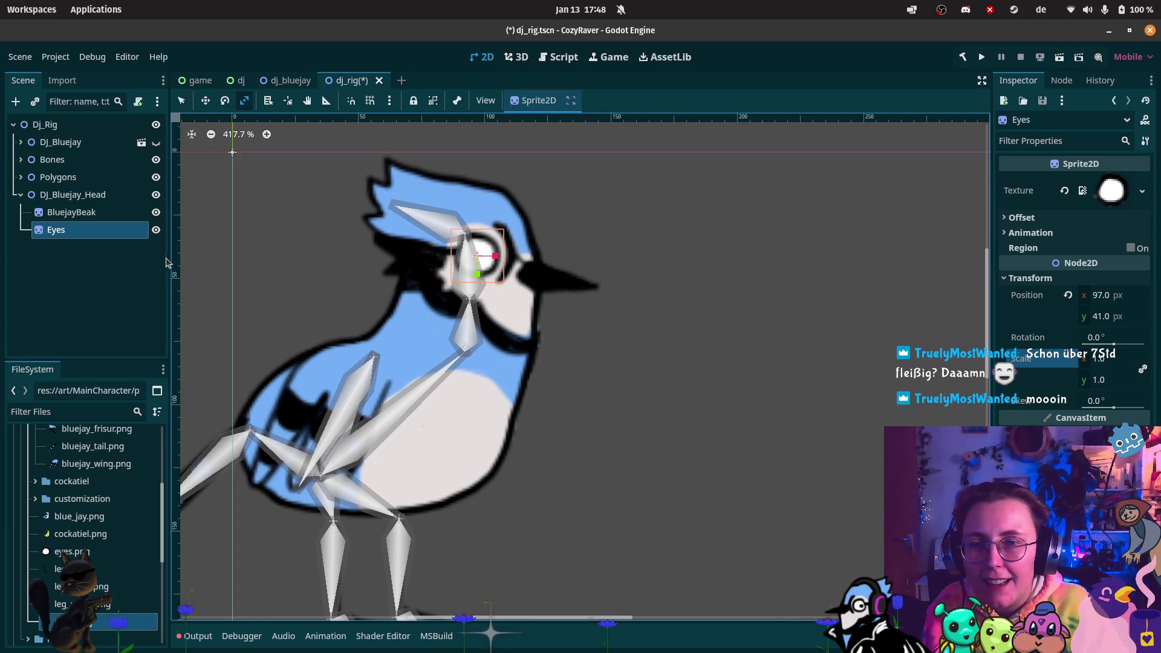
# - Add a Pupil sprite under Eyes and scale it to 0.38
pyautogui.moveTo(121, 622)
pyautogui.mouseDown()
pyautogui.moveTo(154, 323)
pyautogui.moveTo(498, 274)
pyautogui.mouseUp()
pyautogui.moveTo(84, 257); pyautogui.dragTo(81, 231)
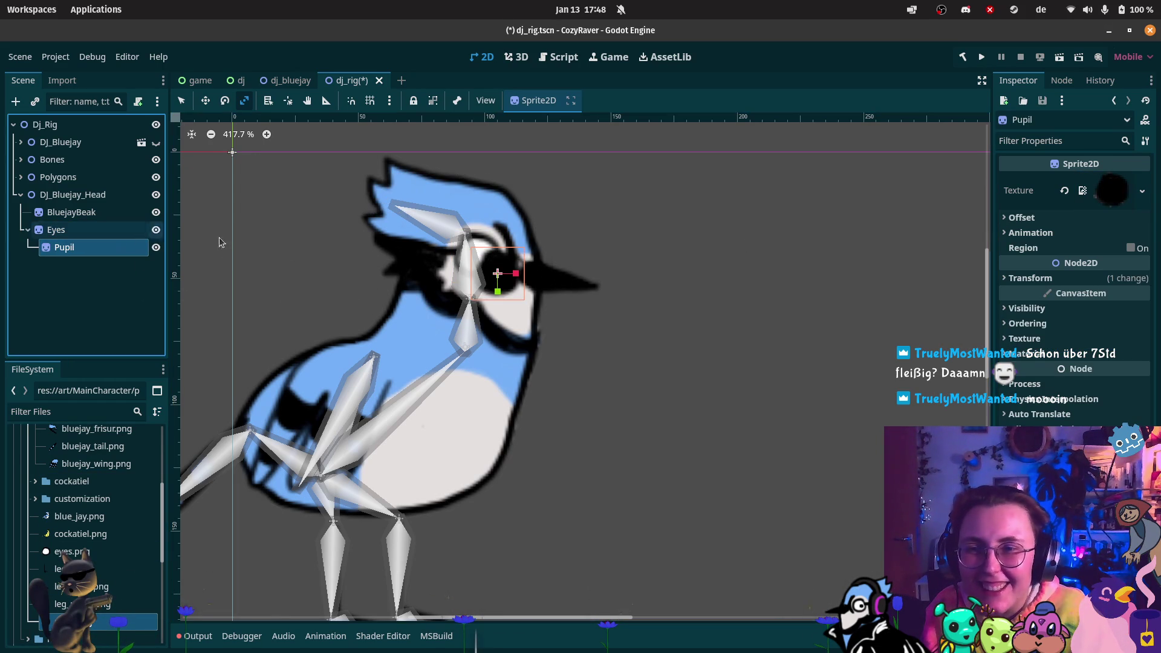
pyautogui.click(1086, 279)
pyautogui.moveTo(1108, 374); pyautogui.dragTo(1077, 374)
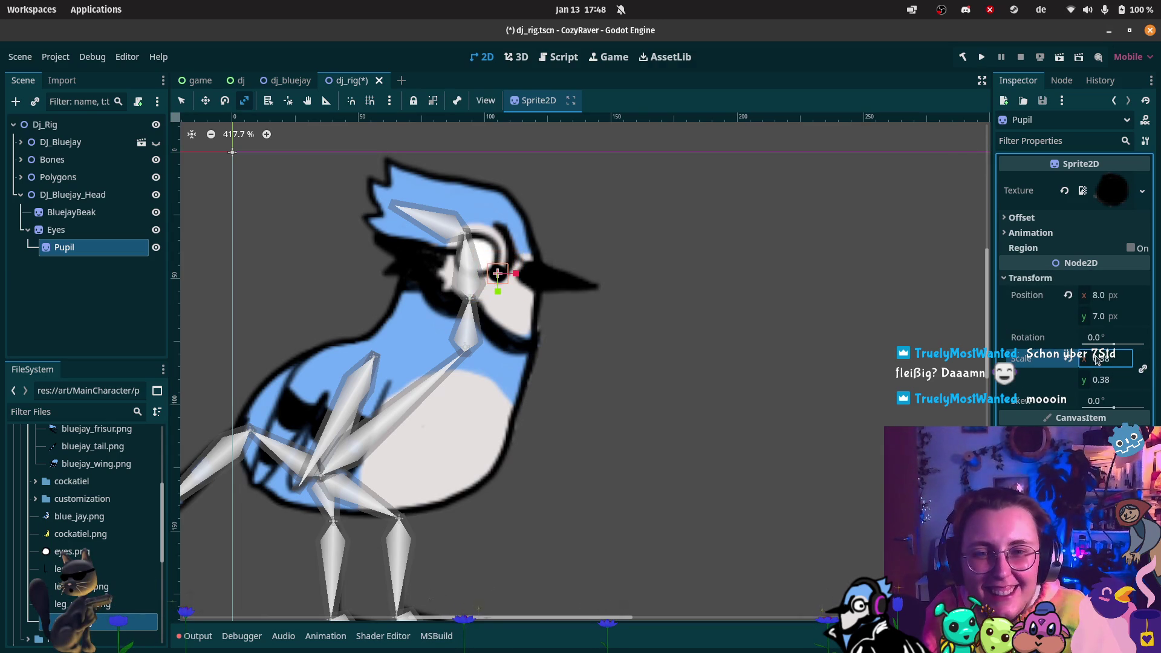
# - Move the Pupil onto the bluejay's eye and collapse DJ_Bluejay_Head
pyautogui.click(206, 101)
pyautogui.moveTo(499, 274); pyautogui.dragTo(477, 257)
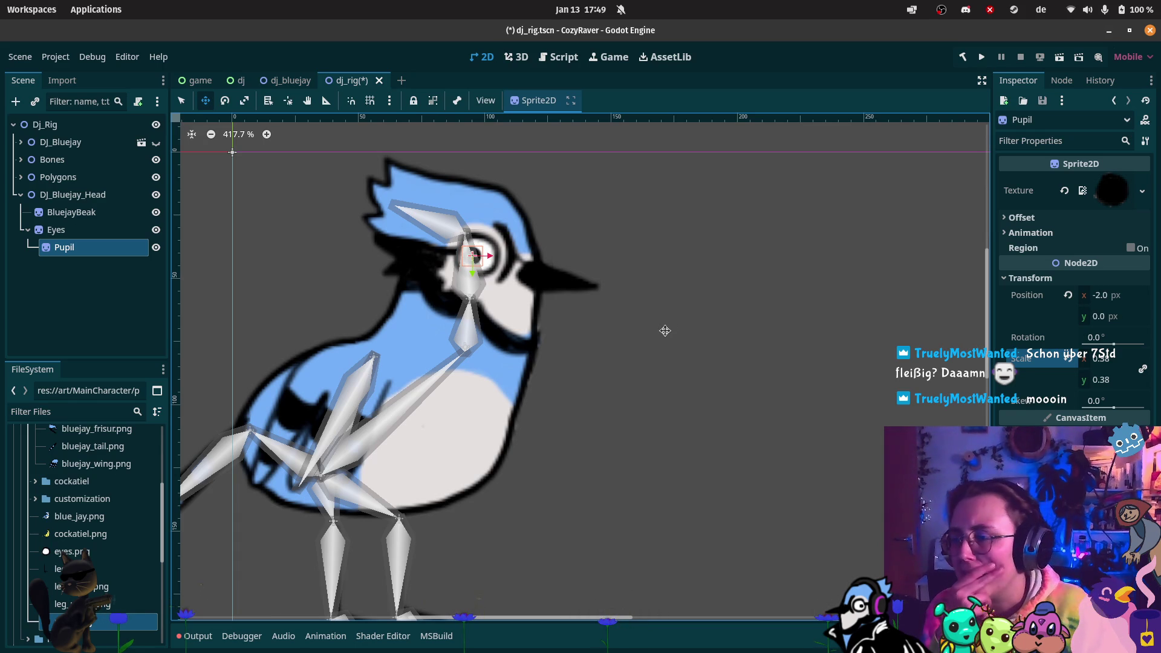
pyautogui.scroll(-4, 591, 329)
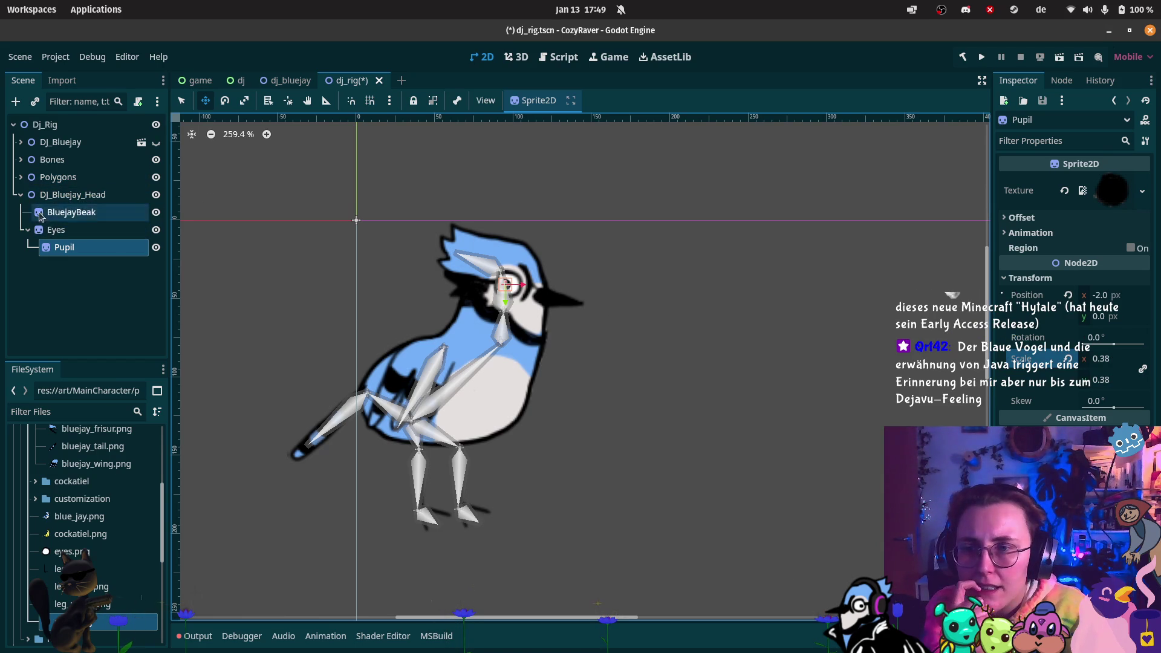
pyautogui.click(21, 194)
# - Delete the DJ_Bluejay node from the rig scene
pyautogui.click(50, 142)
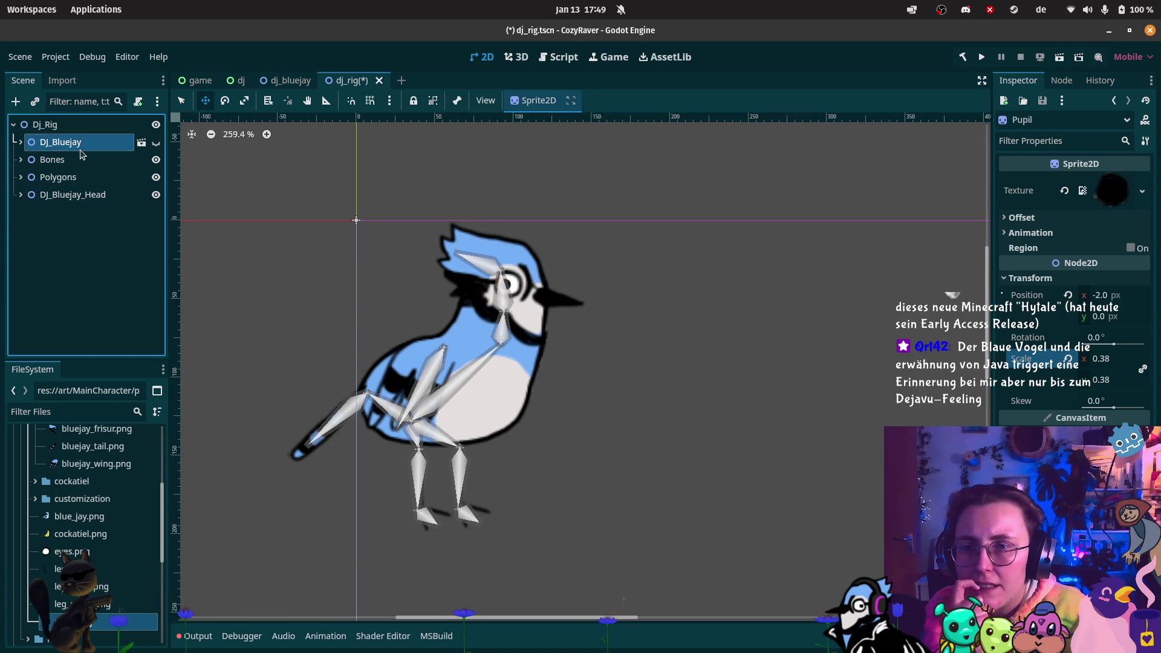
pyautogui.click(21, 141)
pyautogui.click(22, 141)
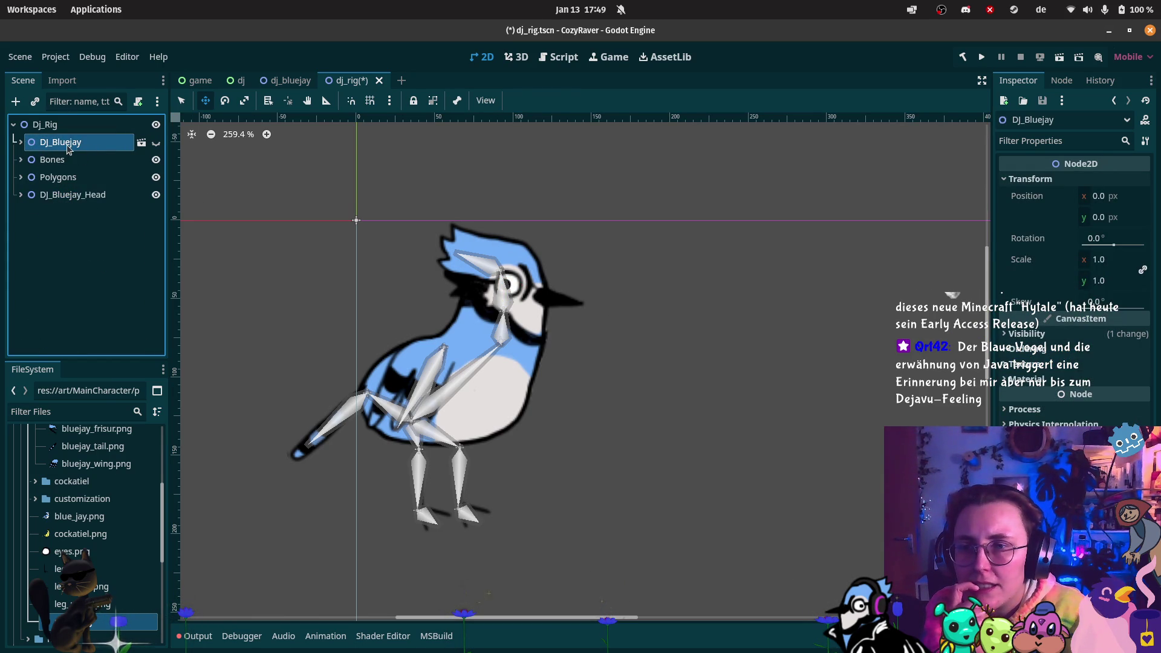
pyautogui.click(60, 176)
pyautogui.click(64, 151)
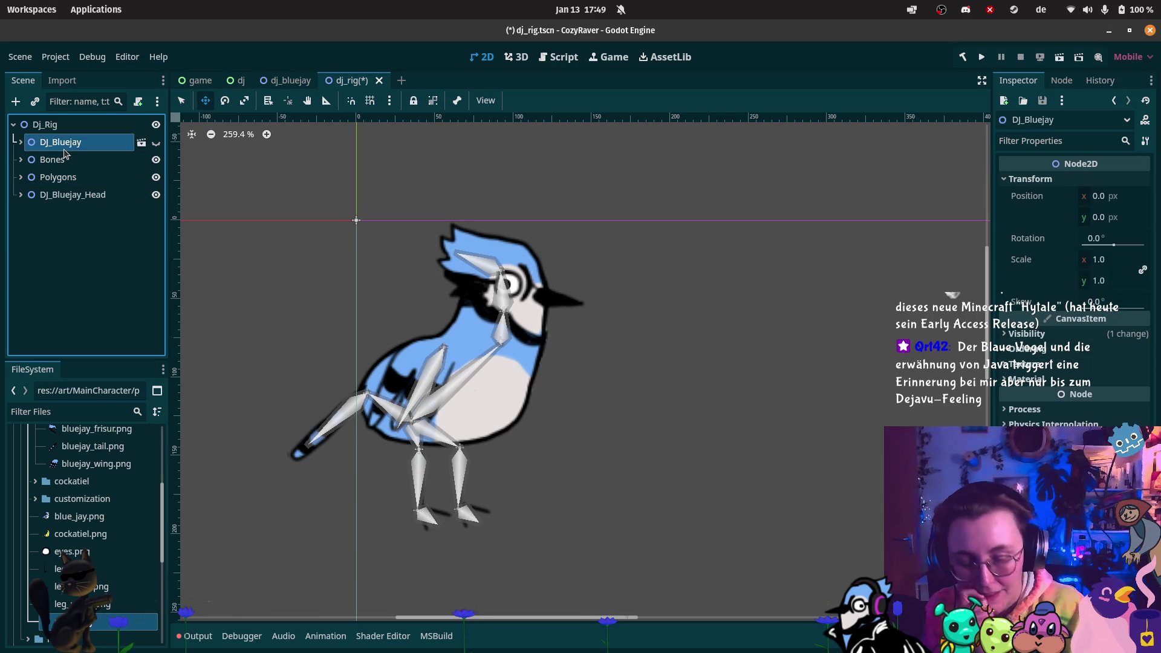
pyautogui.press('Delete')
pyautogui.click(614, 337)
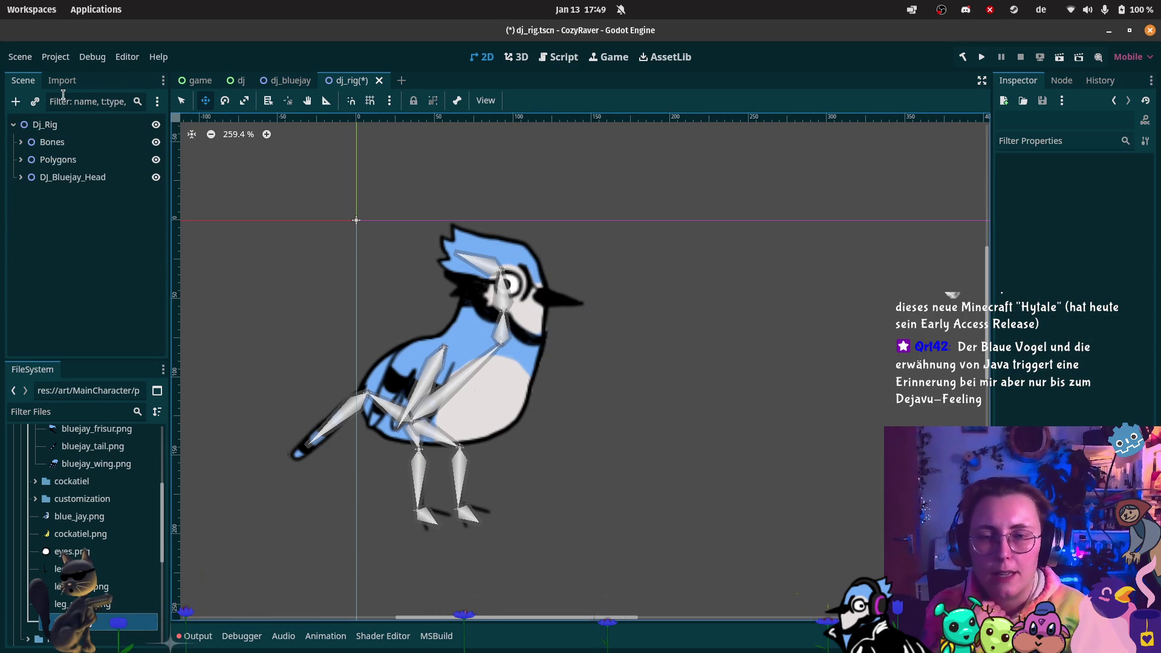
# - Expand Bones and nudge the LegL bone slightly up-left, to y 15 px
pyautogui.click(58, 142)
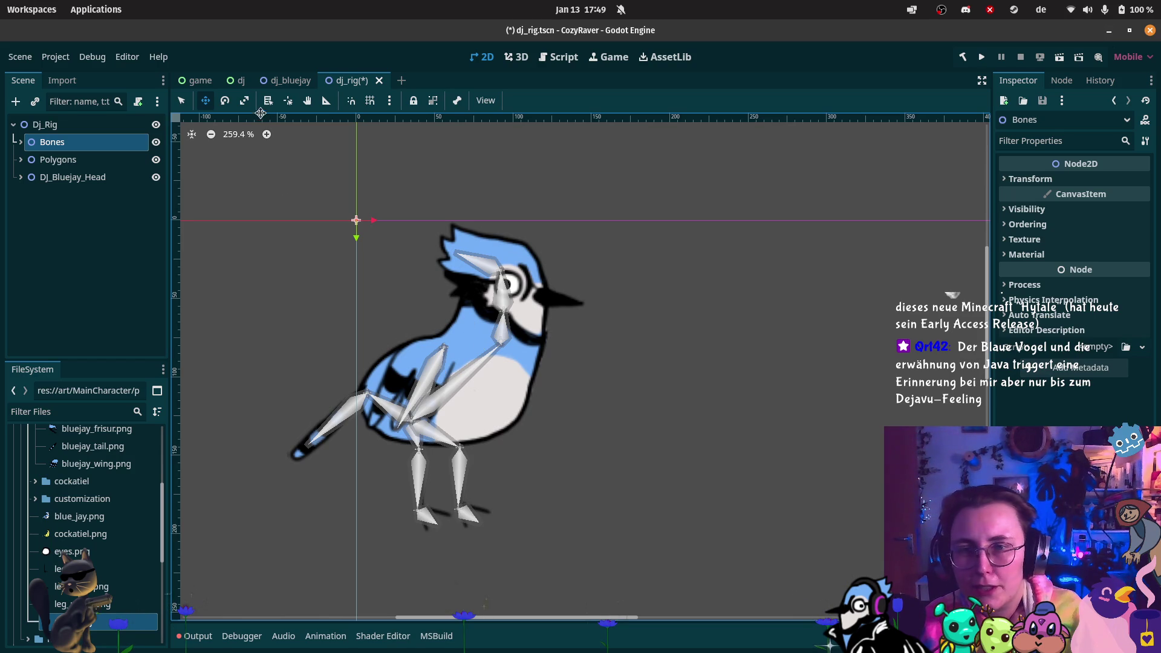
pyautogui.click(21, 142)
pyautogui.click(60, 177)
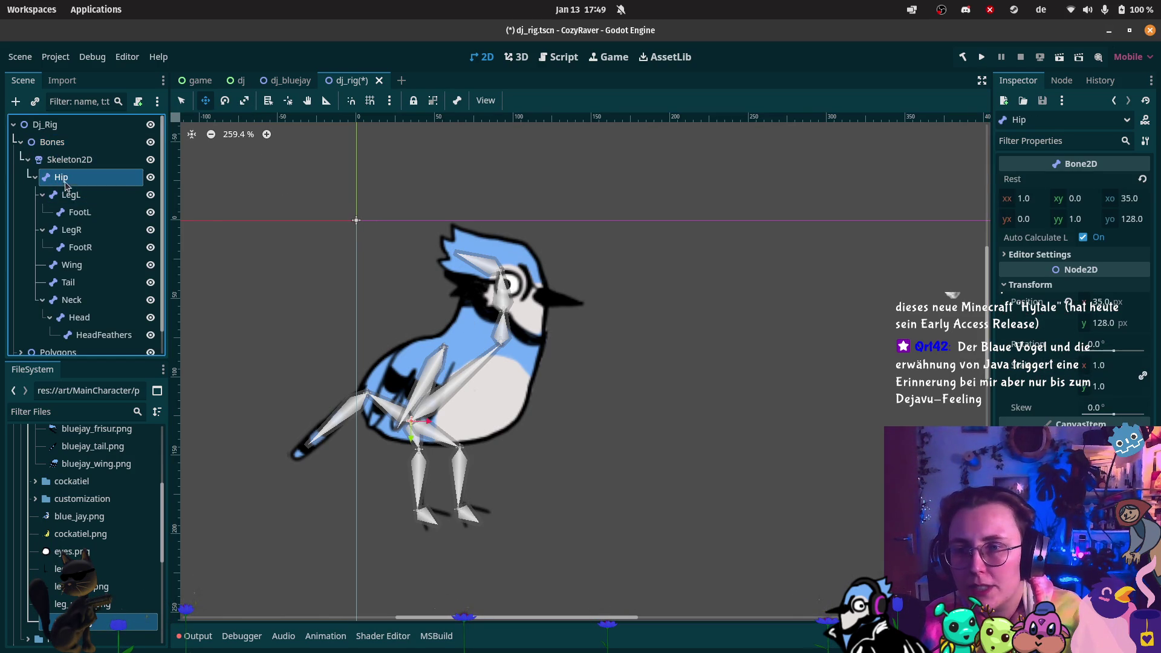
pyautogui.scroll(4, 555, 312)
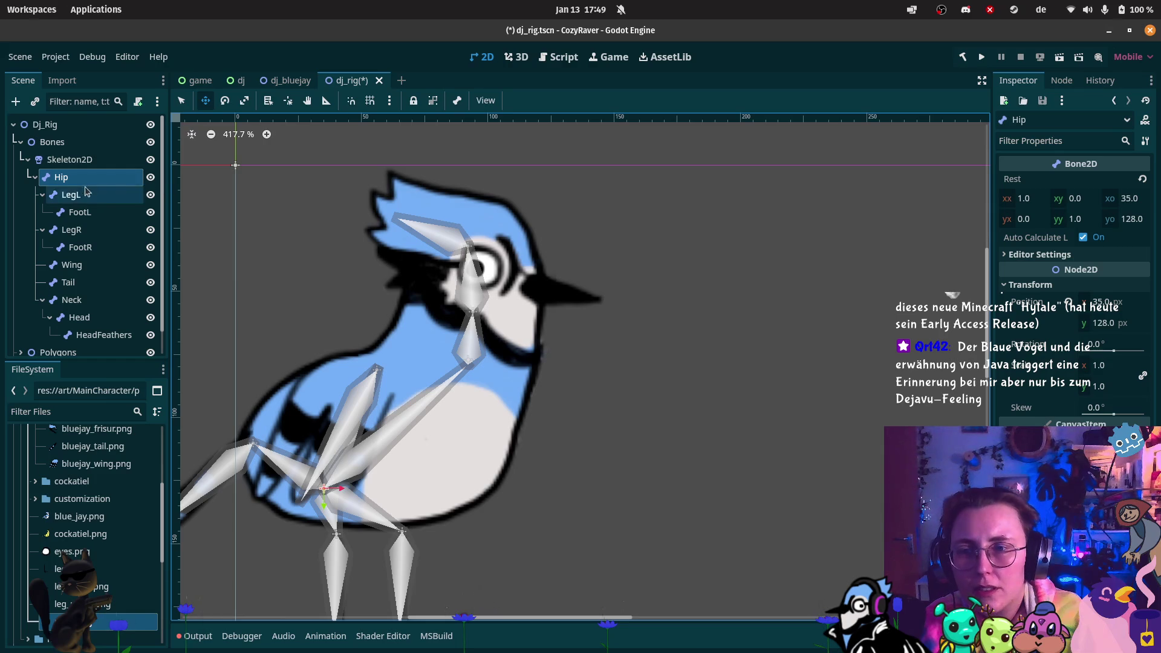
pyautogui.click(60, 196)
pyautogui.click(79, 212)
pyautogui.scroll(-3, 313, 308)
pyautogui.hscroll(-2, 313, 308)
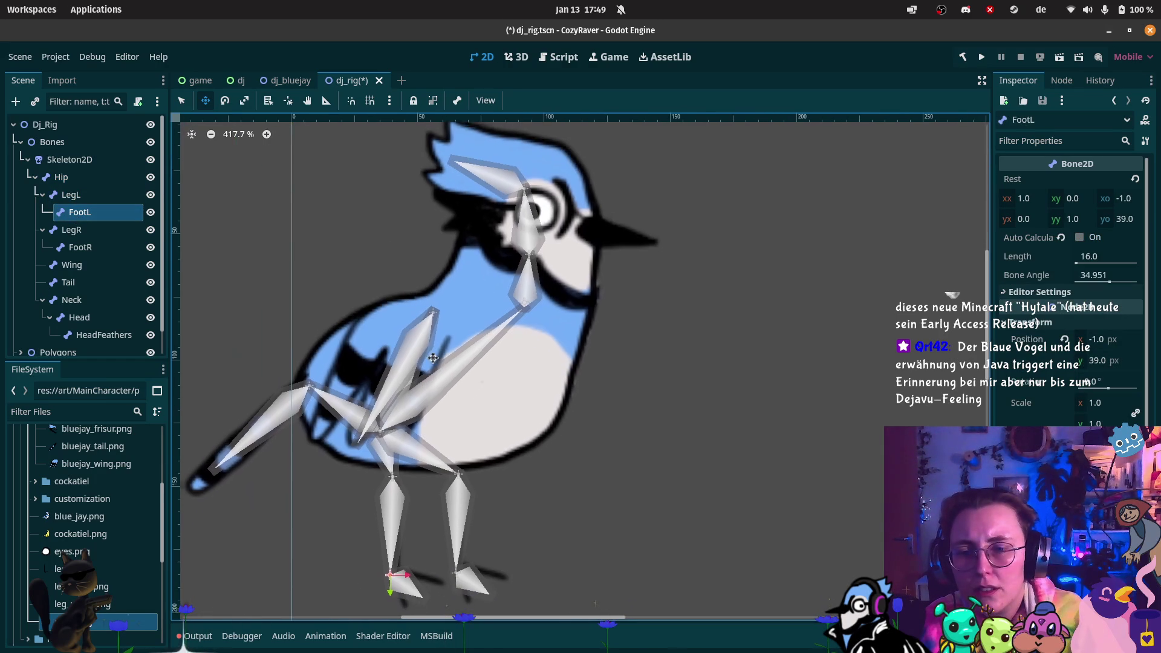
pyautogui.click(84, 194)
pyautogui.moveTo(385, 471); pyautogui.dragTo(384, 461)
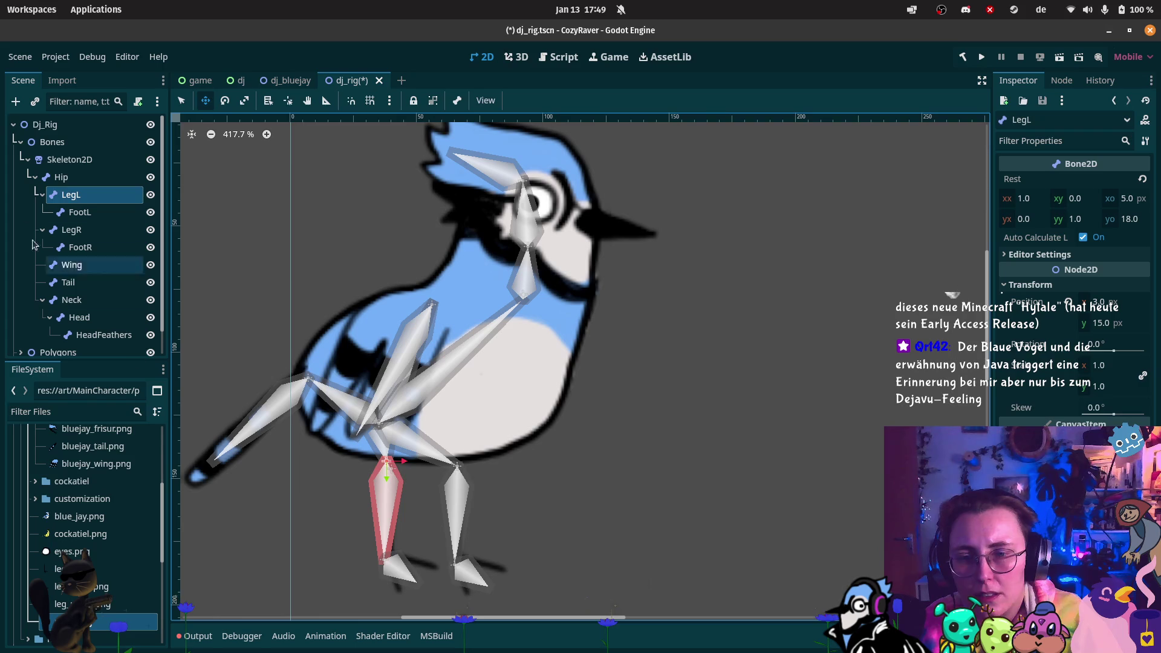
pyautogui.click(106, 165)
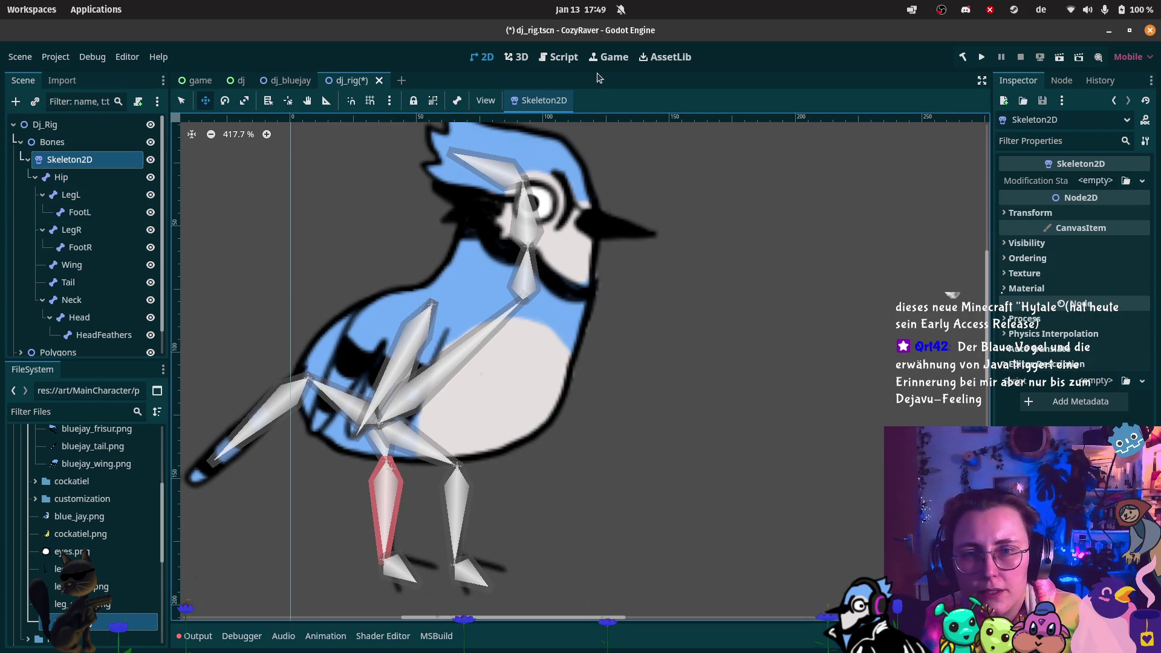
# - Hide the bone overlays on the canvas and nudge LegL slightly down
pyautogui.click(484, 101)
pyautogui.click(456, 103)
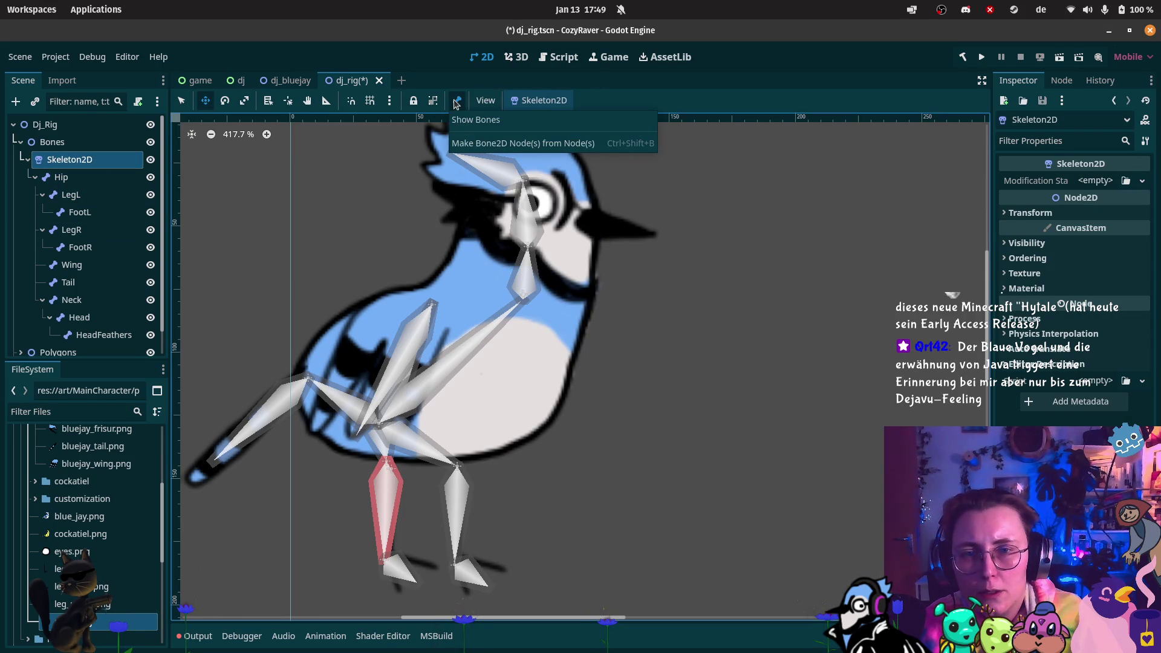
pyautogui.click(461, 125)
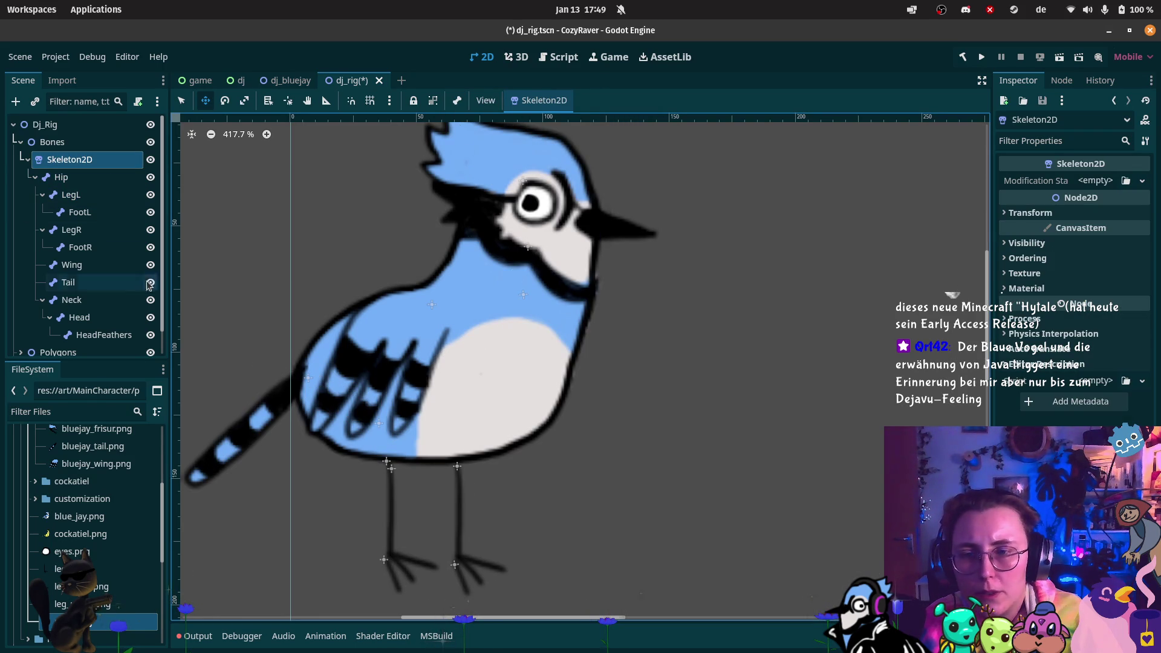
pyautogui.click(71, 195)
pyautogui.moveTo(387, 464); pyautogui.dragTo(393, 478)
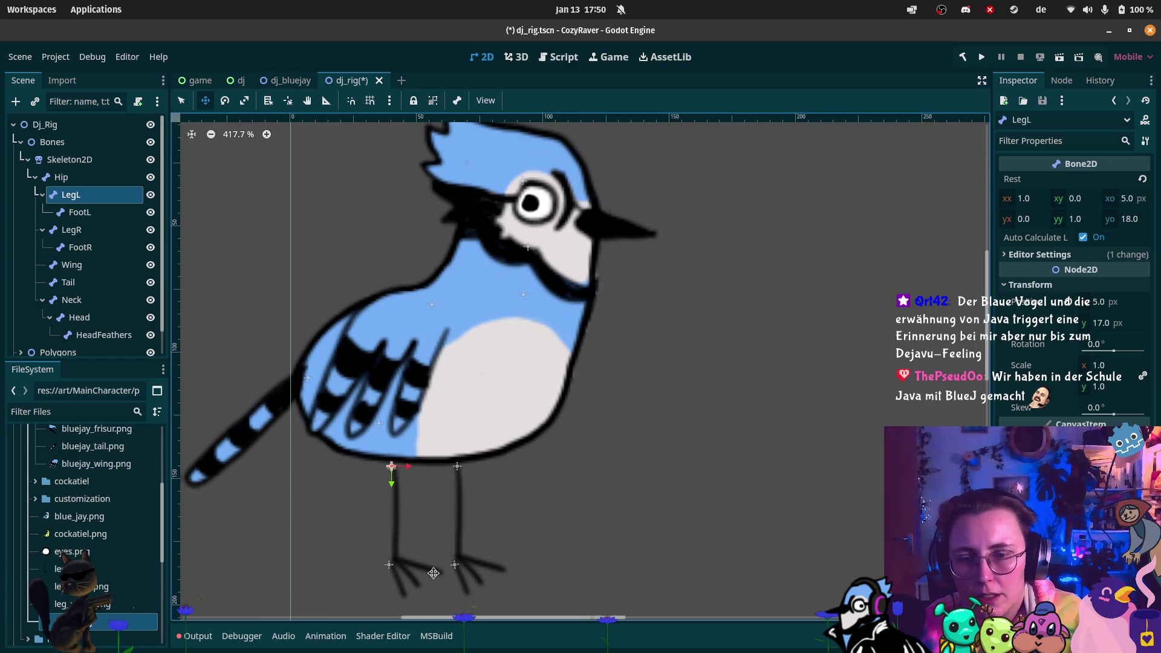
# - Rotate FootL about -13 degrees, undoing a trial Neck rotation
pyautogui.click(110, 218)
pyautogui.scroll(-1, 388, 552)
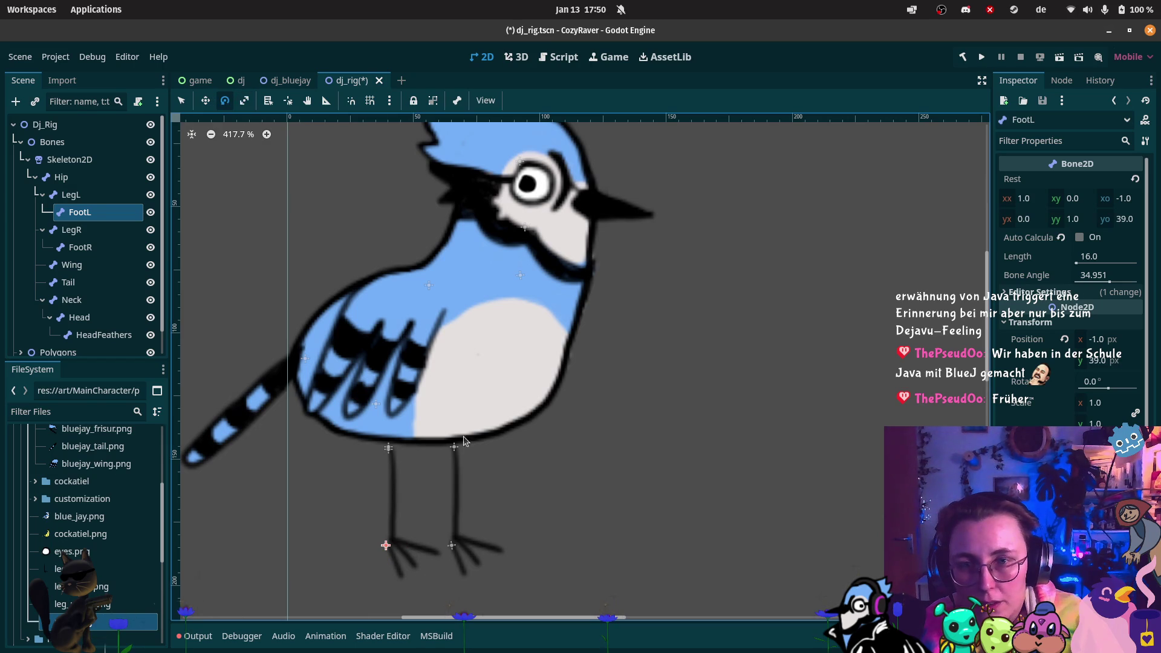
pyautogui.moveTo(422, 567); pyautogui.dragTo(444, 563)
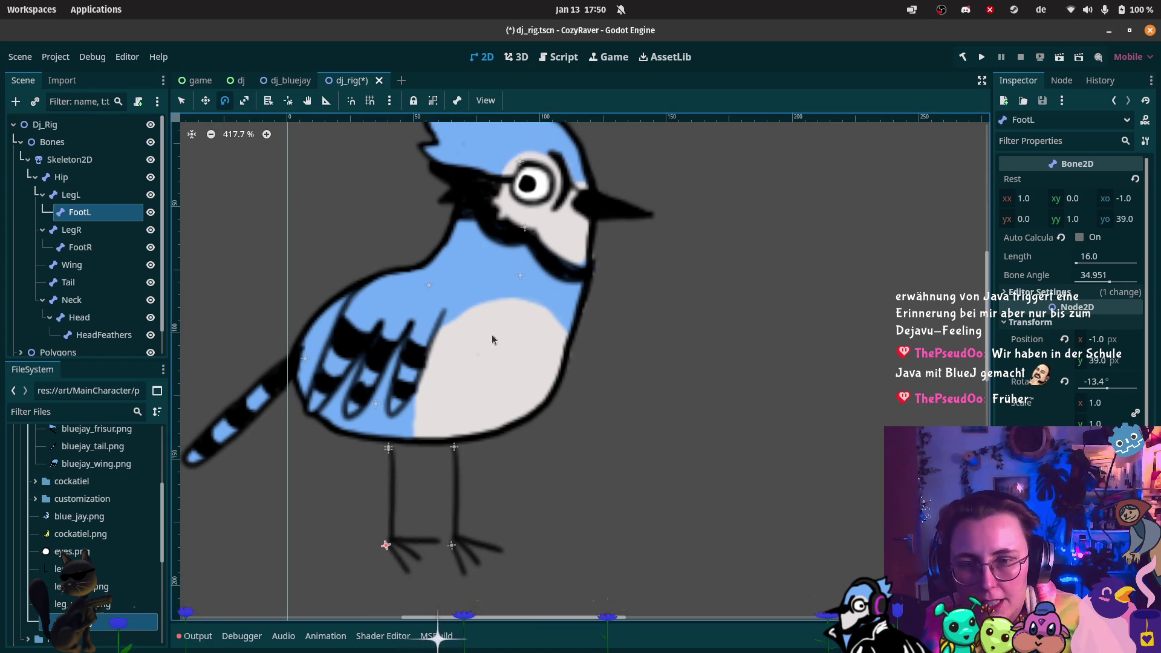
pyautogui.scroll(5, 478, 417)
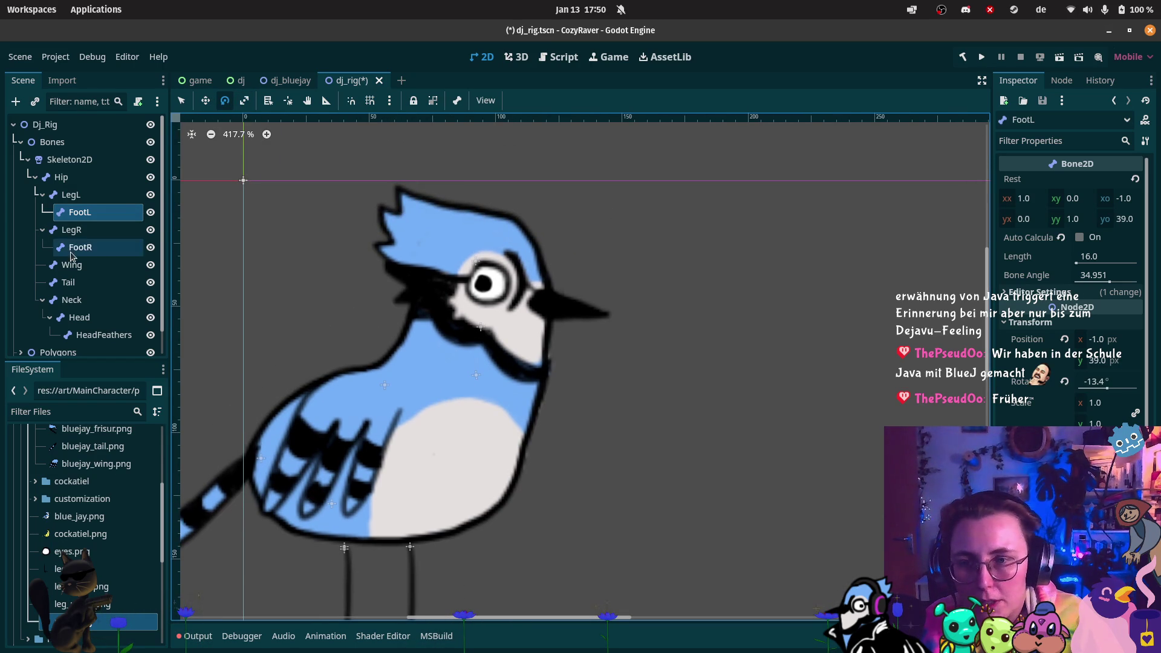
pyautogui.click(502, 363)
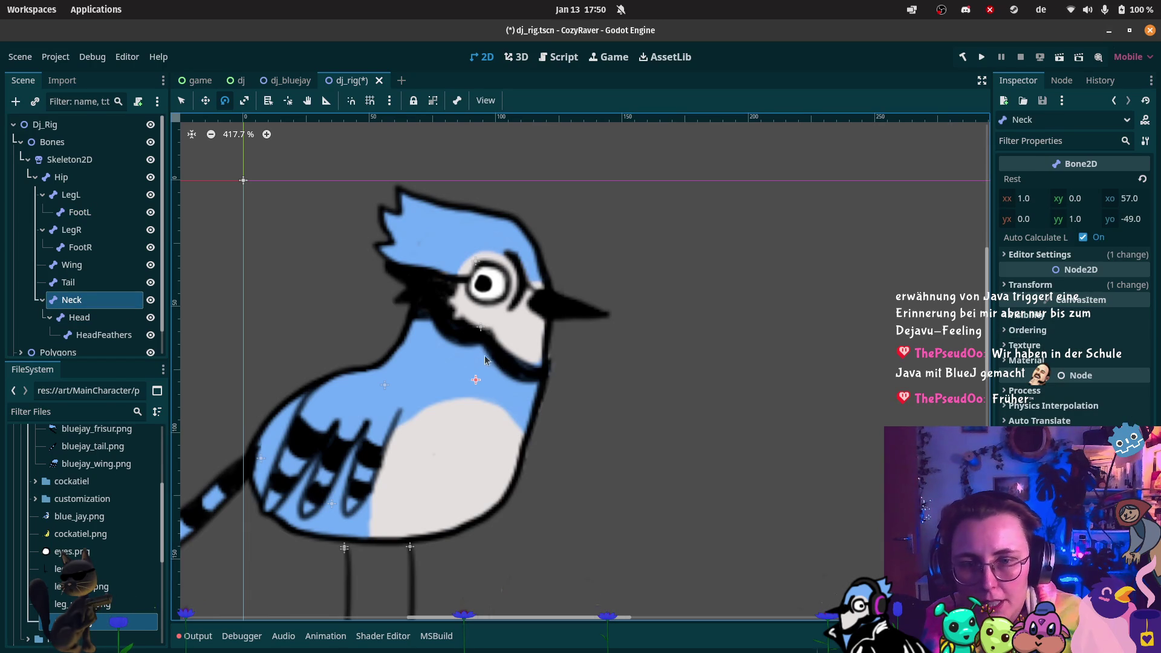
pyautogui.moveTo(531, 305)
pyautogui.mouseDown()
pyautogui.moveTo(542, 315)
pyautogui.moveTo(521, 302)
pyautogui.mouseUp()
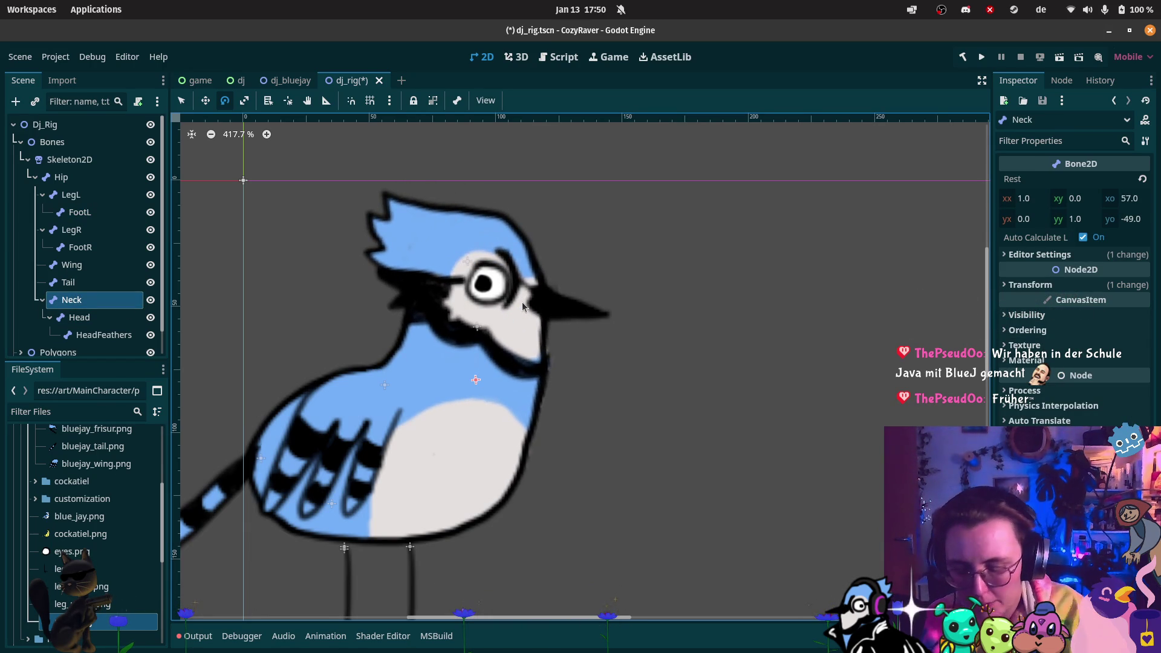
pyautogui.hotkey('ctrl', 'z')
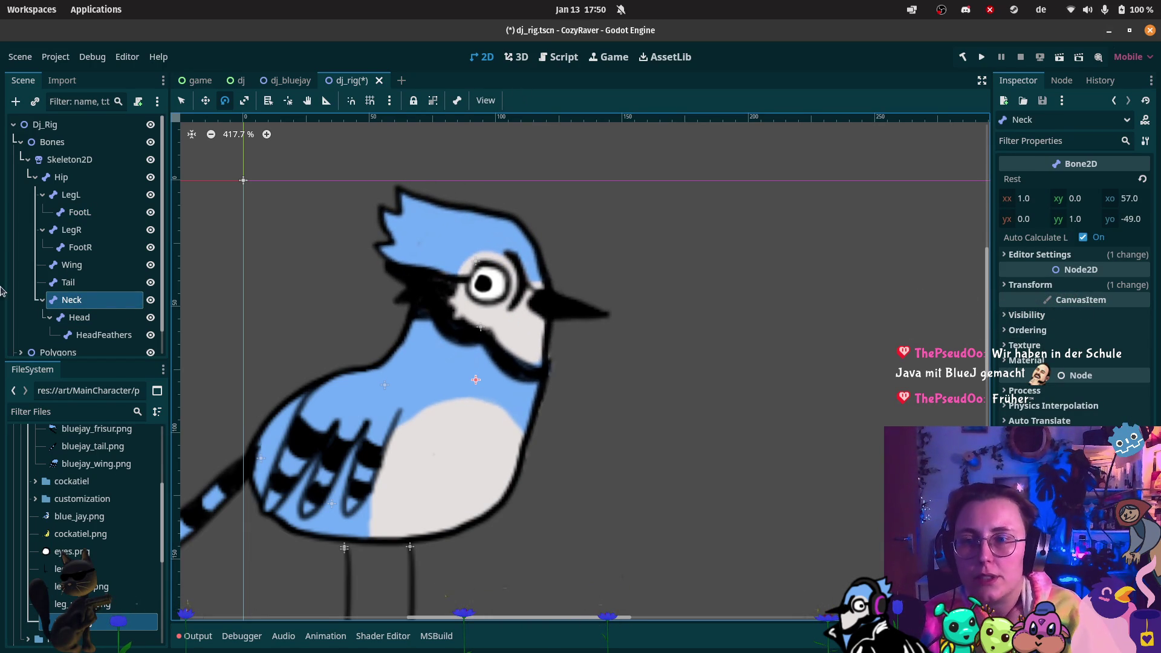
# - Expand DJ_Bluejay_Head and select the BluejayBeak sprite
pyautogui.scroll(-1, 24, 284)
pyautogui.click(22, 345)
pyautogui.scroll(-2, 51, 314)
pyautogui.click(87, 312)
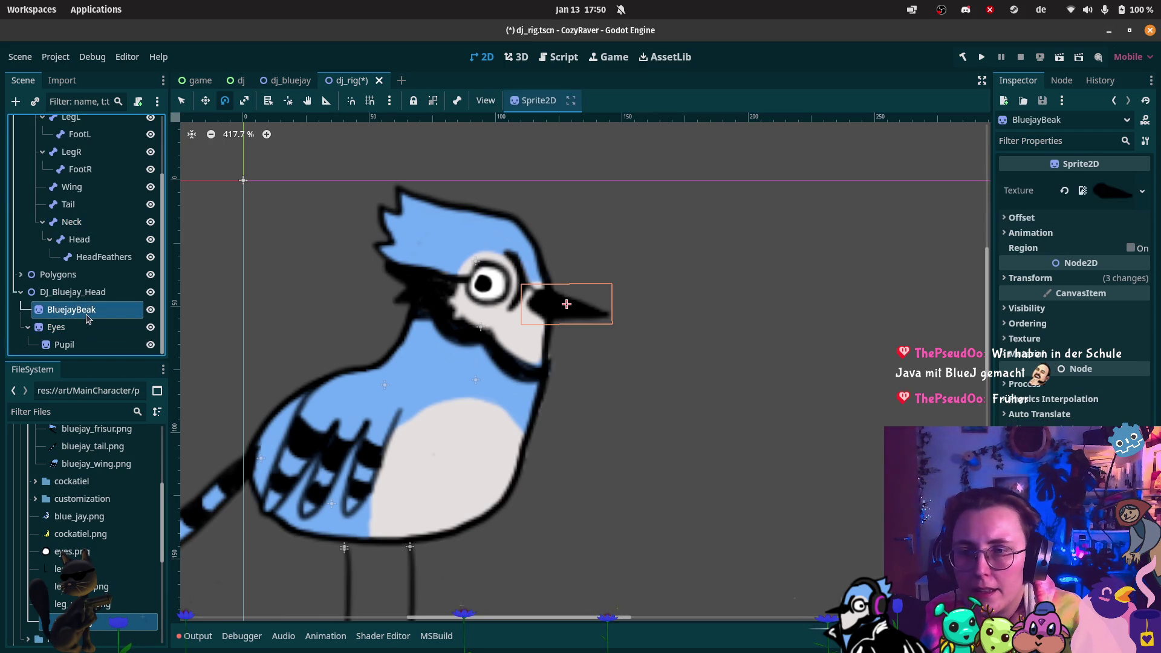
# - Add a RemoteTransform2D under BluejayBeak targeting the Head bone
pyautogui.rightClick(88, 312)
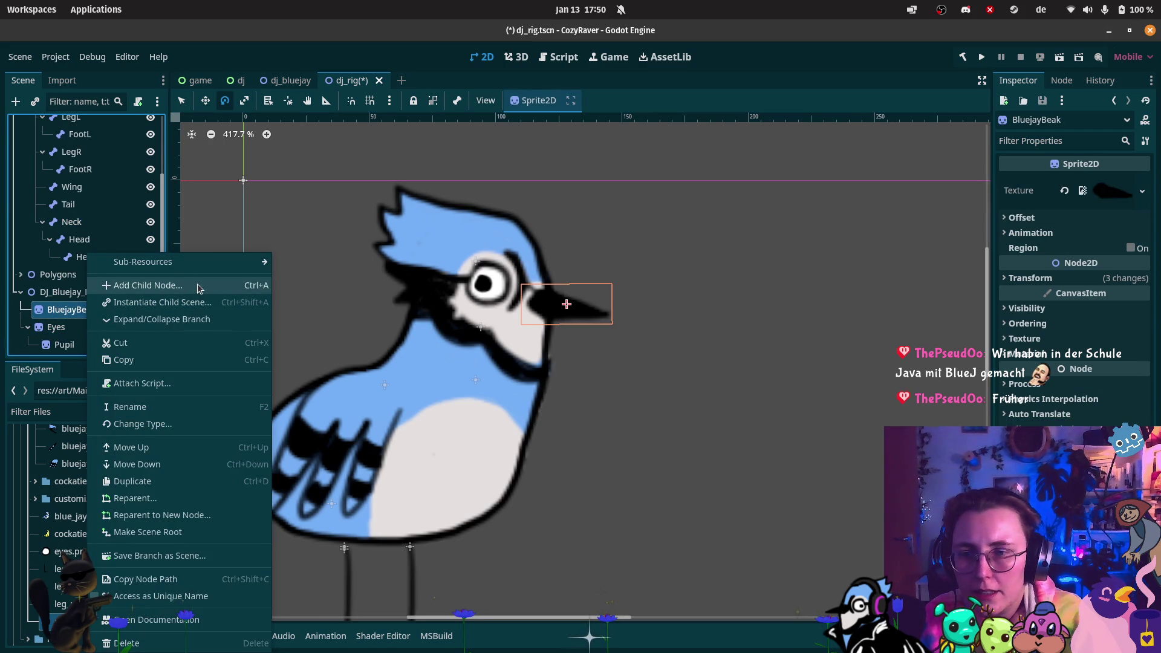
pyautogui.click(198, 287)
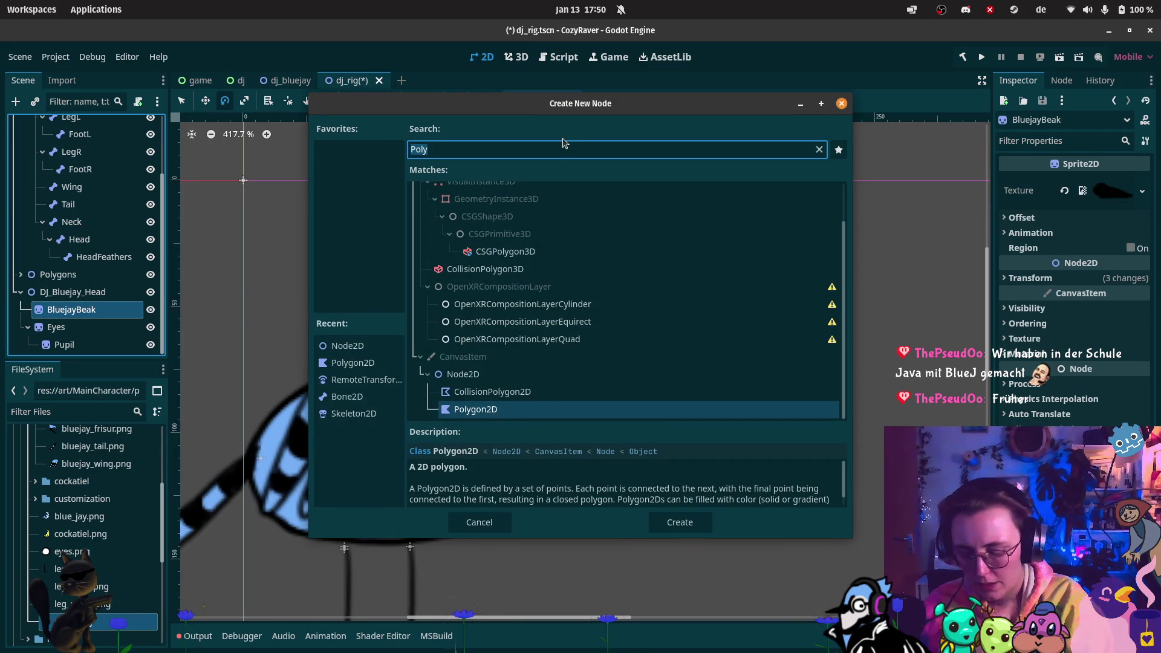
pyautogui.write('remote')
pyautogui.click(565, 250)
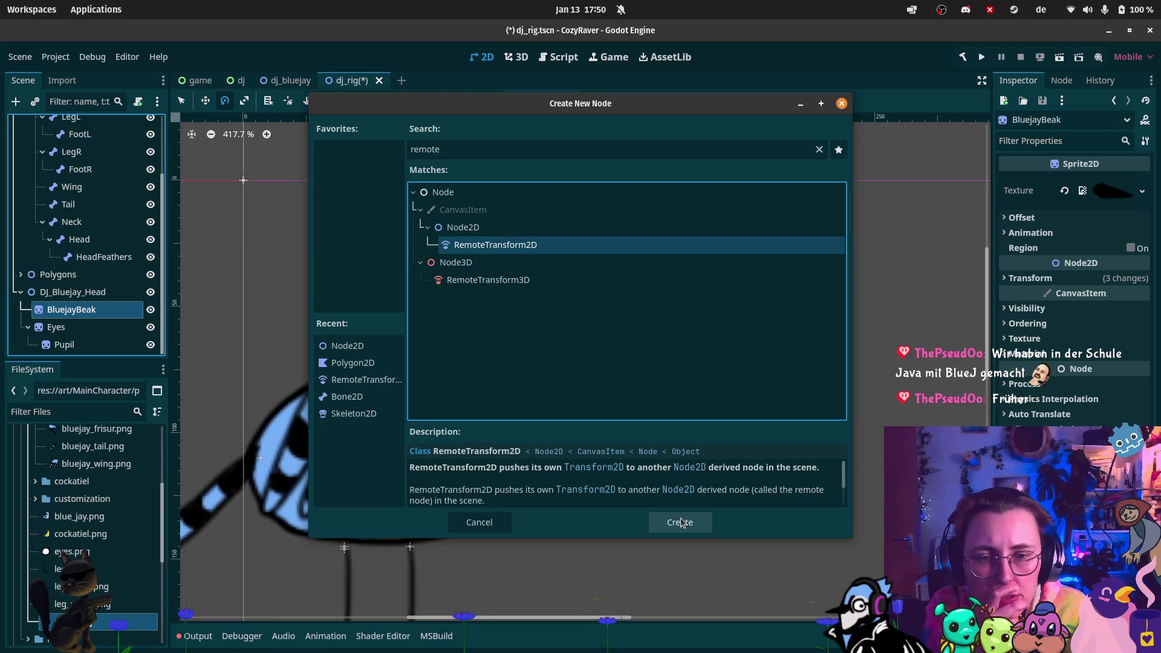
pyautogui.click(681, 521)
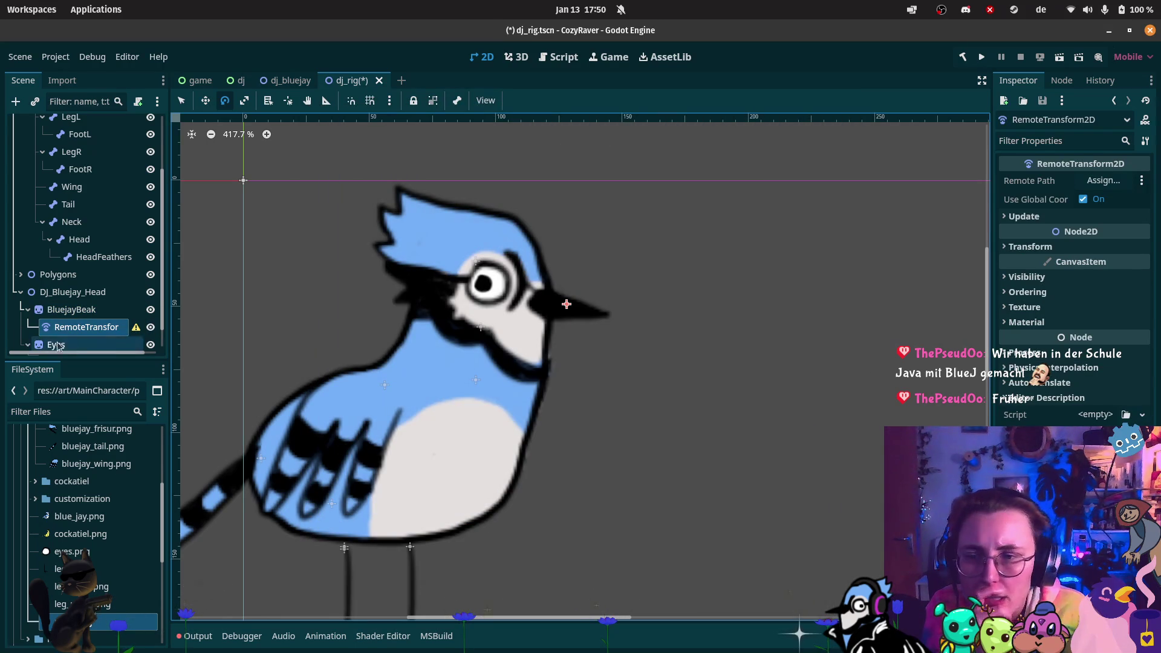
pyautogui.scroll(5, 86, 189)
pyautogui.scroll(-1, 86, 189)
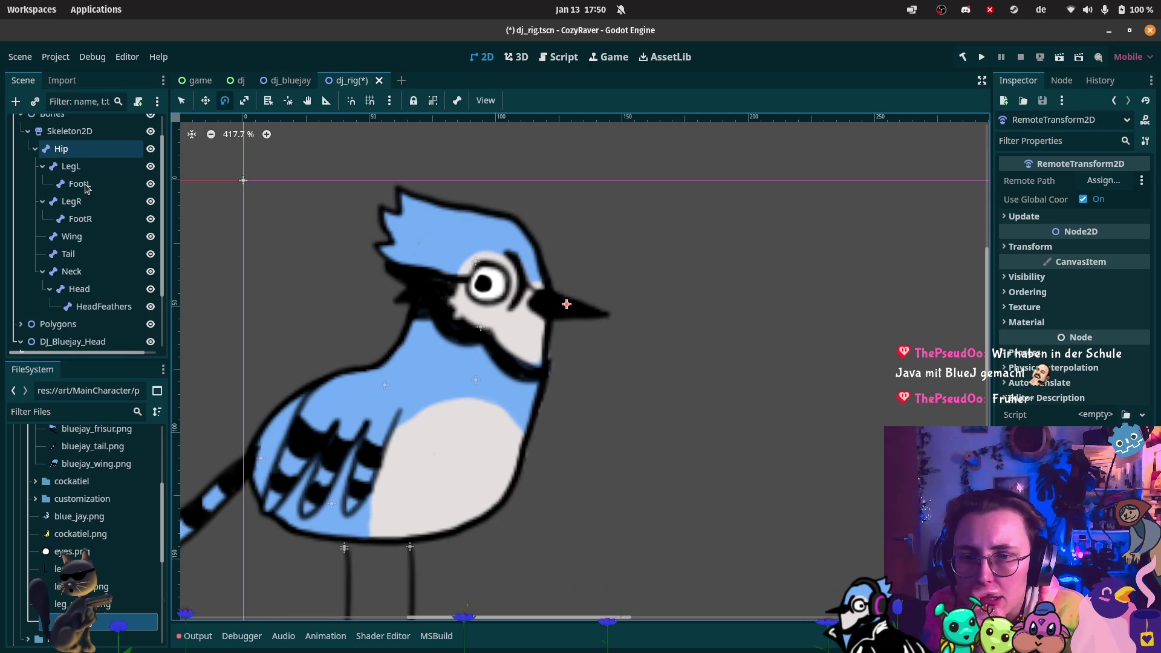
pyautogui.moveTo(94, 295)
pyautogui.mouseDown()
pyautogui.moveTo(1020, 170)
pyautogui.moveTo(1078, 180)
pyautogui.mouseUp()
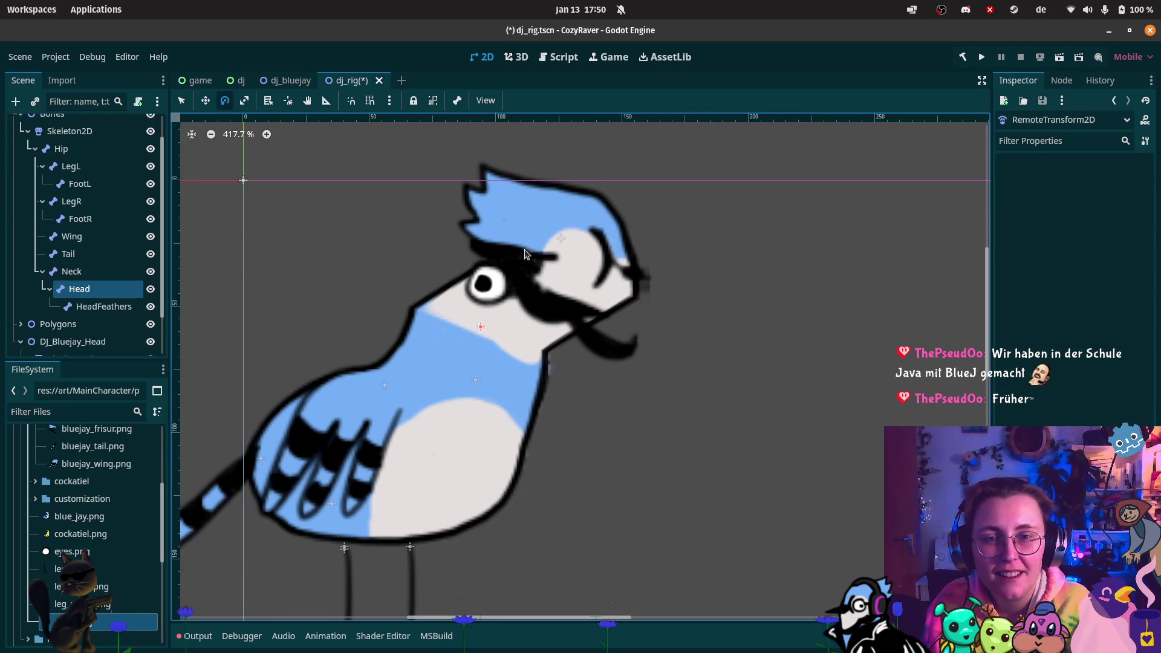
# - Edit the HeadFeathers bone's name, then reset the Skeleton2D bones to rest pose
pyautogui.scroll(-3, 91, 284)
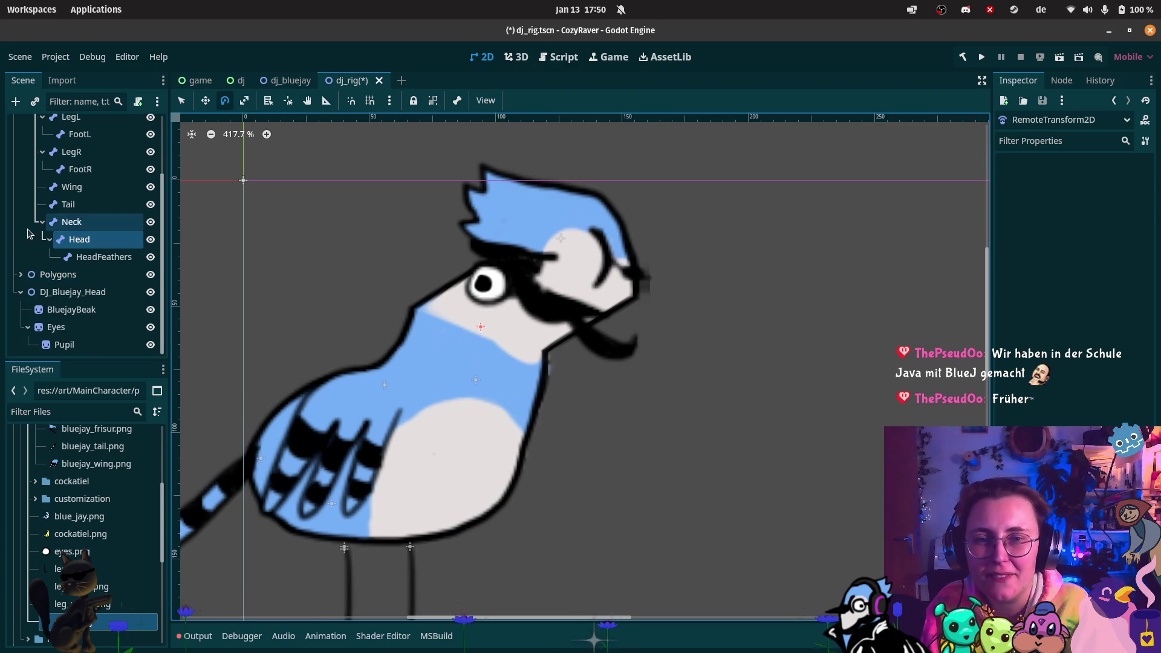
pyautogui.moveTo(1, 319)
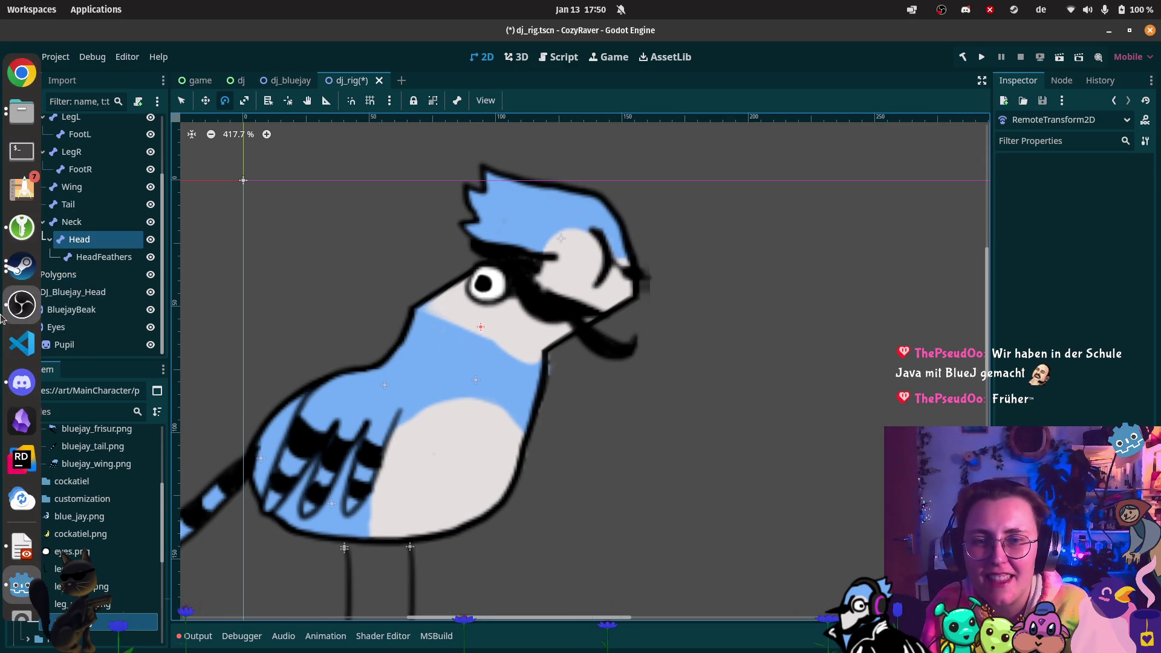
pyautogui.doubleClick(102, 257)
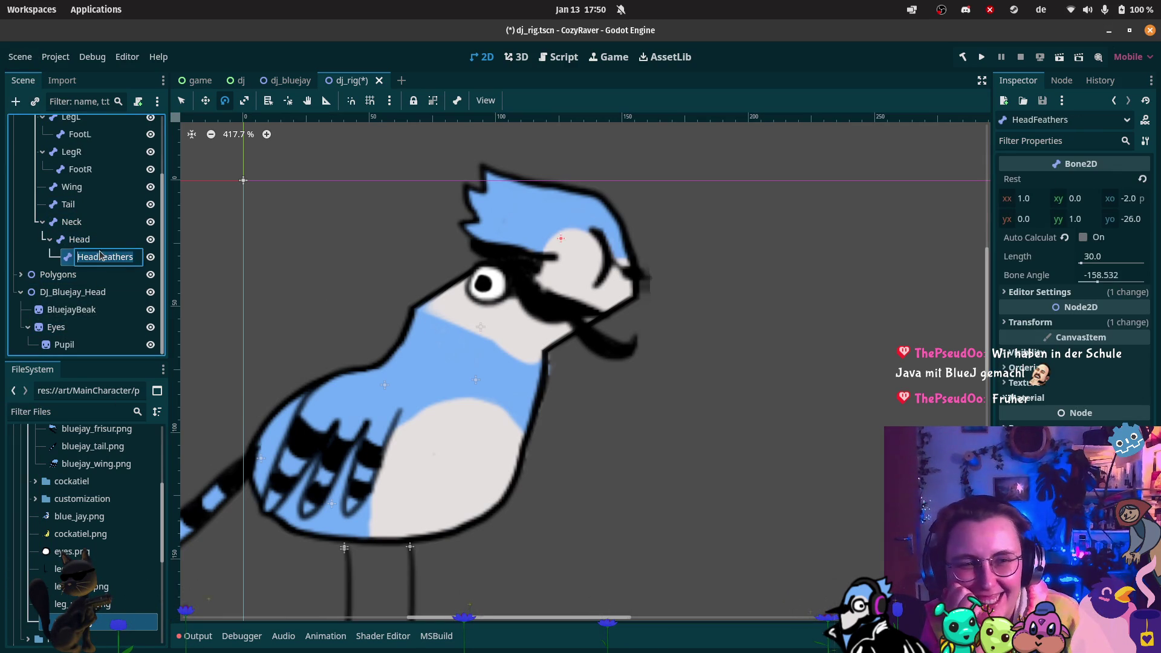
pyautogui.click(486, 100)
pyautogui.click(486, 101)
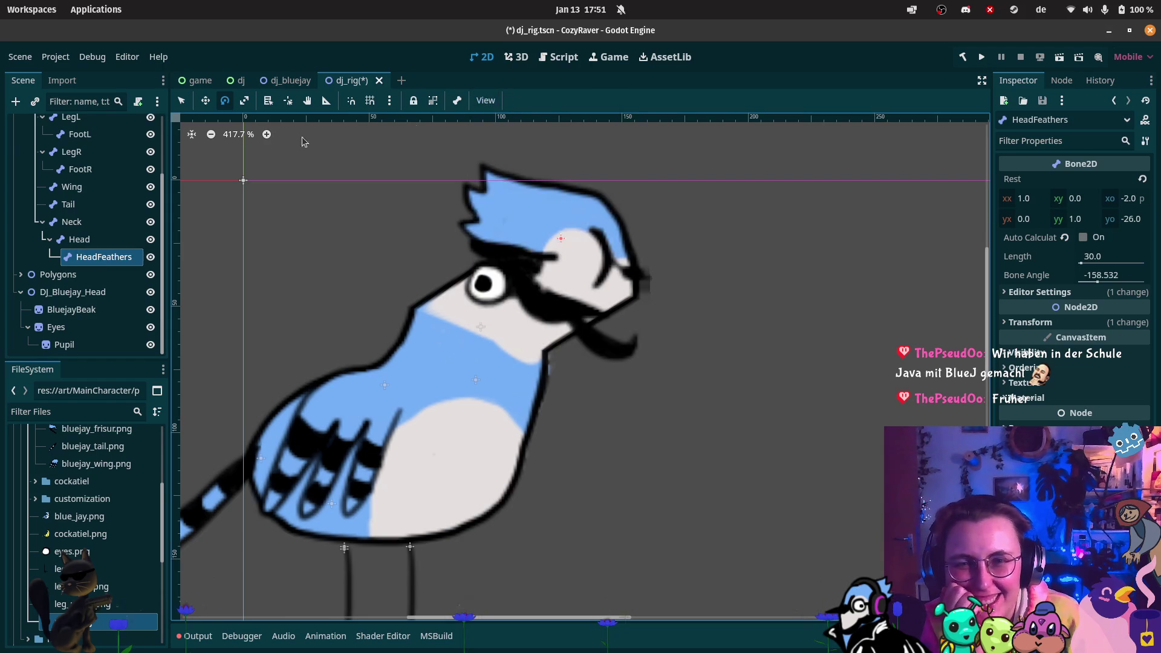
pyautogui.scroll(3, 121, 168)
pyautogui.click(119, 162)
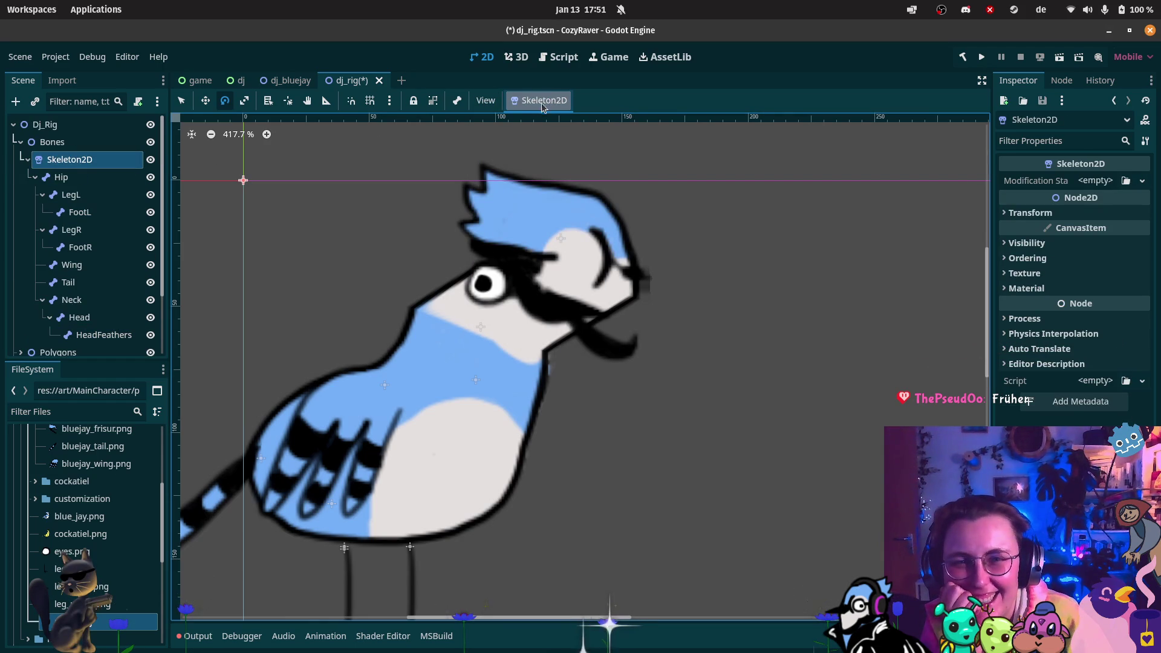
pyautogui.click(545, 103)
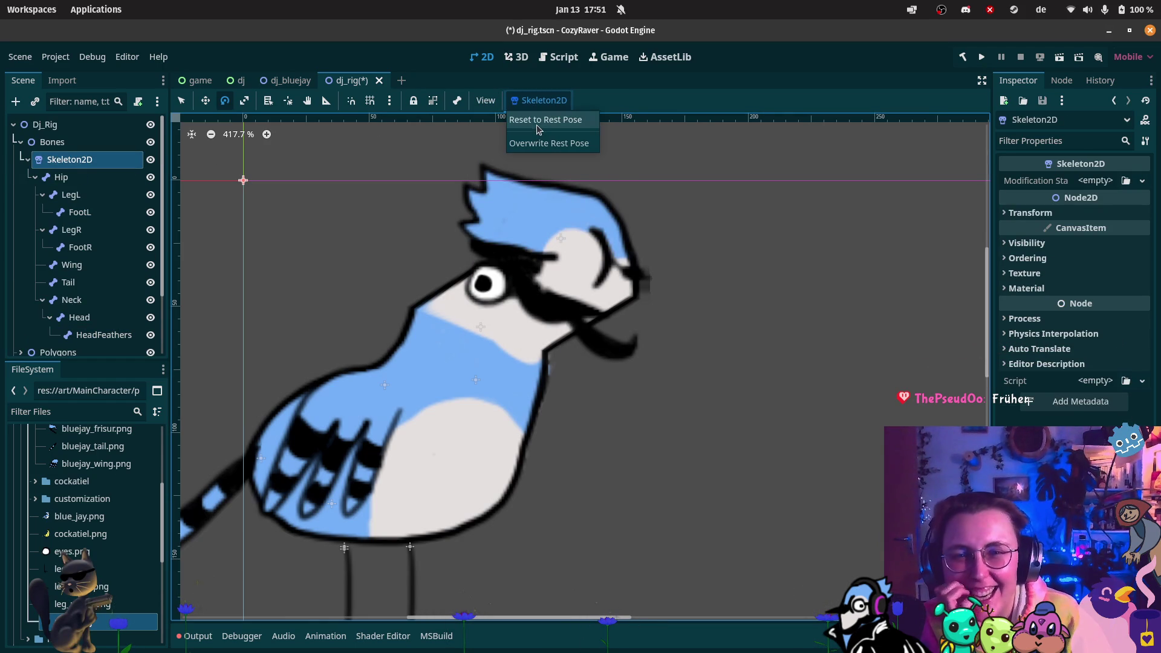
pyautogui.click(547, 102)
pyautogui.click(547, 101)
pyautogui.click(548, 120)
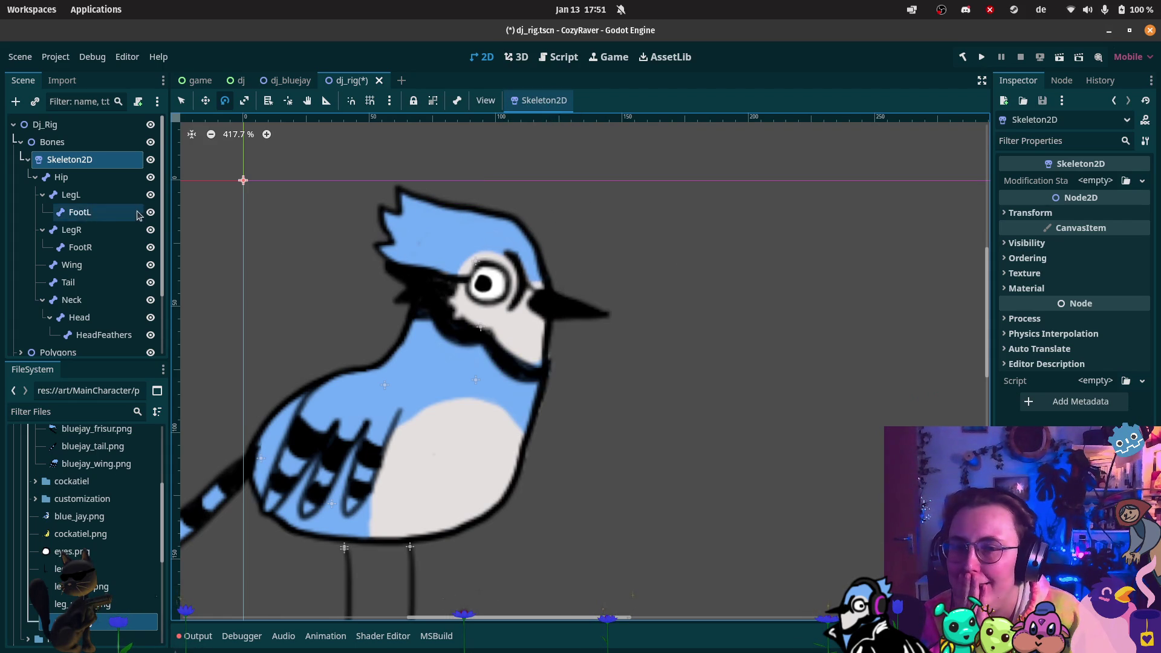
# - Expand Polygons and move the BluejayBeak sprite under Hair
pyautogui.scroll(-3, 124, 229)
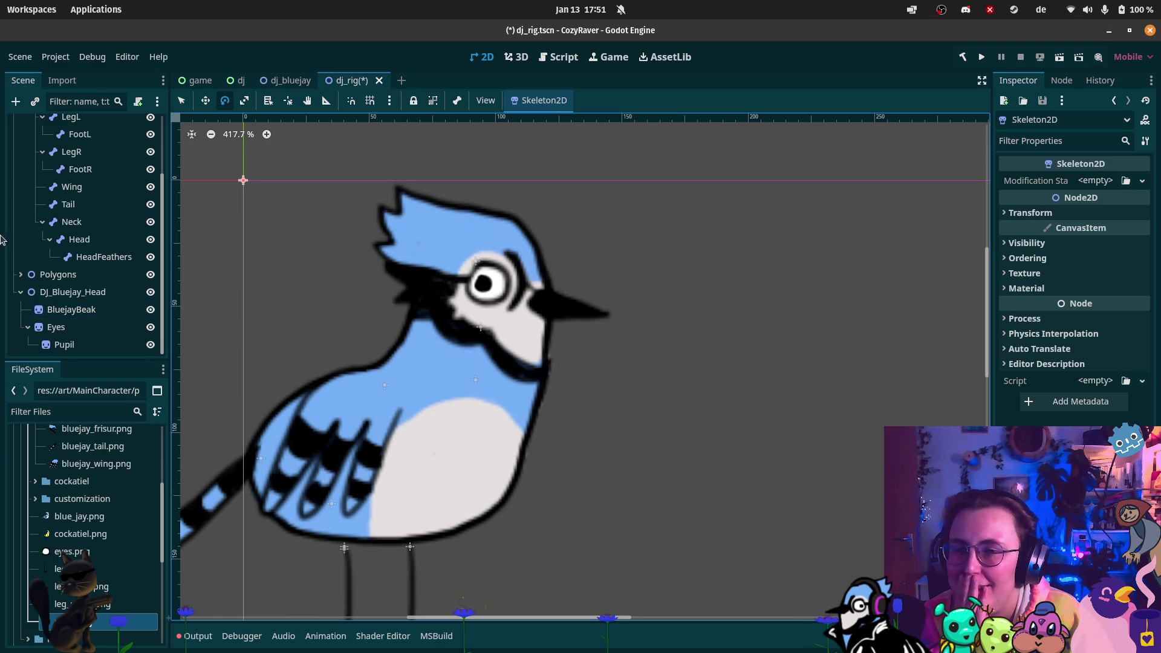
pyautogui.click(21, 275)
pyautogui.scroll(-3, 85, 320)
pyautogui.moveTo(85, 326); pyautogui.dragTo(82, 290)
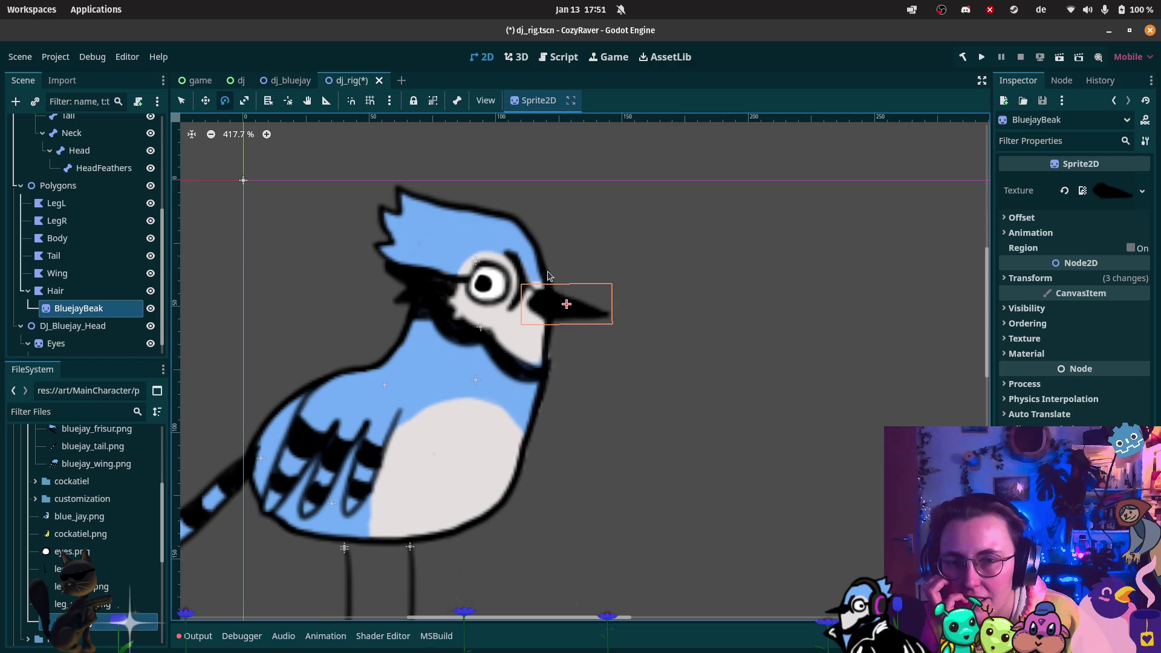
# - Test the rig by rotating Head slightly and HeadFeathers about 7 degrees
pyautogui.scroll(2, 91, 230)
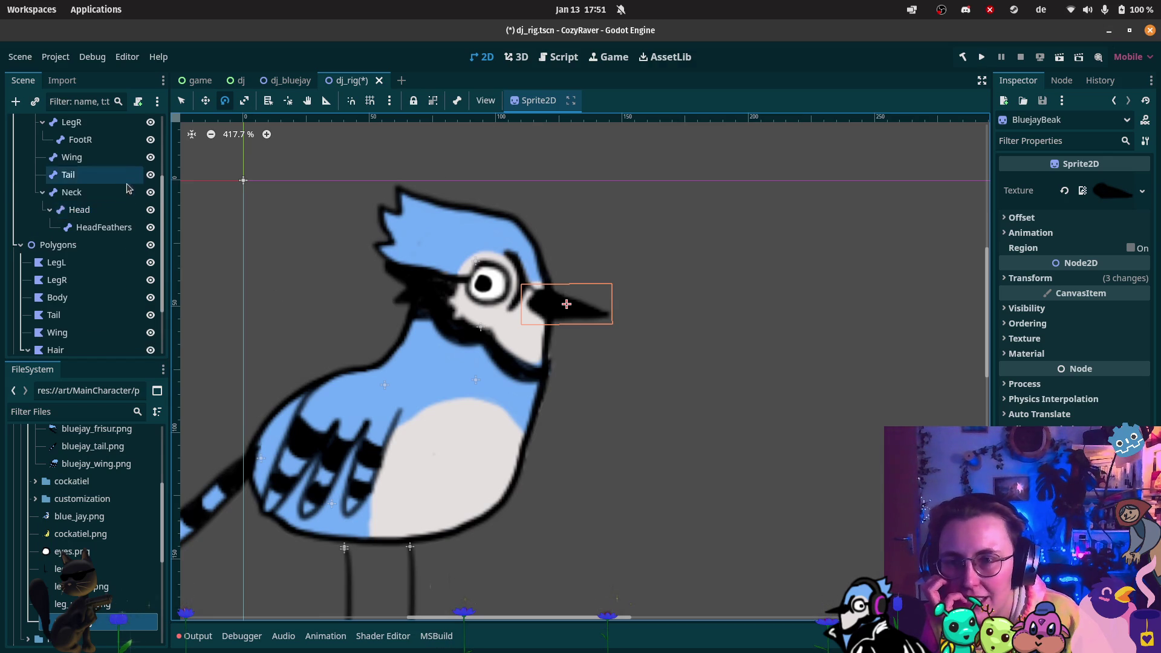
pyautogui.click(79, 209)
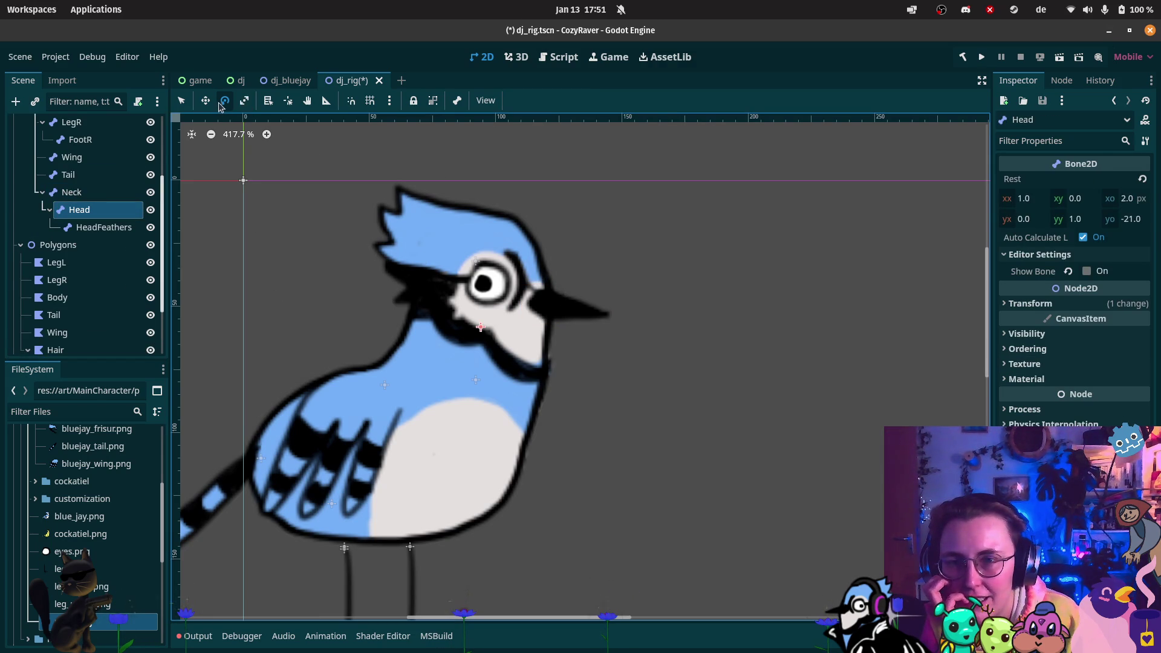
pyautogui.scroll(-3, 95, 266)
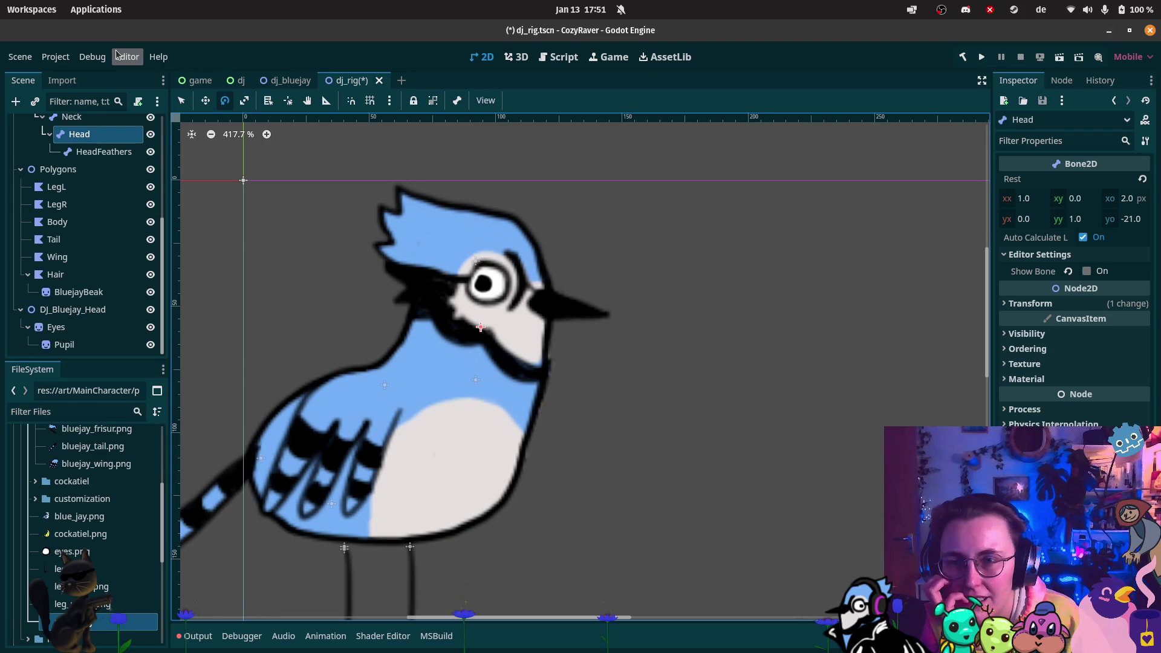
pyautogui.moveTo(464, 246)
pyautogui.mouseDown()
pyautogui.moveTo(423, 237)
pyautogui.moveTo(500, 247)
pyautogui.moveTo(466, 249)
pyautogui.mouseUp()
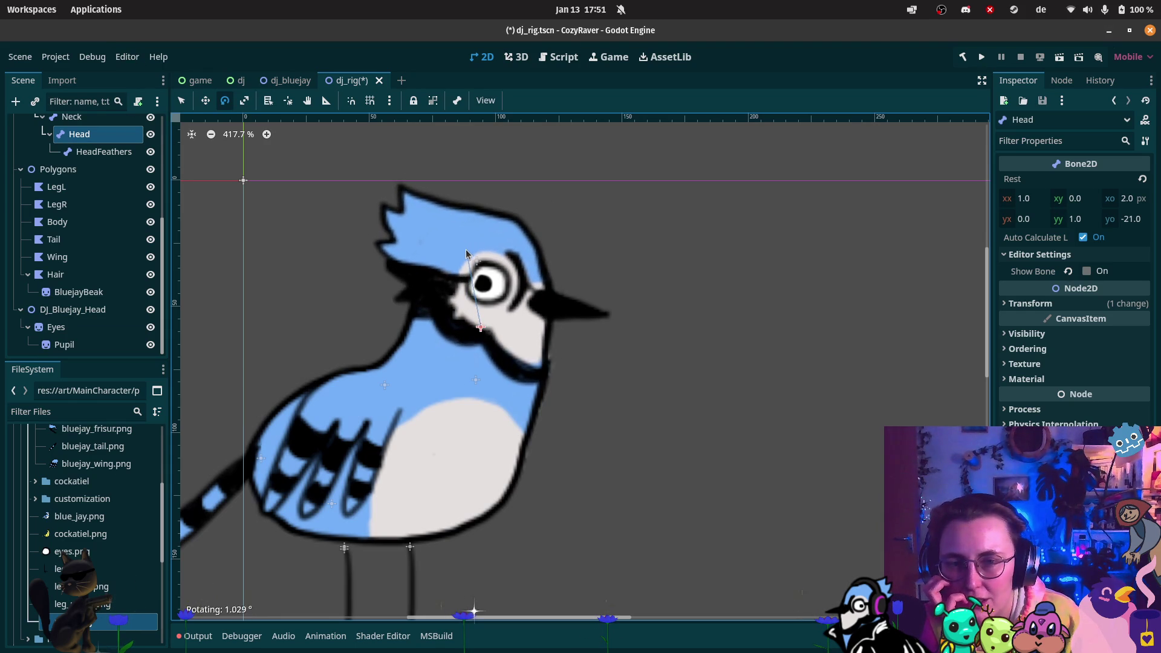
pyautogui.click(104, 152)
pyautogui.moveTo(421, 282)
pyautogui.mouseDown()
pyautogui.moveTo(387, 225)
pyautogui.moveTo(441, 241)
pyautogui.moveTo(363, 270)
pyautogui.mouseUp()
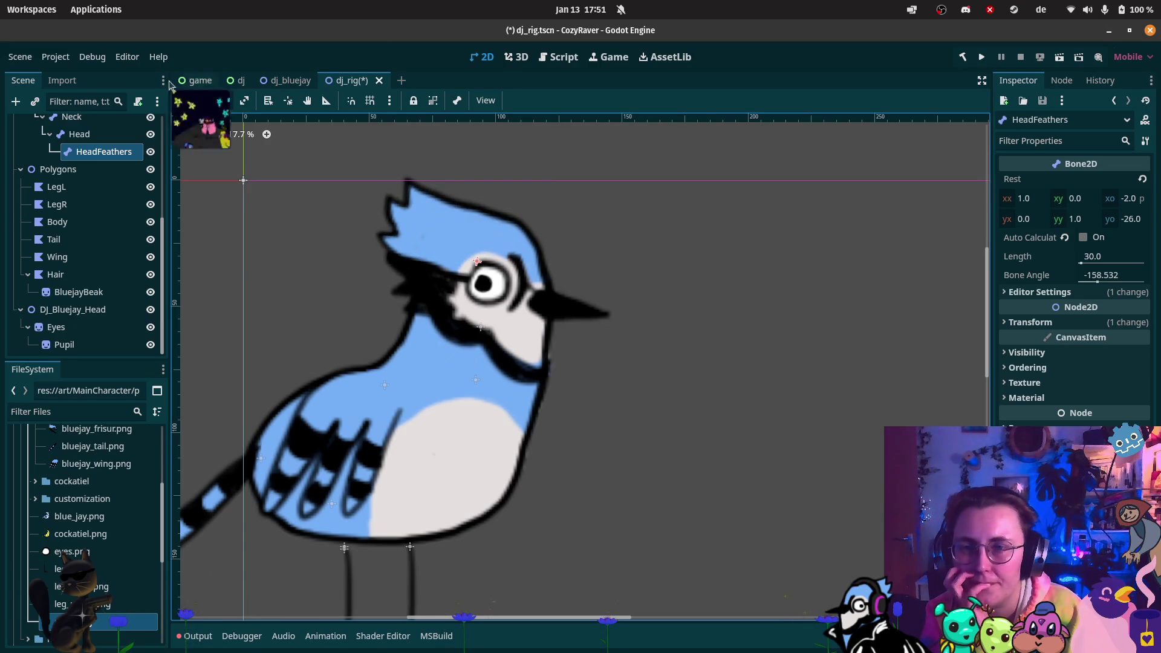
pyautogui.scroll(5, 124, 186)
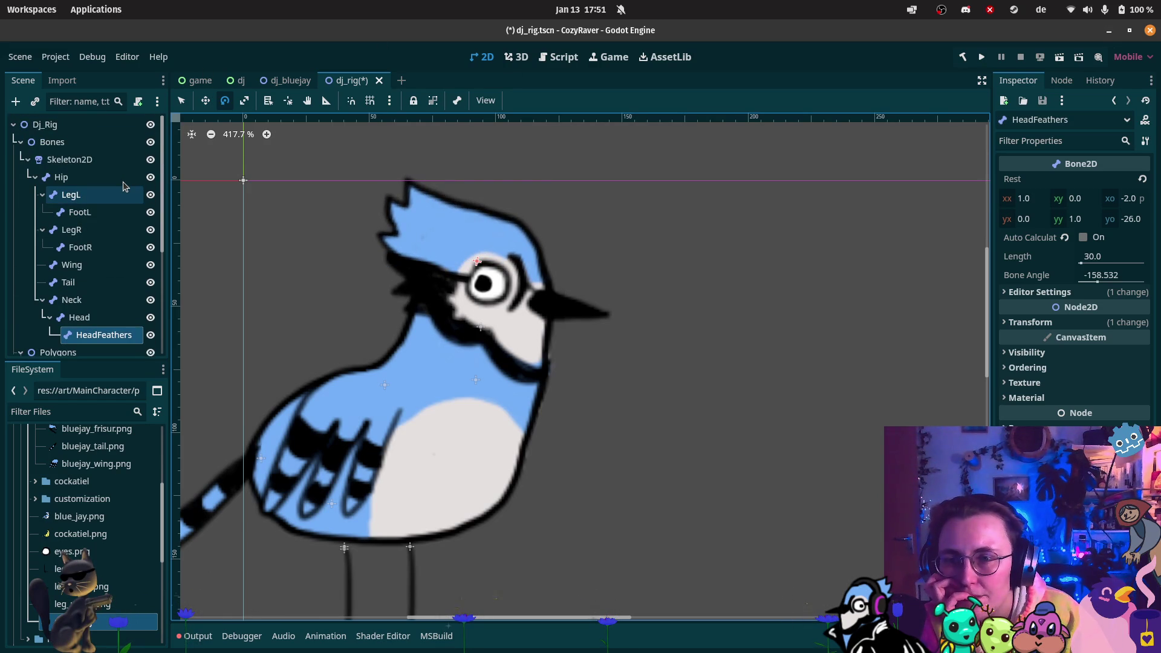
pyautogui.click(109, 160)
pyautogui.click(540, 100)
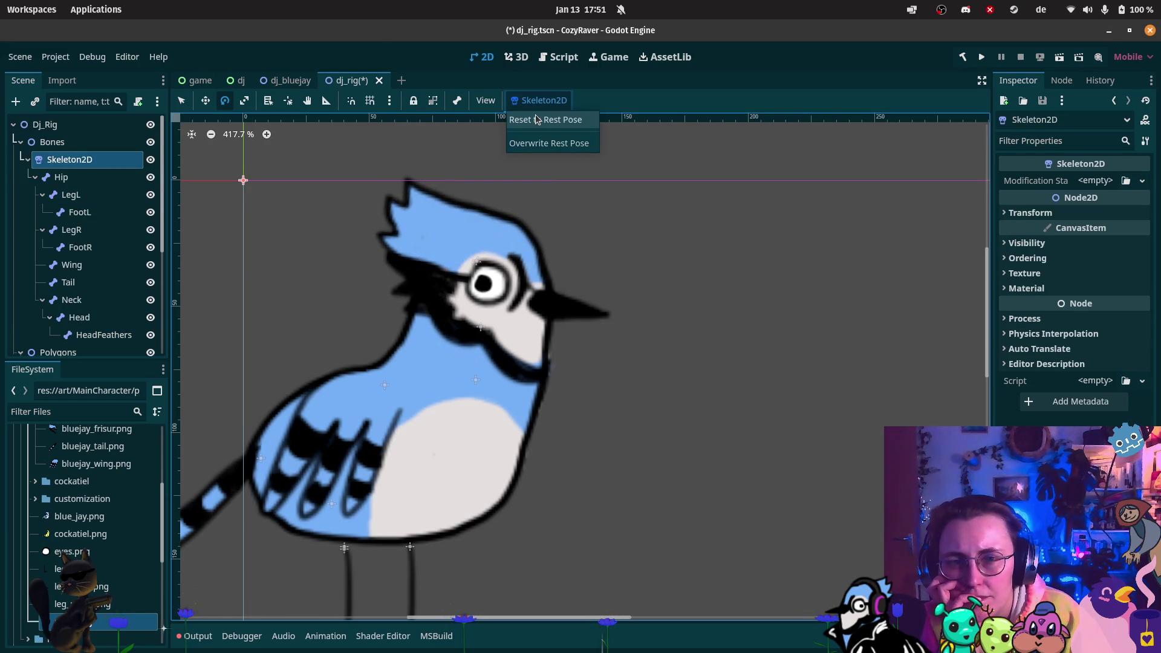
# - Reset the bones to rest pose and drag BluejayBeak from Hair to DJ_Bluejay_Head below Pupil
pyautogui.click(537, 120)
pyautogui.scroll(-2, 250, 311)
pyautogui.scroll(-4, 94, 201)
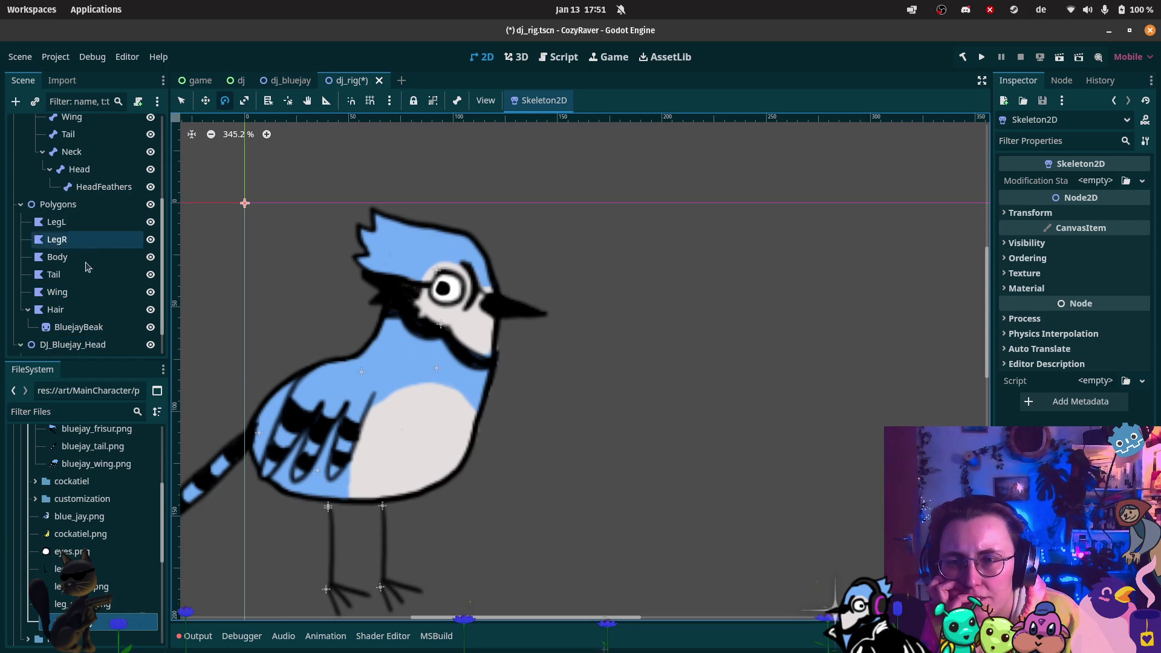
pyautogui.scroll(-2, 79, 321)
pyautogui.click(78, 293)
pyautogui.moveTo(79, 315); pyautogui.dragTo(77, 316)
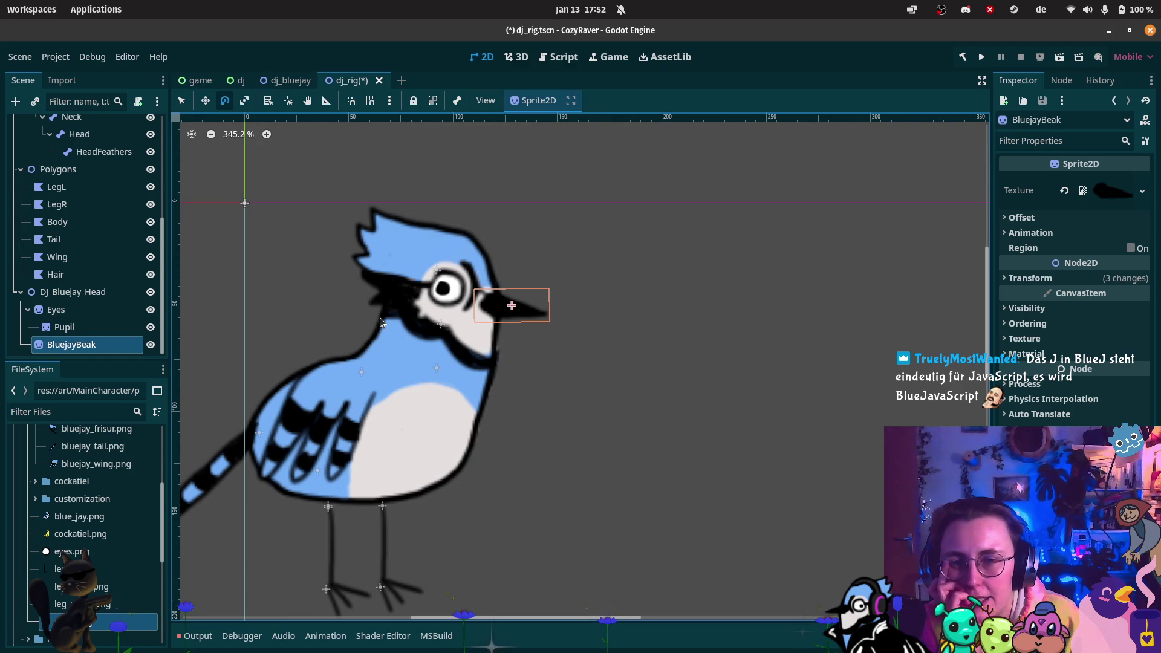
pyautogui.scroll(5, 109, 216)
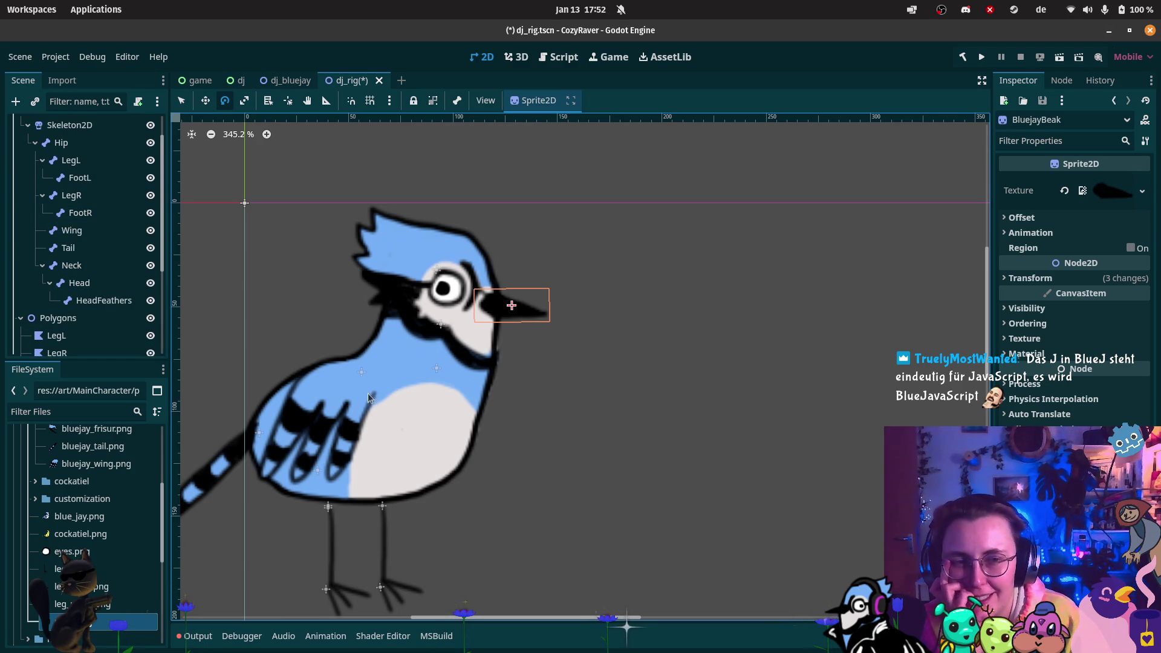
pyautogui.moveTo(26, 76)
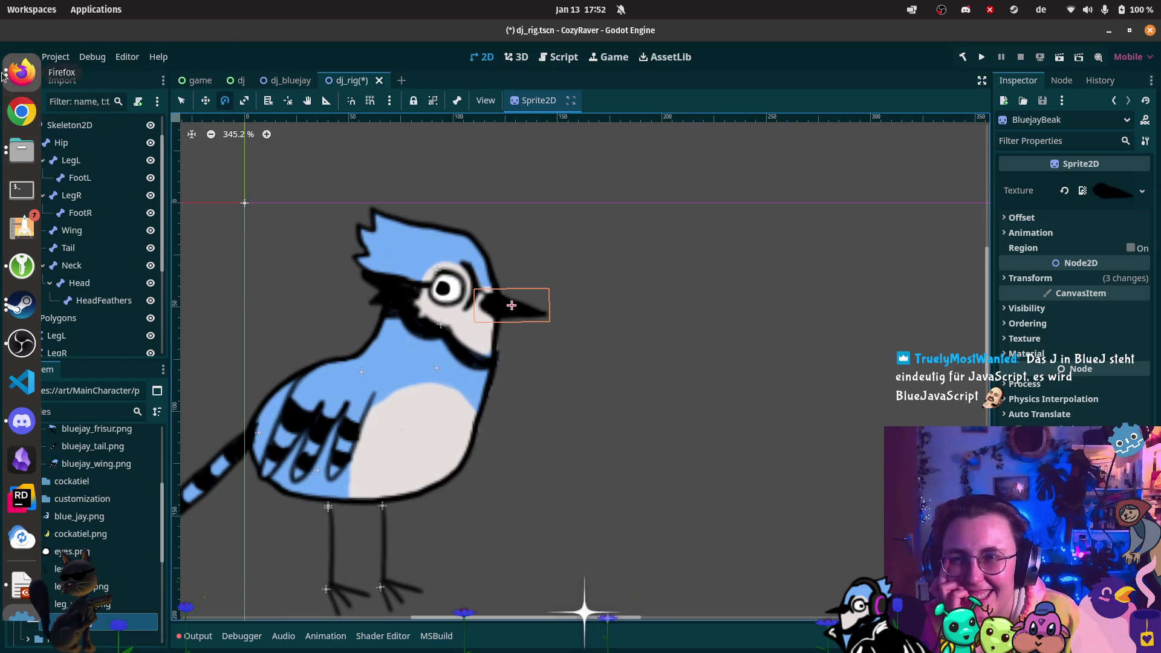
pyautogui.click(22, 72)
pyautogui.click(141, 187)
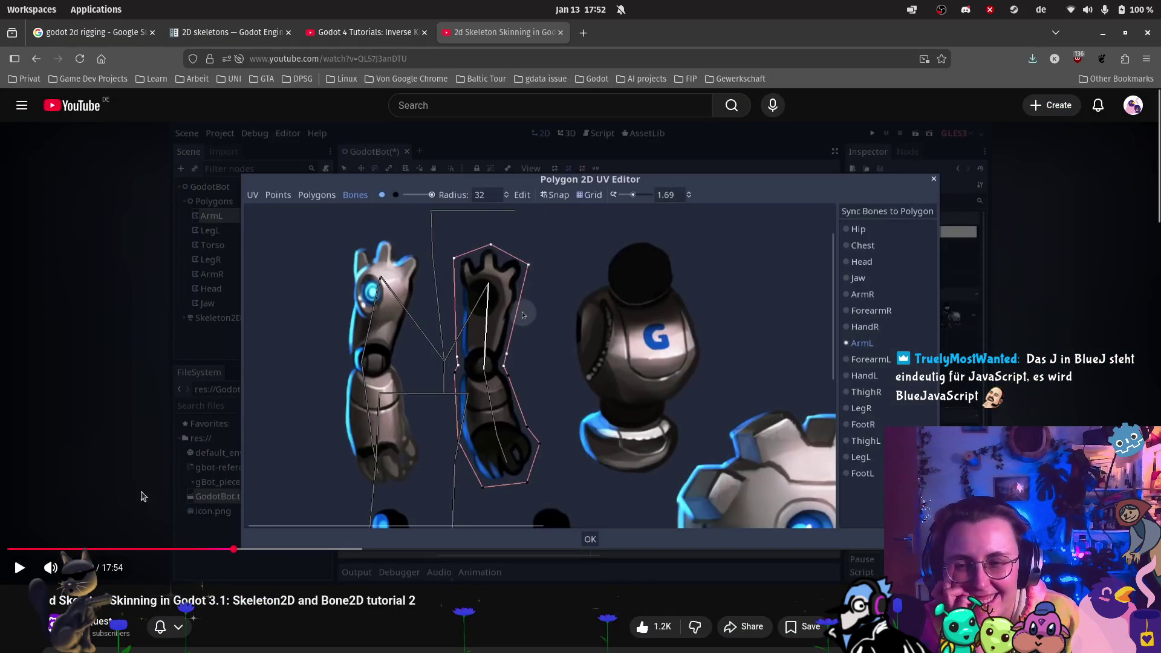
pyautogui.click(16, 568)
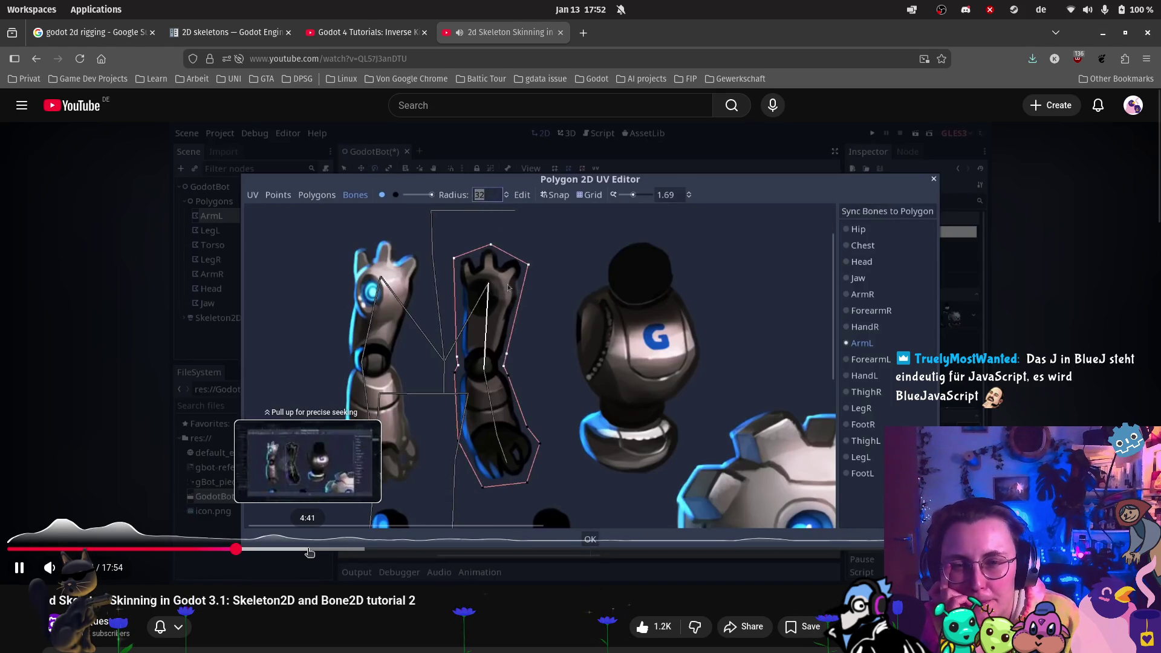
pyautogui.moveTo(238, 550)
pyautogui.mouseDown()
pyautogui.moveTo(434, 549)
pyautogui.moveTo(369, 549)
pyautogui.mouseUp()
pyautogui.hotkey('ctrl', 'pageup')
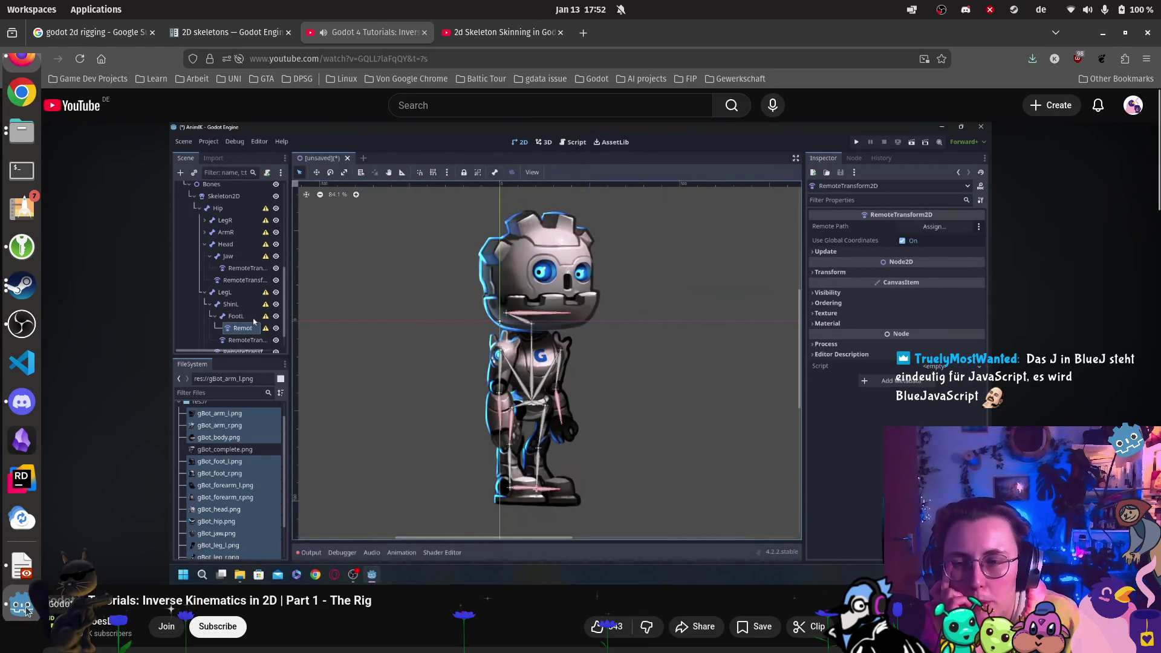
pyautogui.click(18, 603)
pyautogui.scroll(-5, 73, 236)
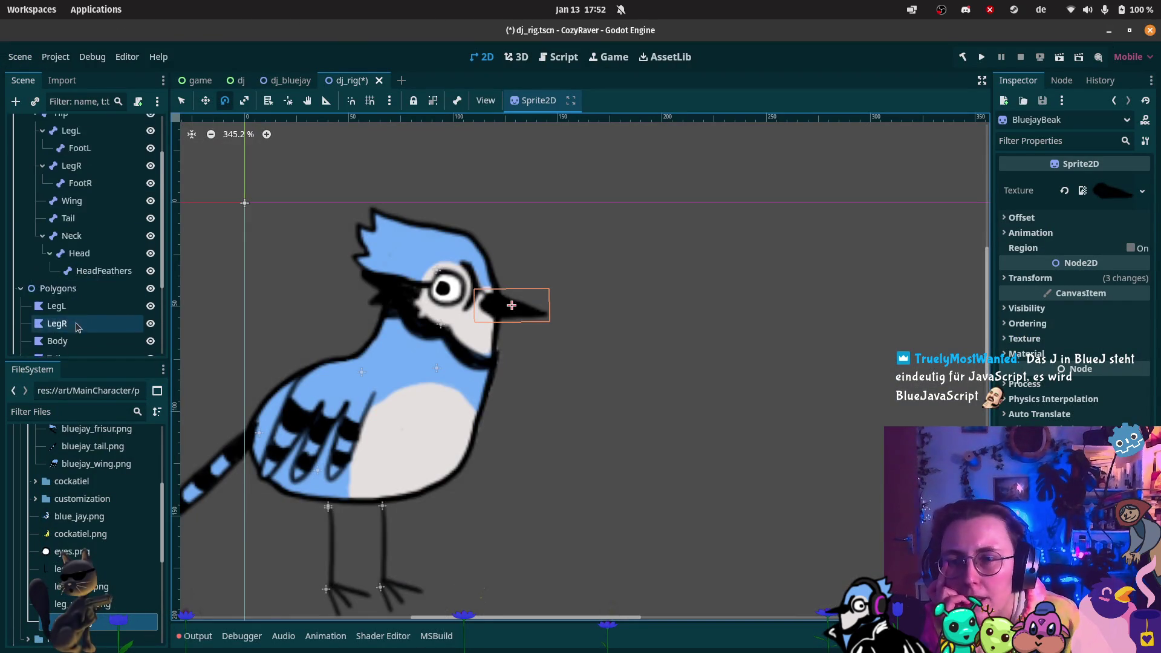
# - Add a RemoteTransform2D child under the Head bone with BluejayBeak as its remote target
pyautogui.scroll(5, 89, 250)
pyautogui.click(89, 285)
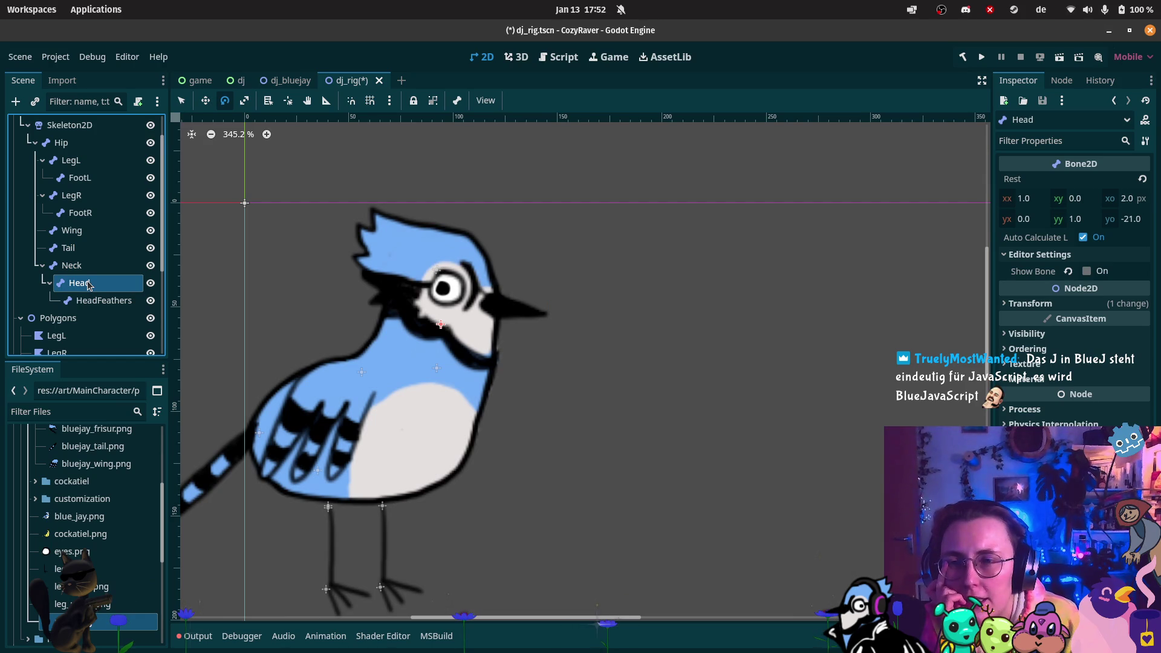
pyautogui.rightClick(89, 284)
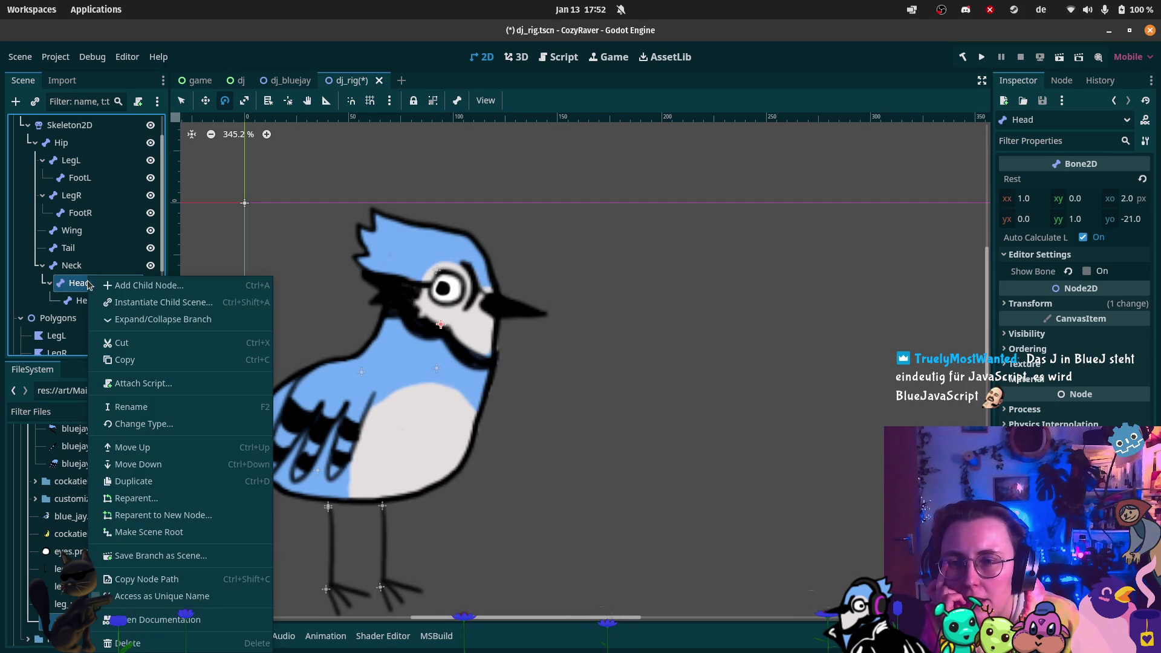
pyautogui.click(176, 285)
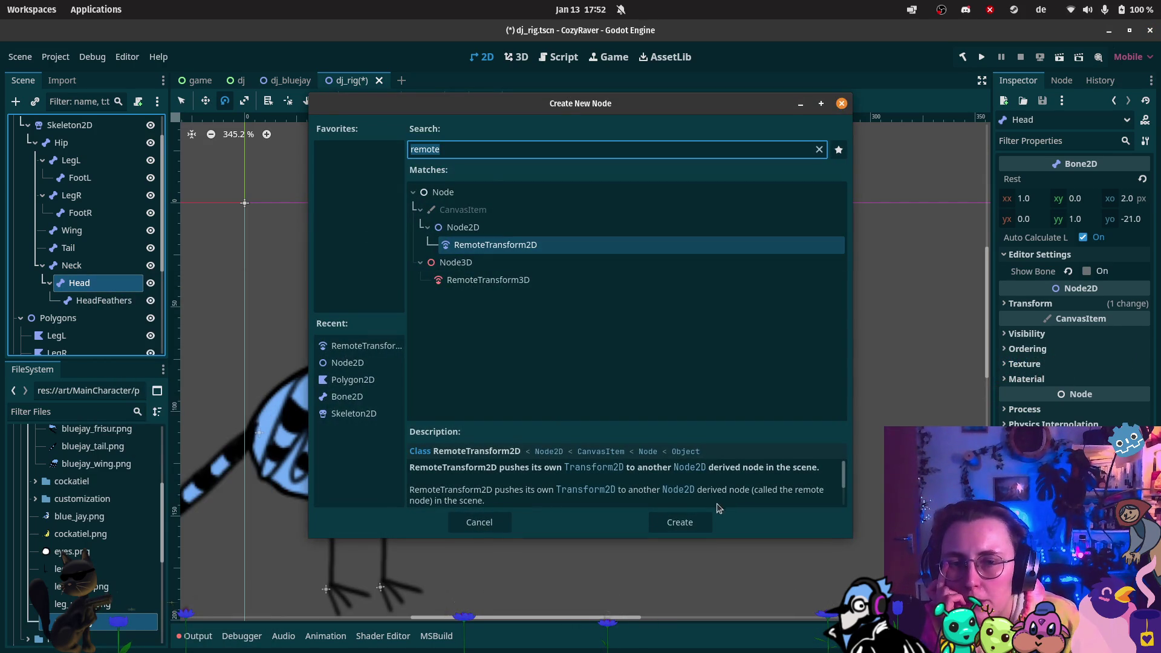
pyautogui.click(698, 522)
pyautogui.scroll(-5, 109, 285)
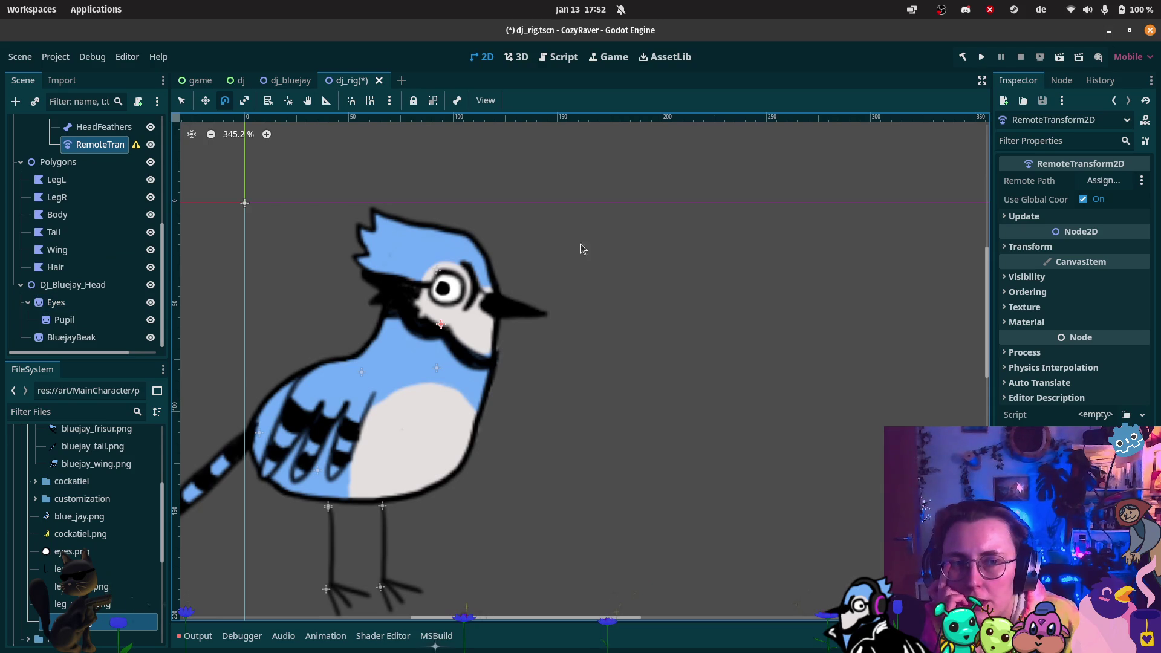
pyautogui.moveTo(72, 337); pyautogui.dragTo(1097, 181)
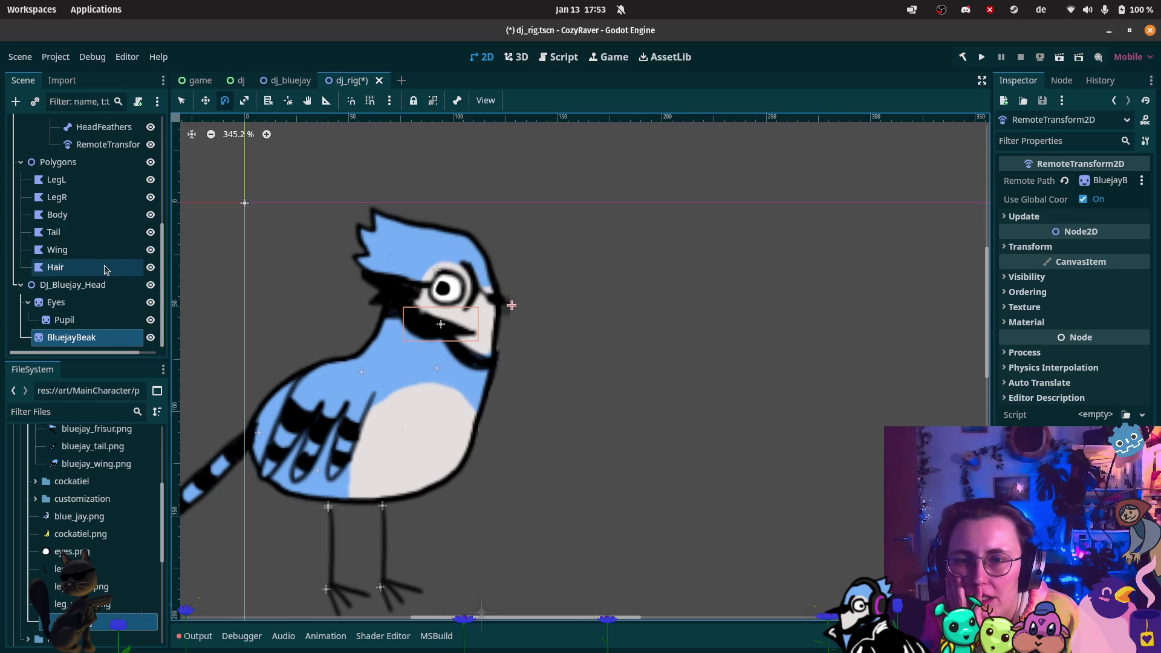
# - Select the new remote transform, show its position and rotation values, and undo a test rotation
pyautogui.scroll(2, 121, 230)
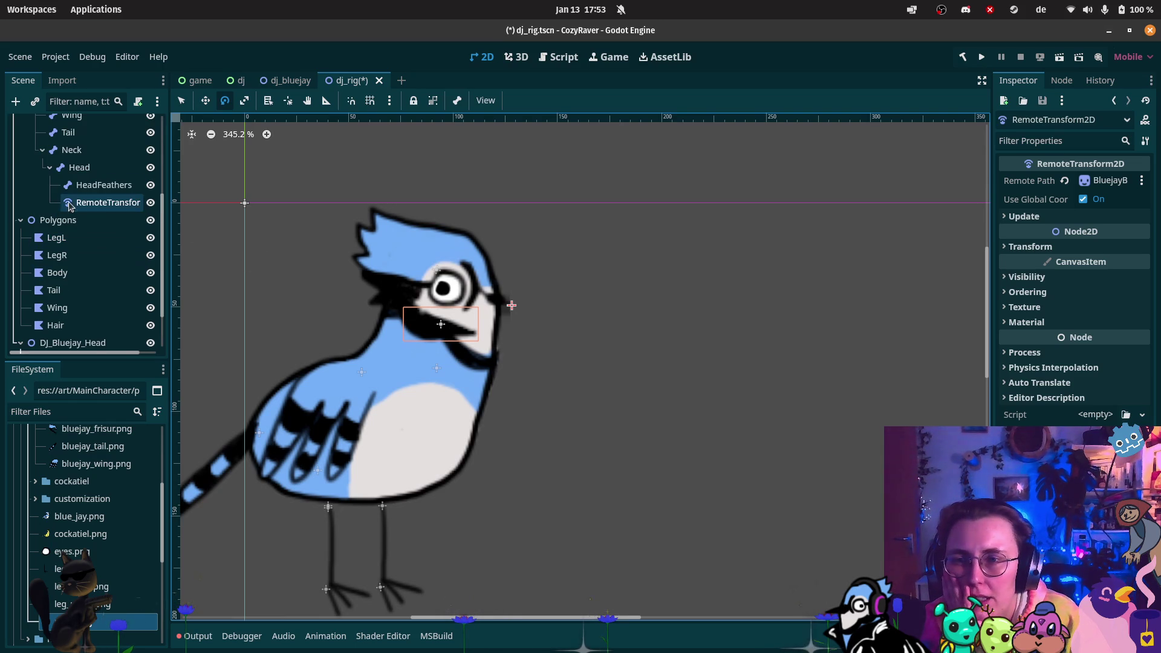
pyautogui.click(100, 171)
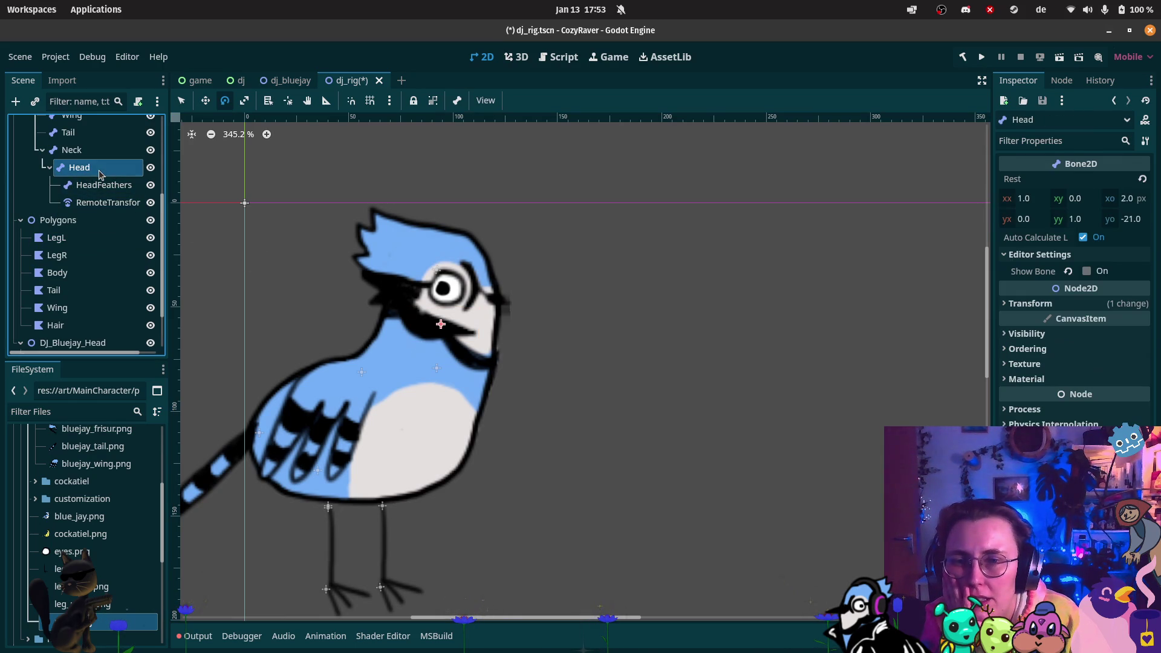
pyautogui.click(101, 205)
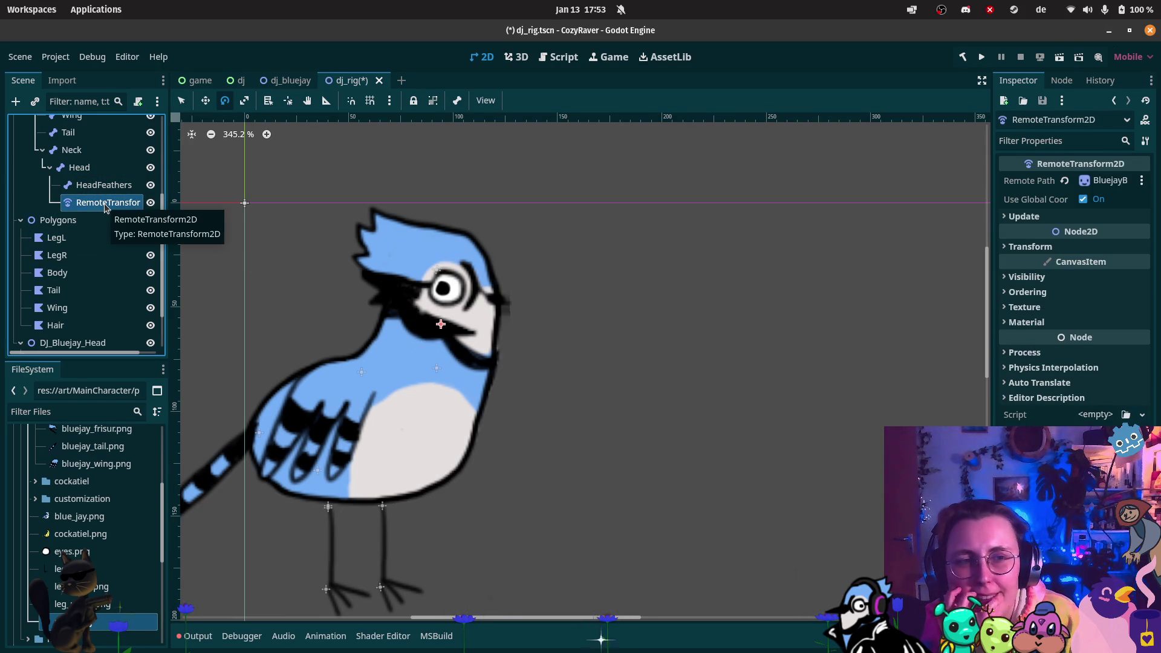
pyautogui.click(1028, 247)
pyautogui.moveTo(439, 324); pyautogui.dragTo(427, 297)
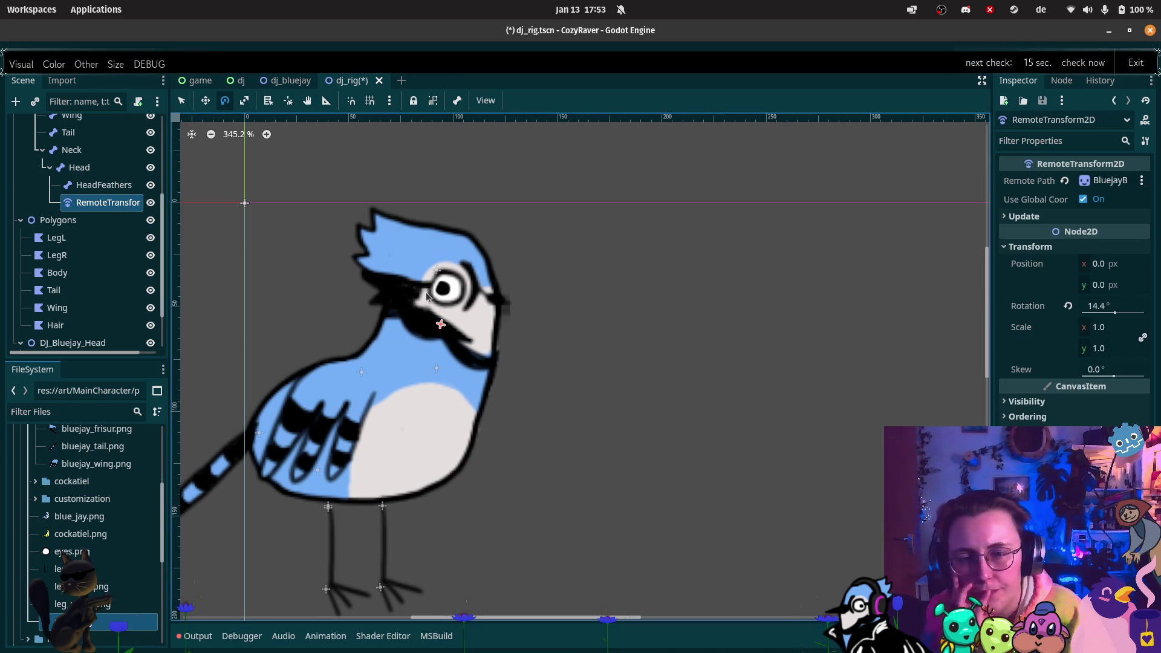
pyautogui.hotkey('ctrl', 'z')
# - Move the remote transform onto the beak at 33, -9, then rotate Head to test
pyautogui.click(205, 100)
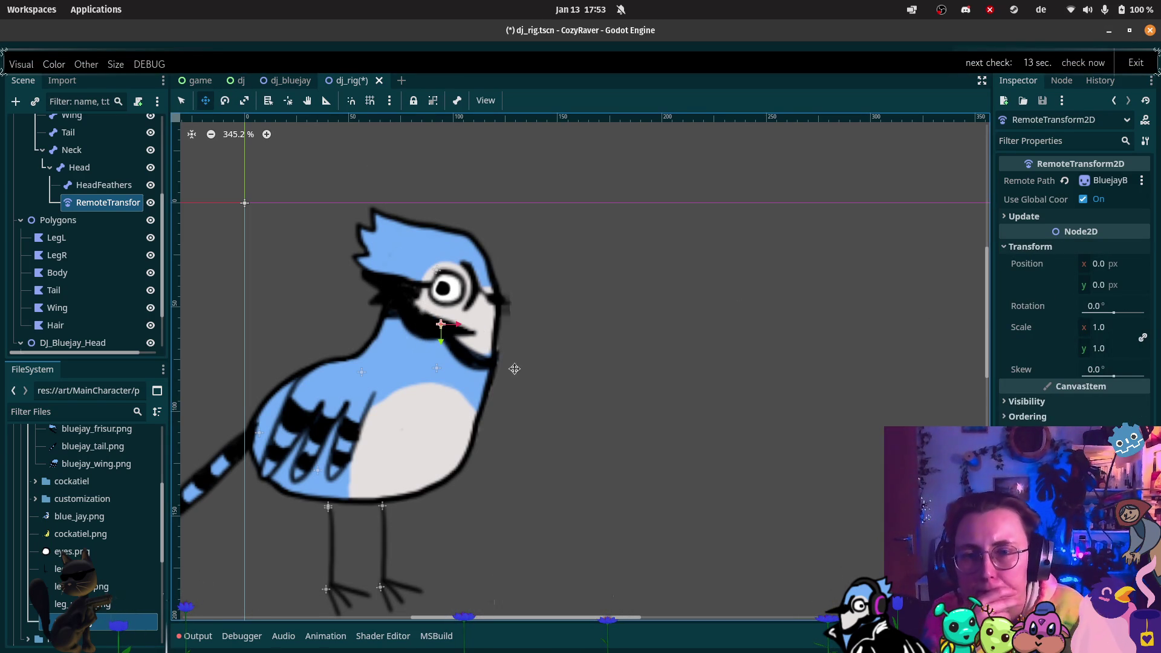
pyautogui.moveTo(428, 330)
pyautogui.mouseDown()
pyautogui.moveTo(506, 316)
pyautogui.moveTo(497, 311)
pyautogui.mouseUp()
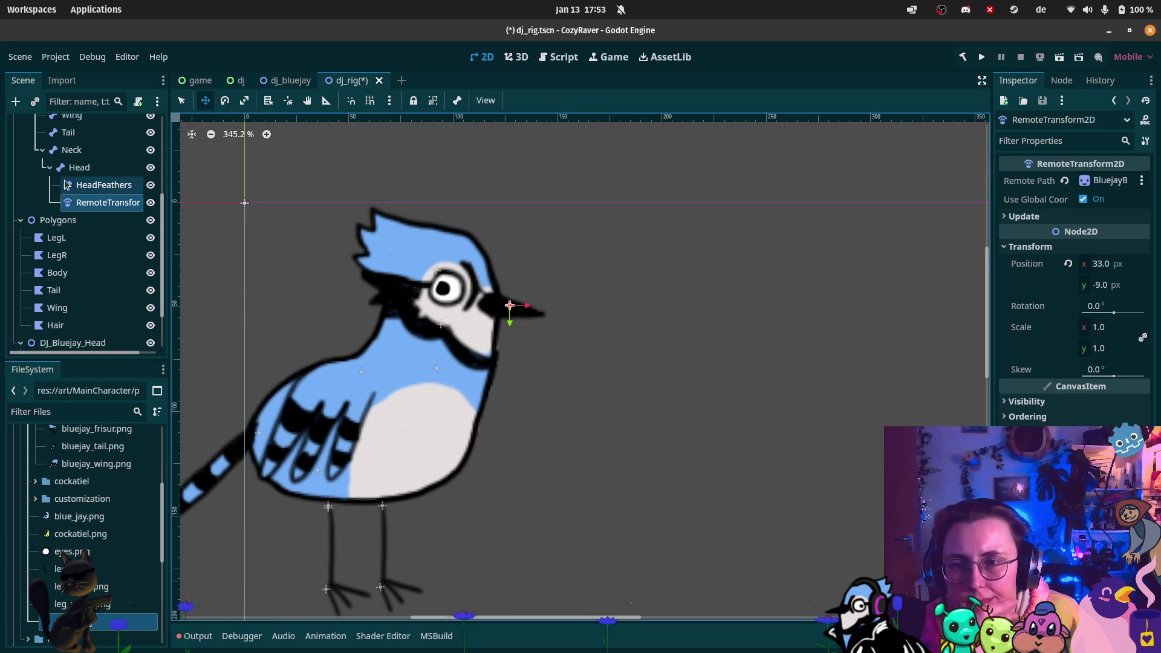
pyautogui.click(79, 168)
pyautogui.click(225, 102)
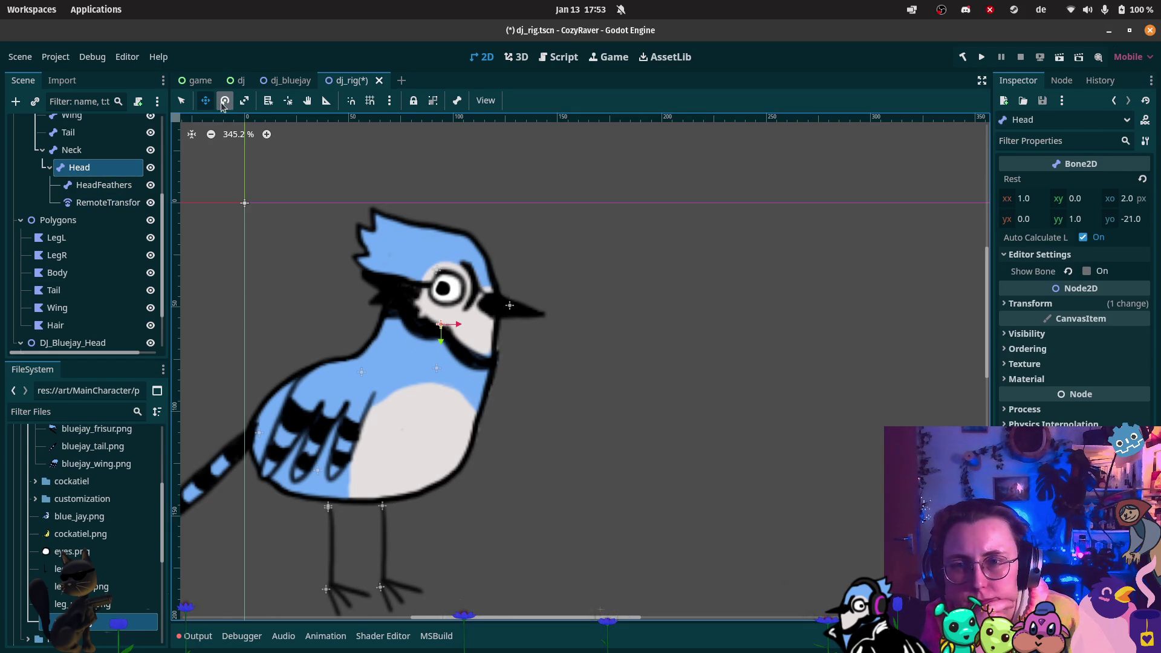
pyautogui.moveTo(466, 310)
pyautogui.mouseDown()
pyautogui.moveTo(466, 299)
pyautogui.moveTo(475, 313)
pyautogui.moveTo(500, 299)
pyautogui.moveTo(466, 320)
pyautogui.mouseUp()
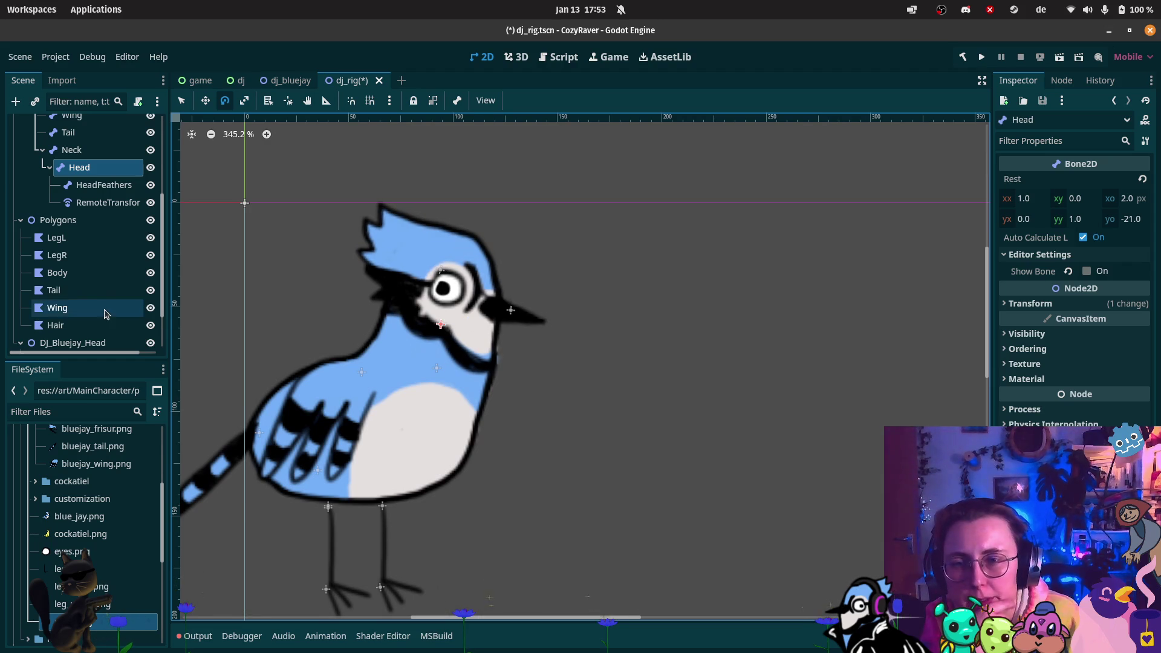
# - Rename the remote transform BeakRef, then duplicate it and name the copy EyeRef
pyautogui.doubleClick(94, 202)
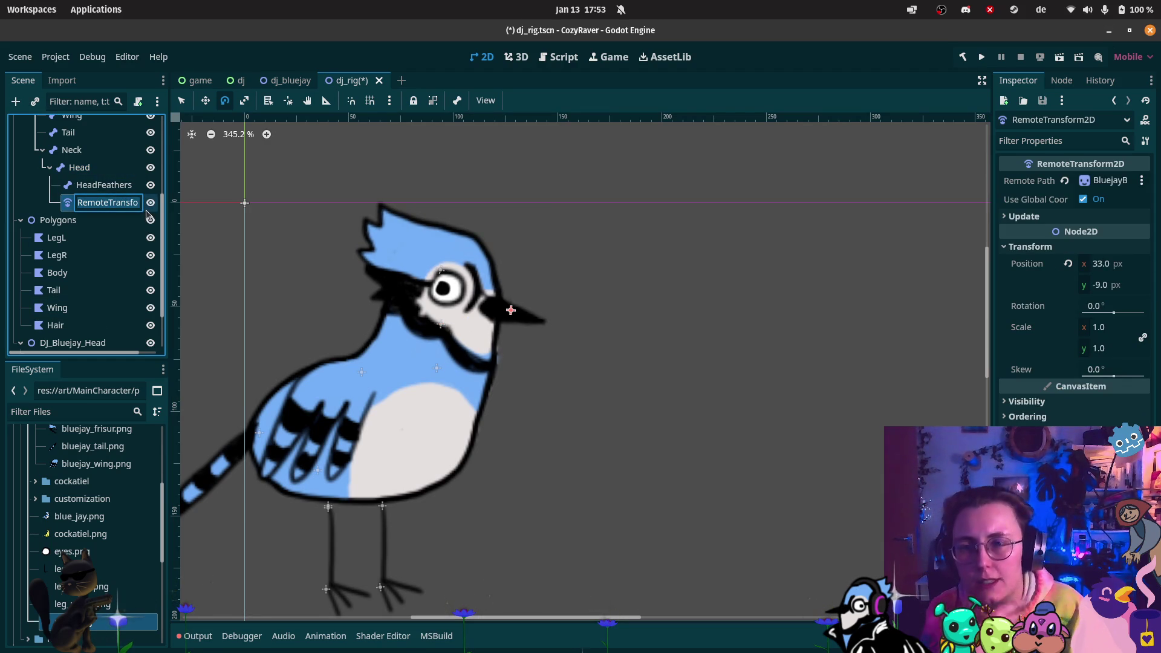
pyautogui.write('Beak')
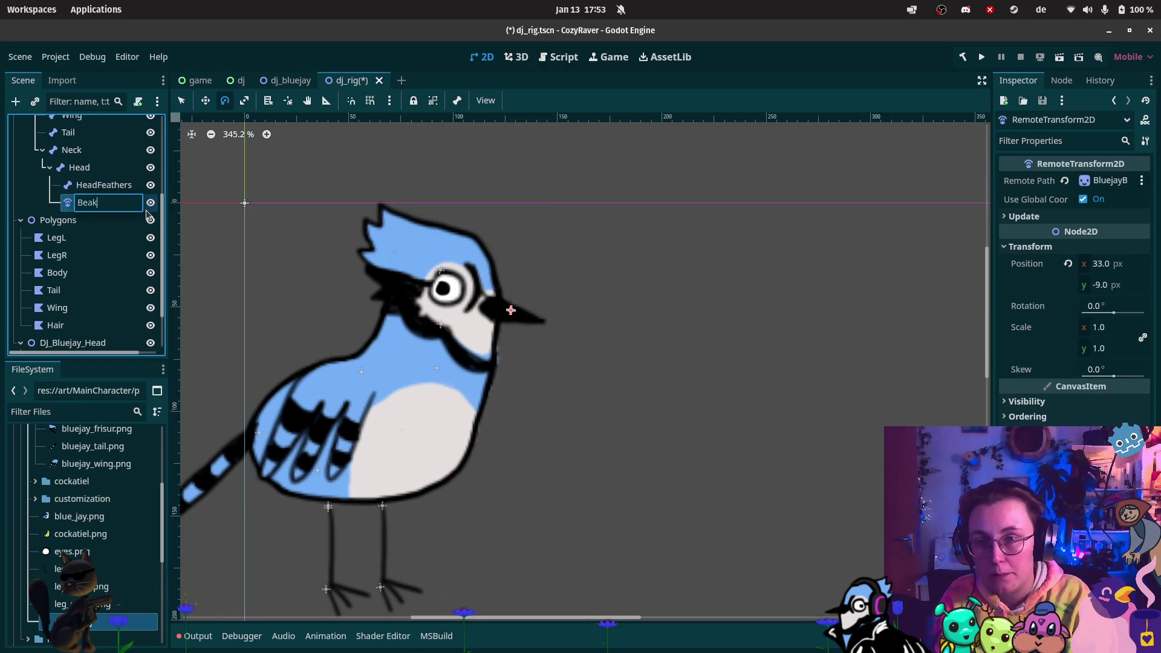
pyautogui.press('Return')
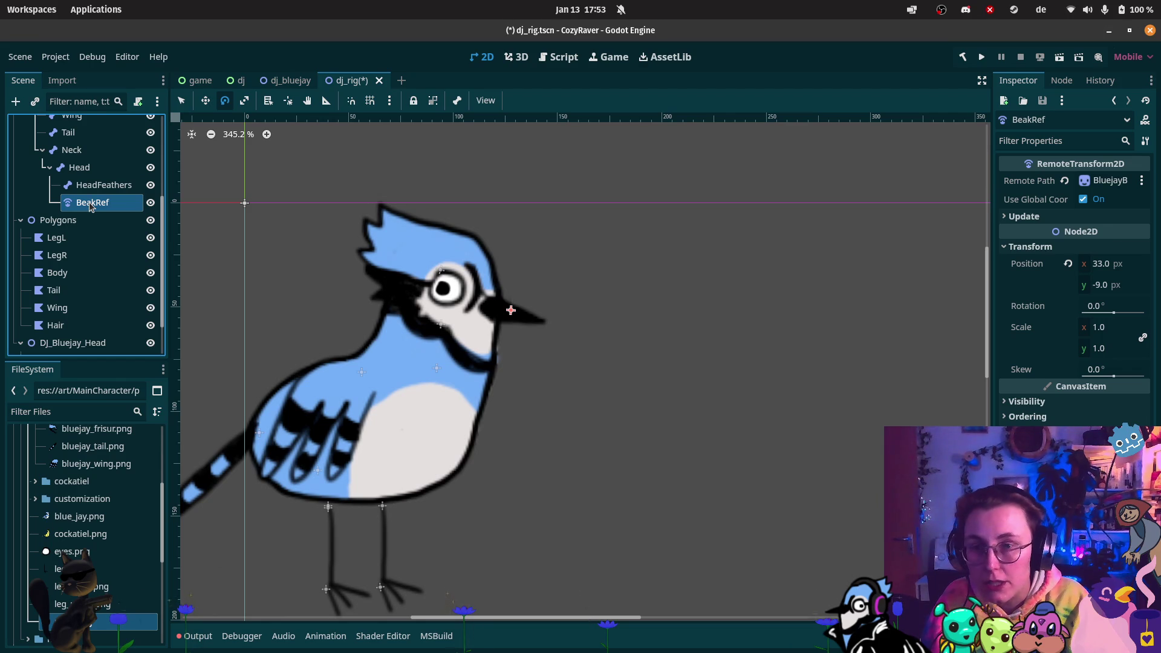
pyautogui.hotkey('ctrl', 'd')
pyautogui.press('F2')
pyautogui.write('Eye')
pyautogui.press('Return')
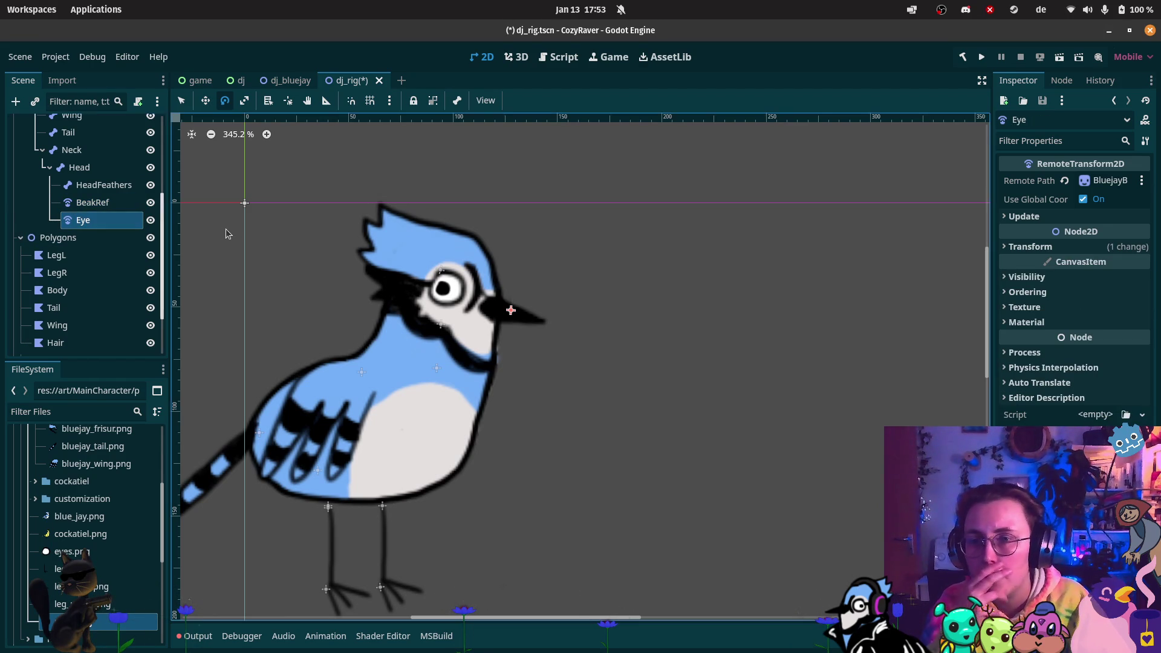
pyautogui.doubleClick(108, 224)
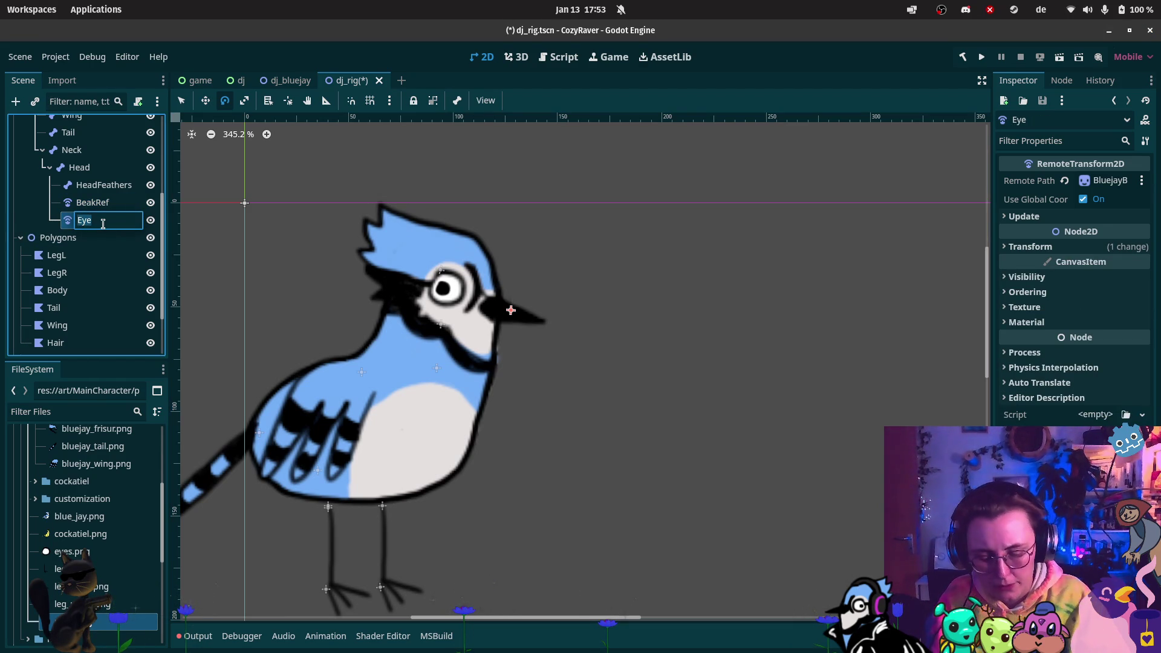
pyautogui.press('Return')
# - Set Eyes as EyeRef's remote target and move EyeRef onto the bird's eye
pyautogui.scroll(-3, 91, 291)
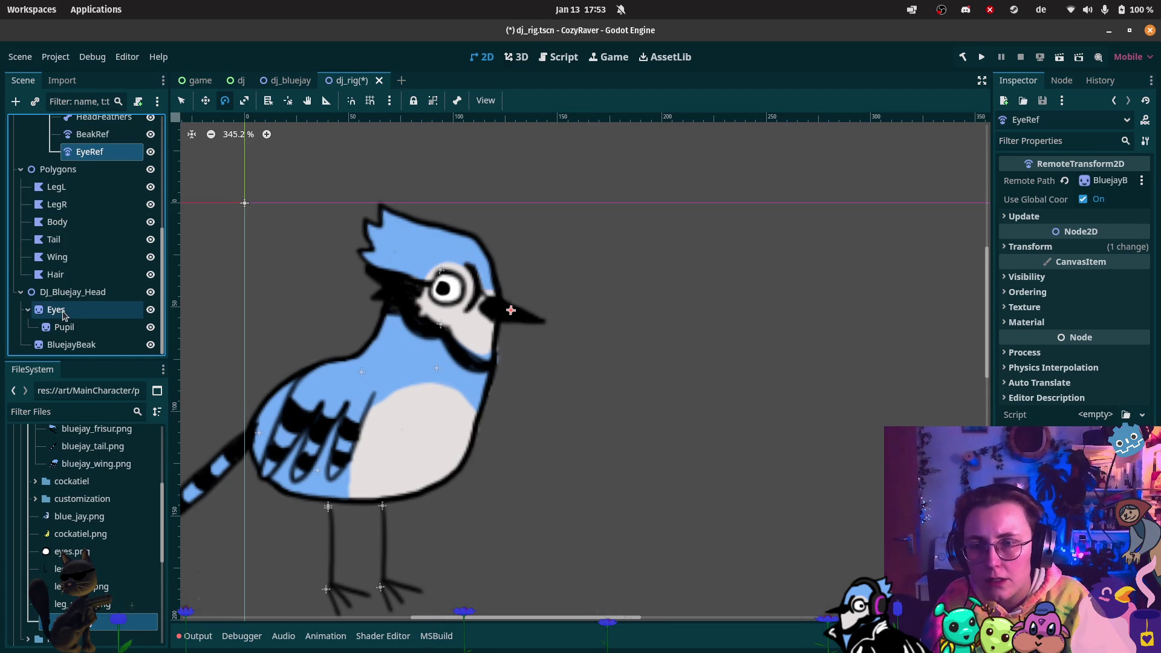
pyautogui.moveTo(58, 309)
pyautogui.mouseDown()
pyautogui.moveTo(961, 250)
pyautogui.moveTo(1111, 189)
pyautogui.mouseUp()
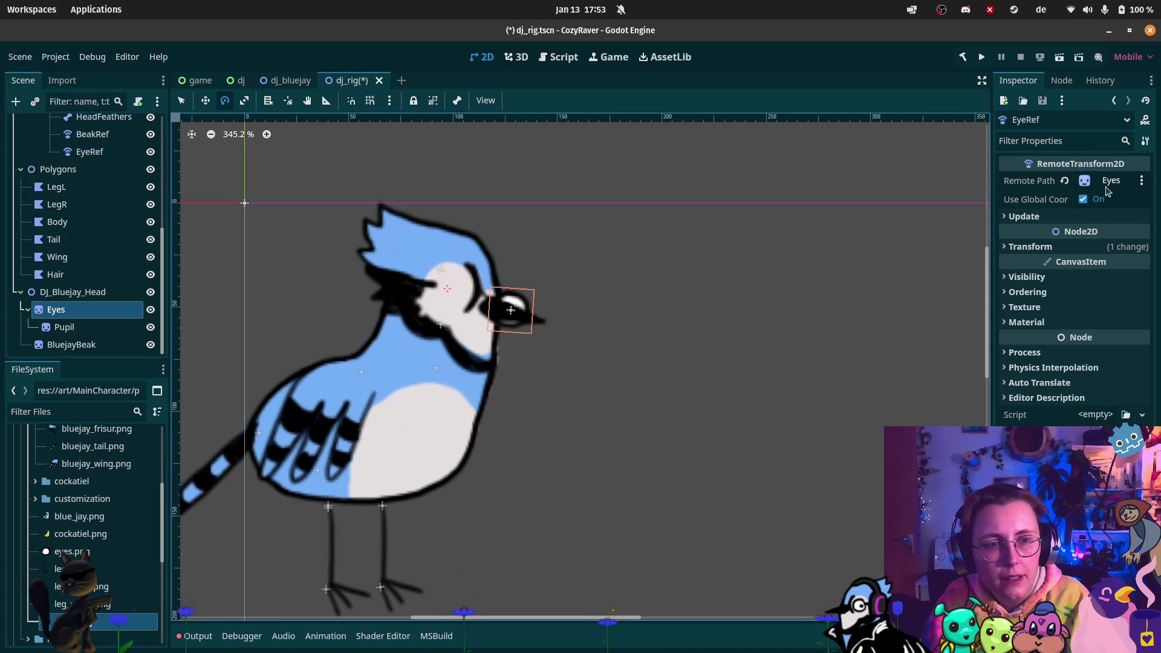
pyautogui.scroll(3, 85, 205)
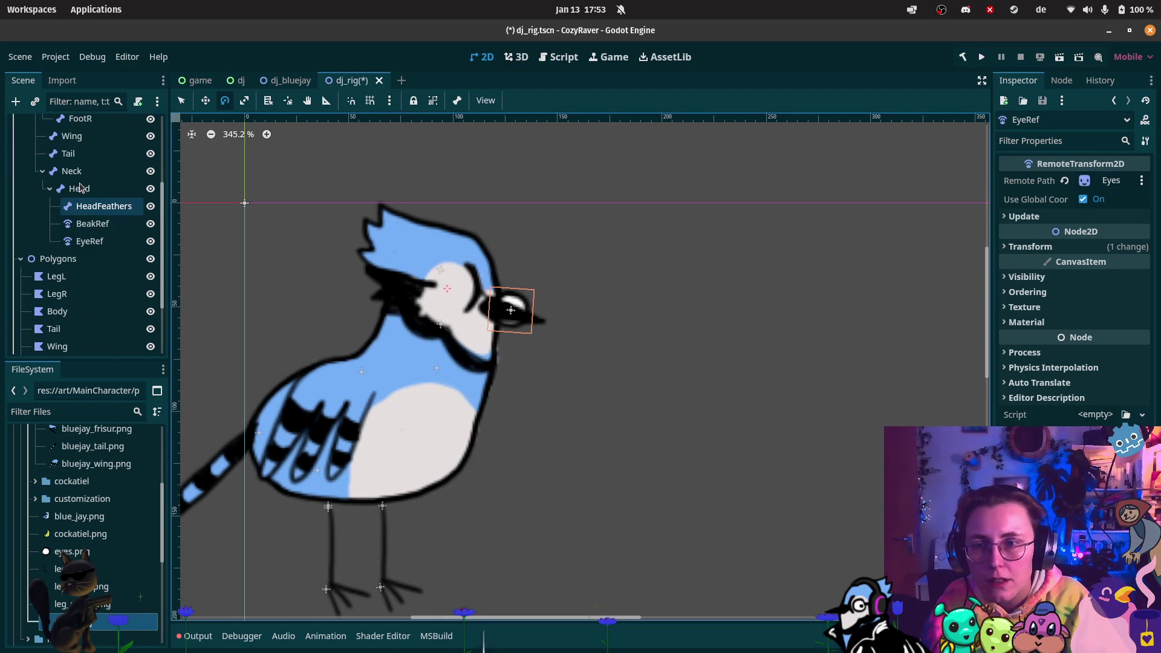
pyautogui.click(89, 241)
pyautogui.press('w')
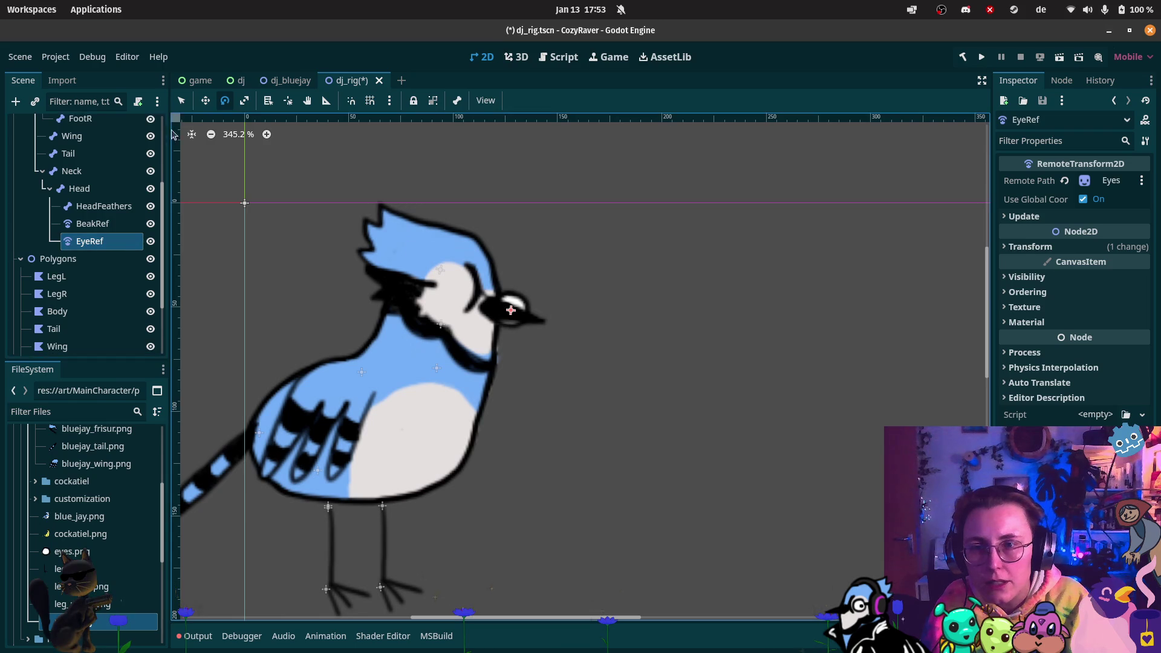
pyautogui.moveTo(525, 290); pyautogui.dragTo(451, 288)
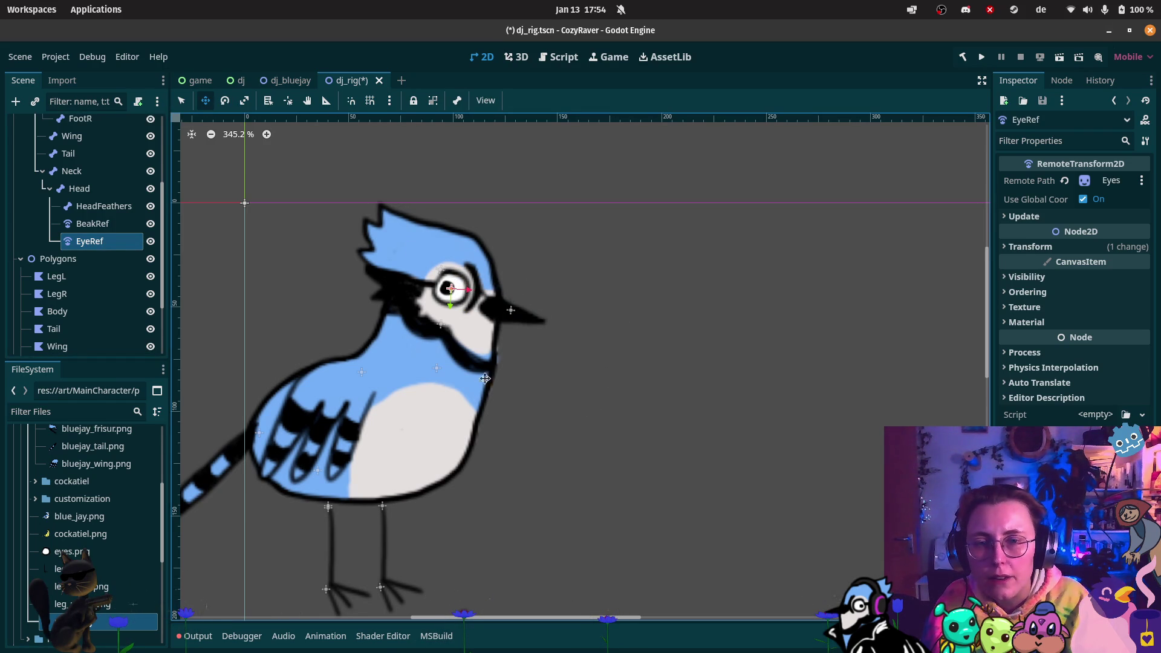
pyautogui.click(445, 361)
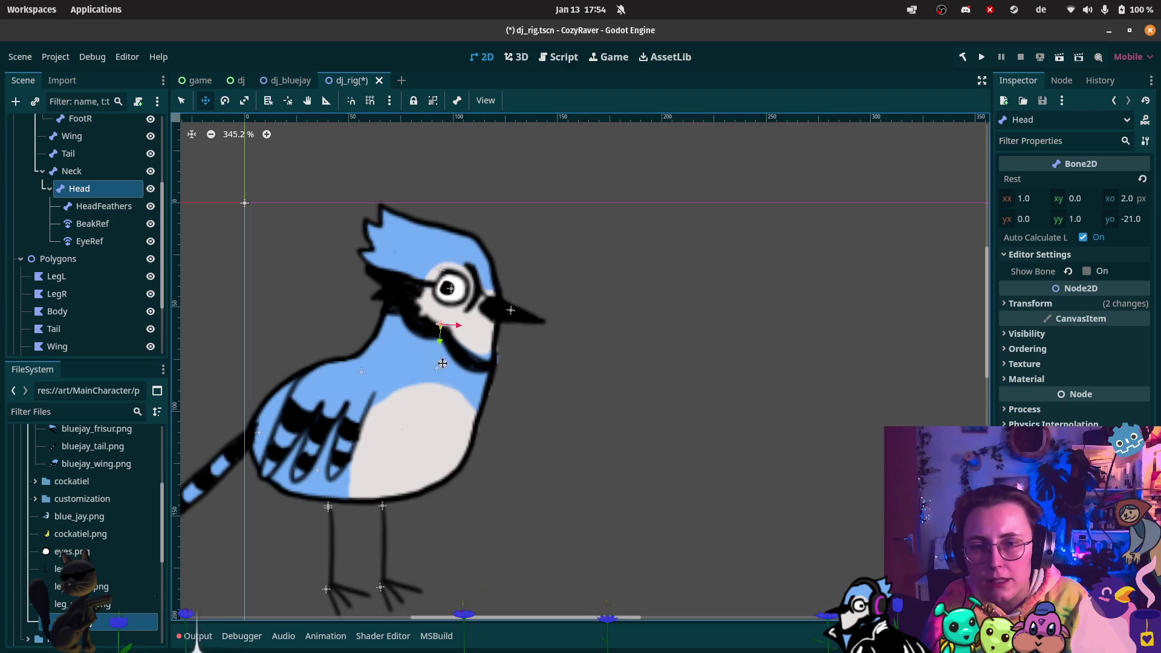
pyautogui.click(225, 100)
pyautogui.moveTo(481, 348)
pyautogui.mouseDown()
pyautogui.moveTo(496, 365)
pyautogui.moveTo(536, 369)
pyautogui.moveTo(543, 398)
pyautogui.moveTo(563, 397)
pyautogui.moveTo(562, 381)
pyautogui.mouseUp()
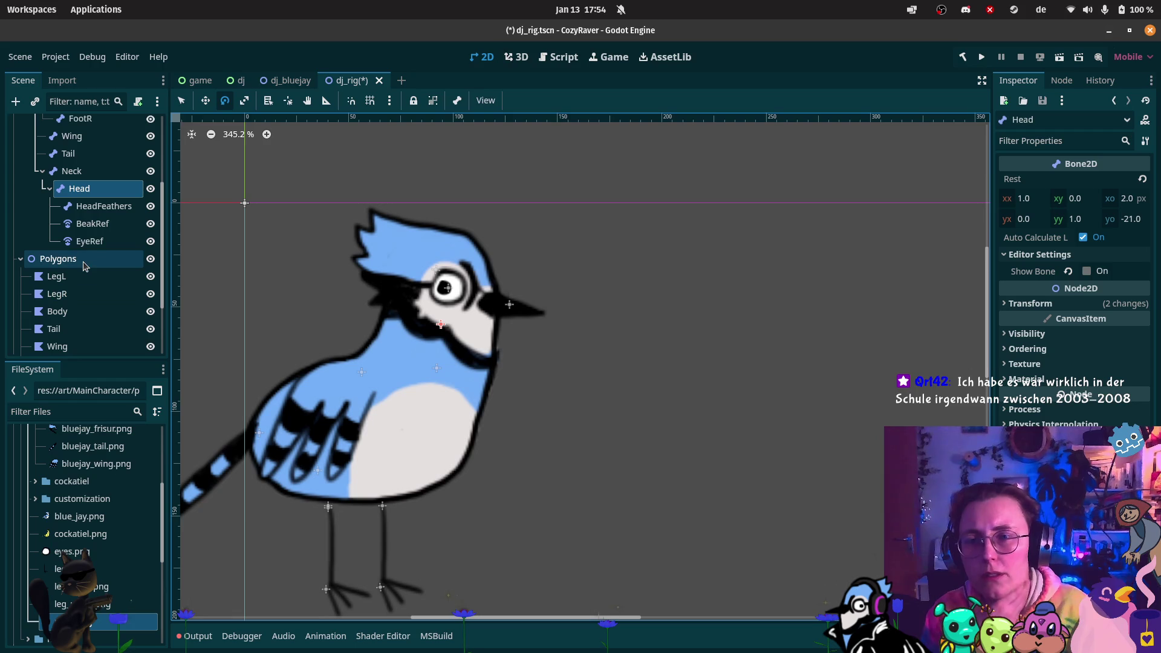
pyautogui.hscroll(-3, 551, 261)
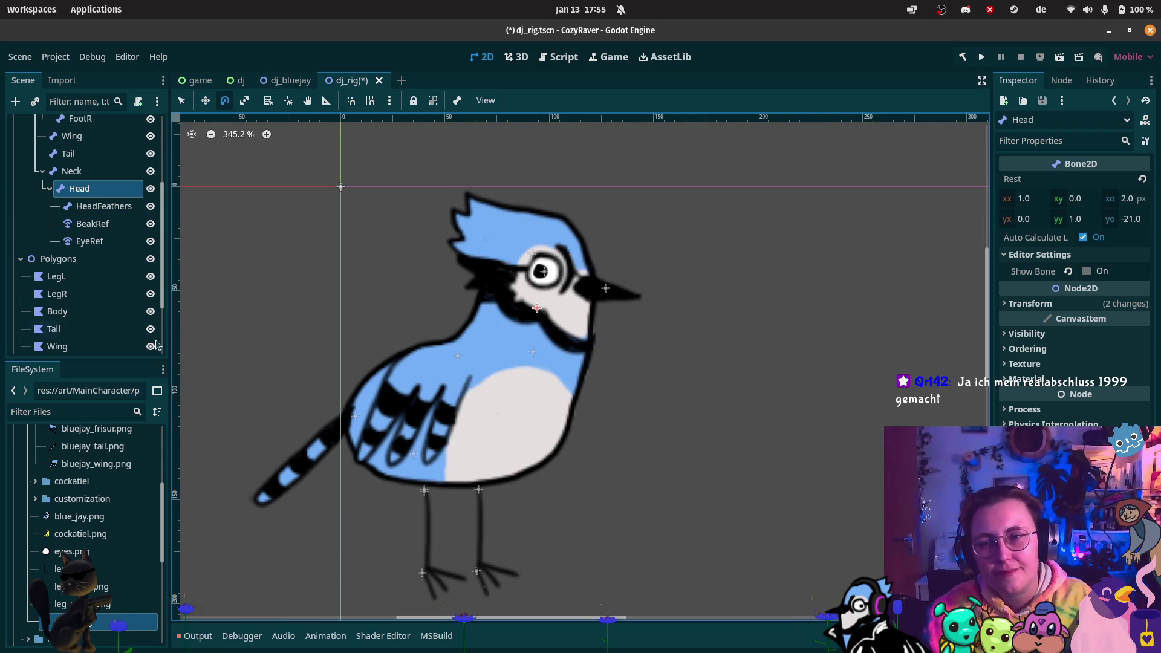
pyautogui.scroll(4, 90, 264)
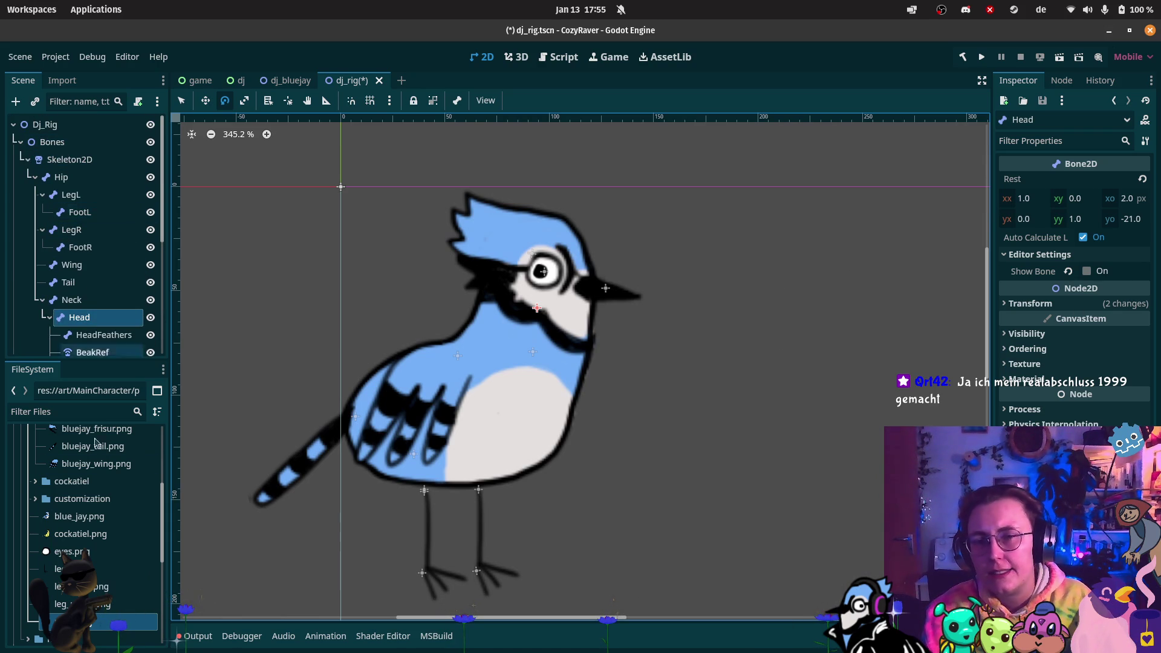
pyautogui.hotkey('ctrl', 's')
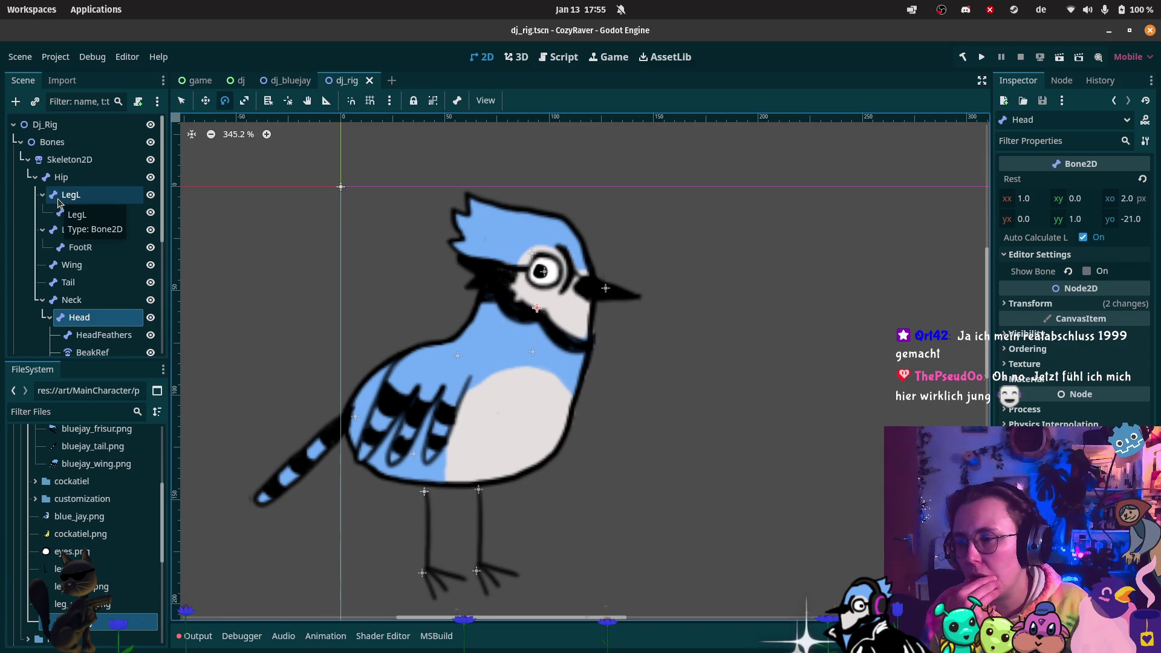
# - Collapse the MainCharacter folder and select dj_bluejay.tscn in the prefab folder
pyautogui.scroll(4, 46, 557)
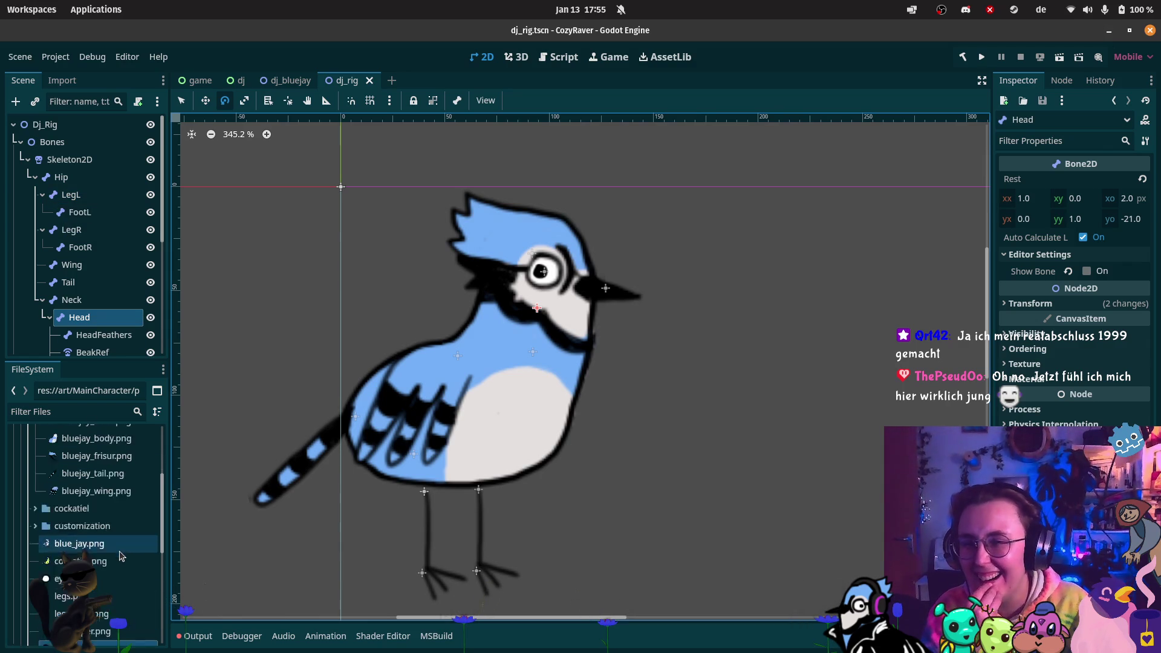
pyautogui.scroll(-3, 45, 562)
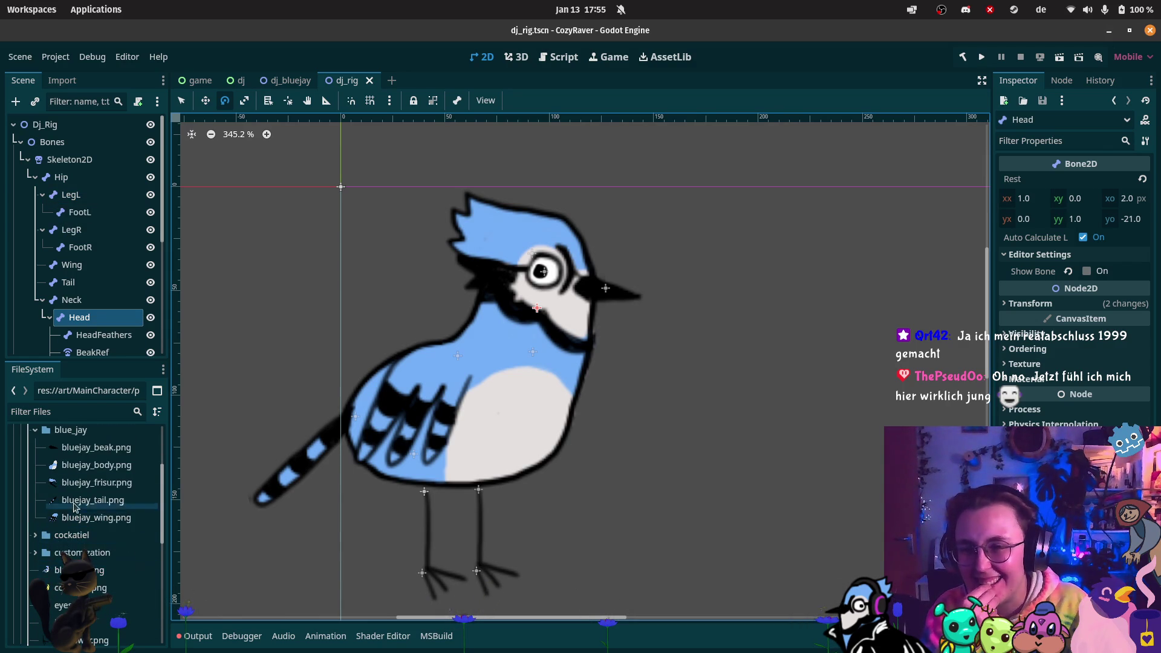
pyautogui.scroll(3, 91, 532)
pyautogui.click(91, 484)
pyautogui.scroll(1, 91, 514)
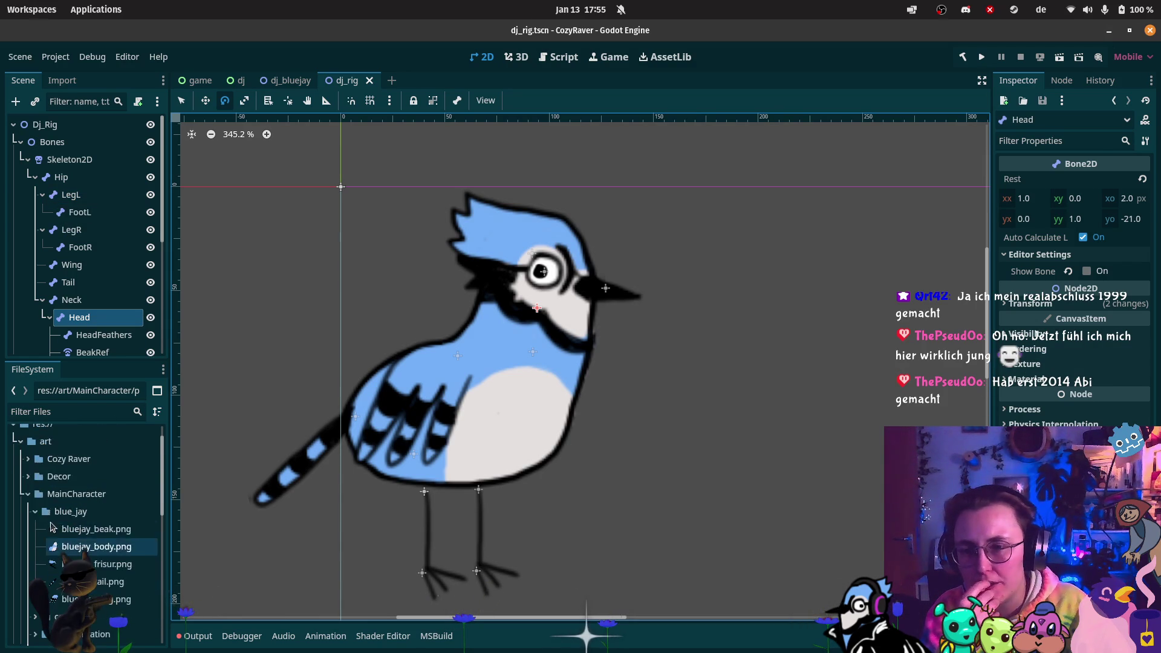
pyautogui.click(27, 494)
pyautogui.click(26, 494)
pyautogui.click(60, 547)
pyautogui.click(60, 582)
pyautogui.click(60, 564)
# - Attempt to delete dj_bluejay.tscn, cancelling both the Head bone and file removal prompts
pyautogui.press('Delete')
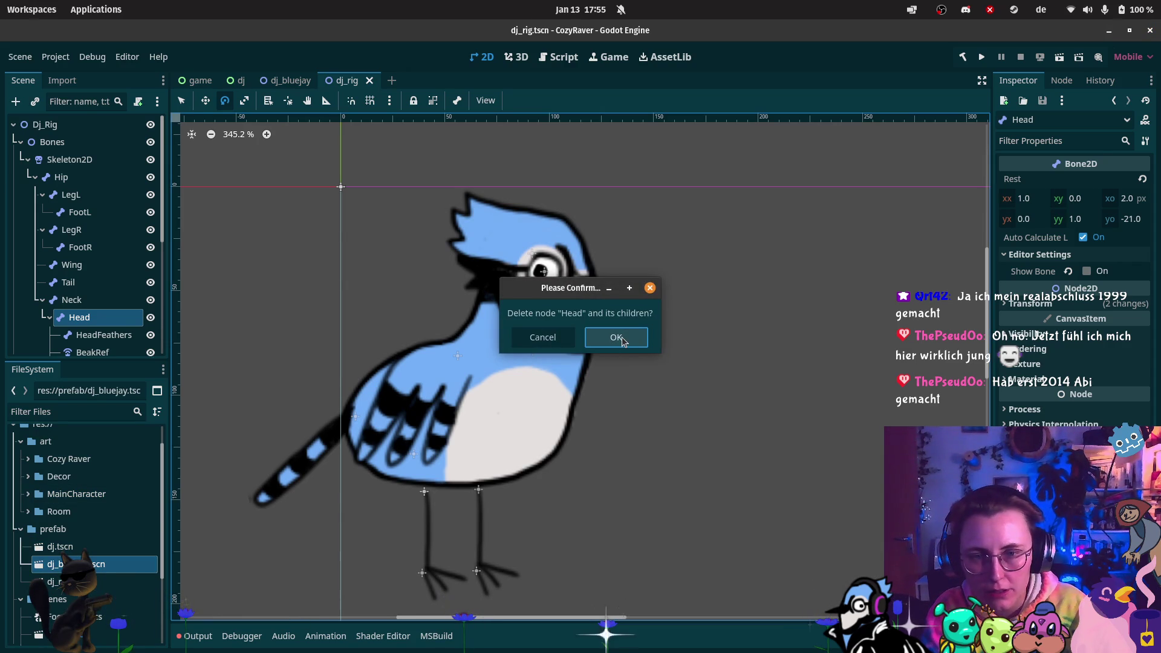
pyautogui.click(540, 339)
pyautogui.click(121, 564)
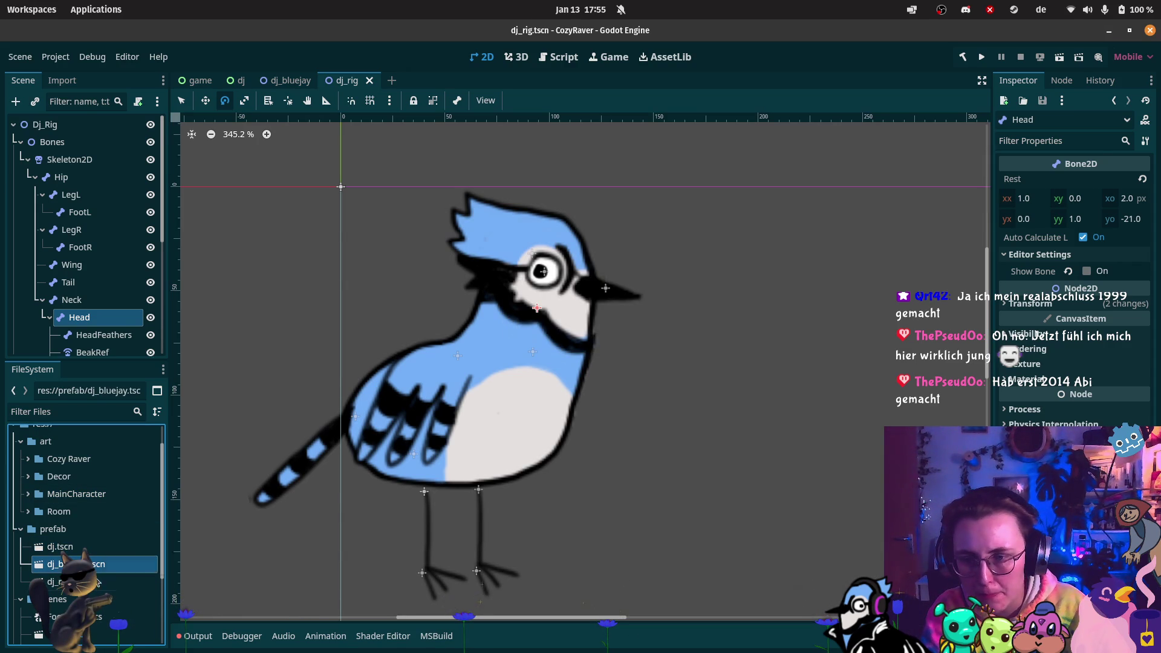
pyautogui.press('Delete')
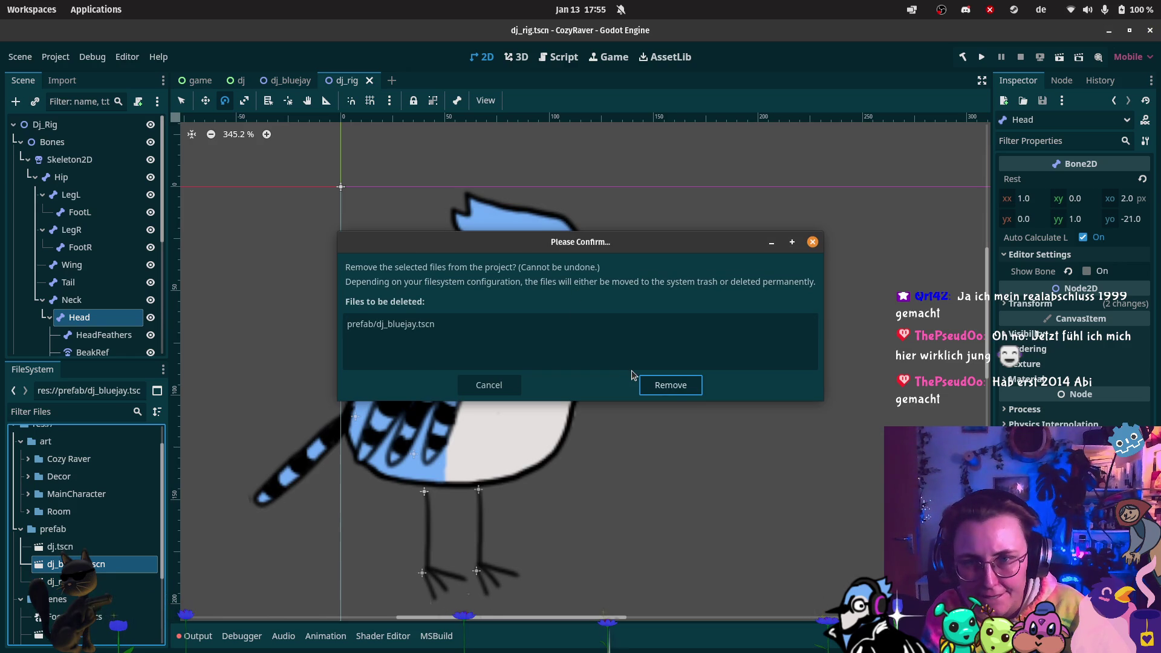
pyautogui.click(489, 385)
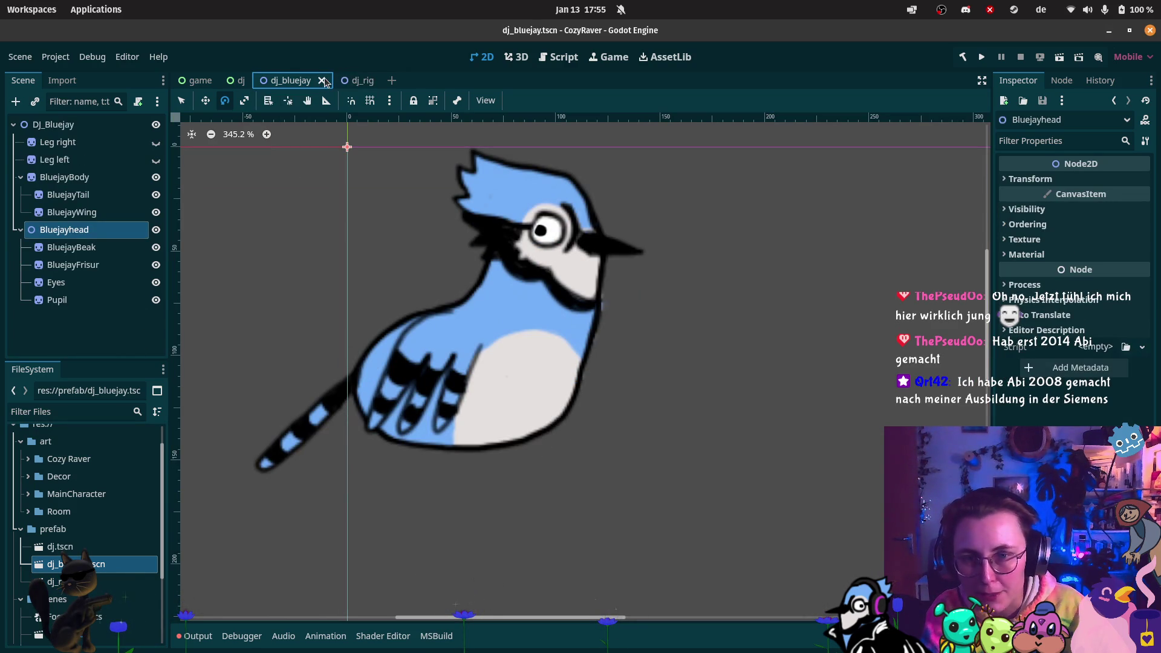
# - Close the dj_bluejay and dj scenes, delete dj_bluejay.tscn, and return to dj_rig
pyautogui.click(322, 81)
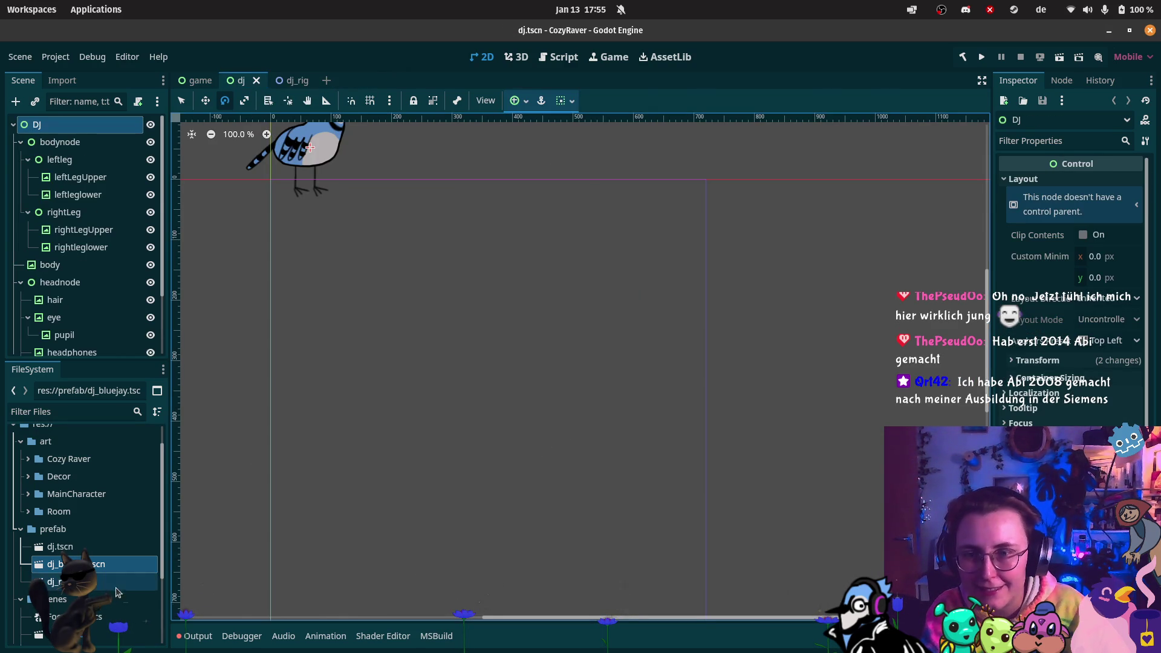
pyautogui.click(257, 80)
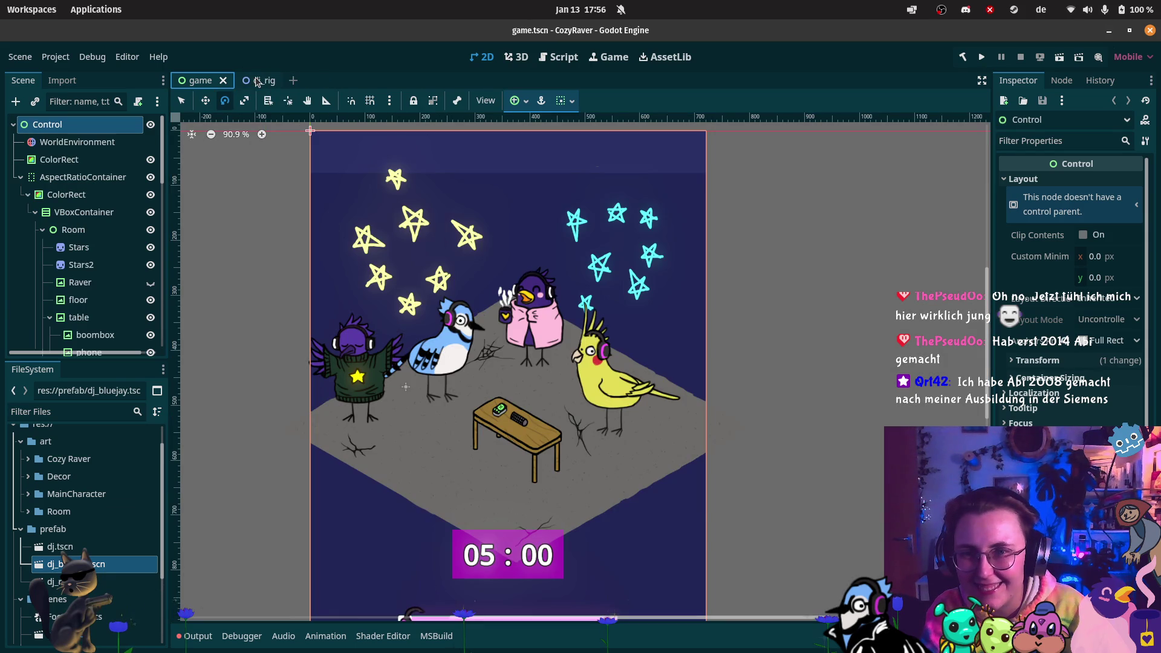
pyautogui.click(85, 580)
pyautogui.click(90, 564)
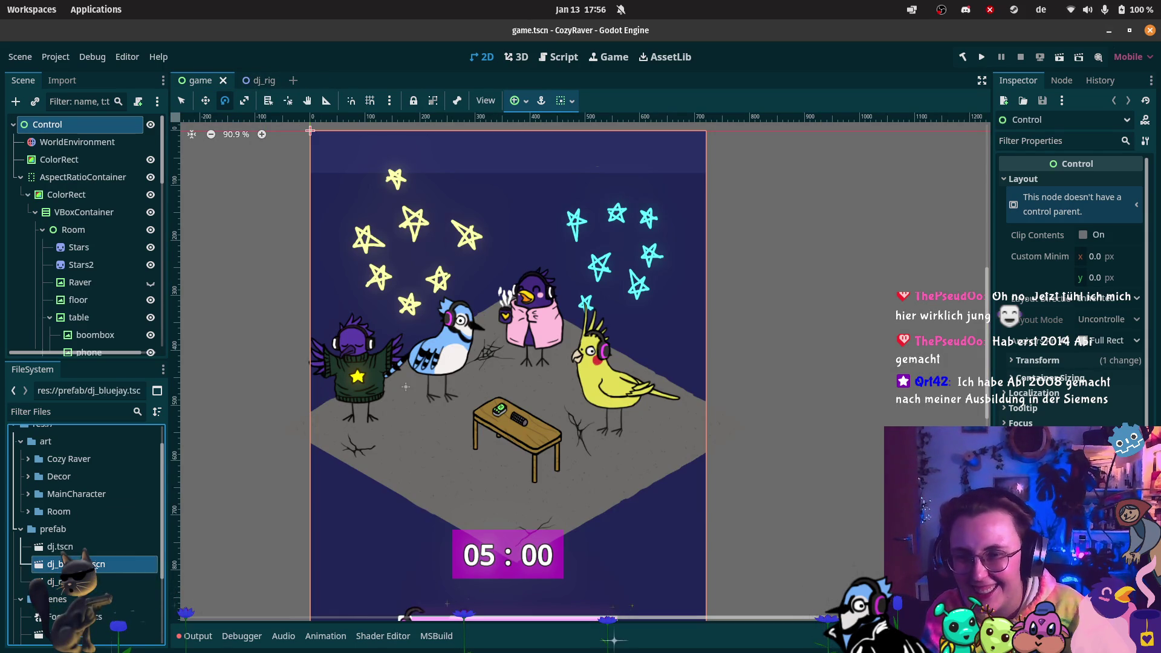
pyautogui.press('Delete')
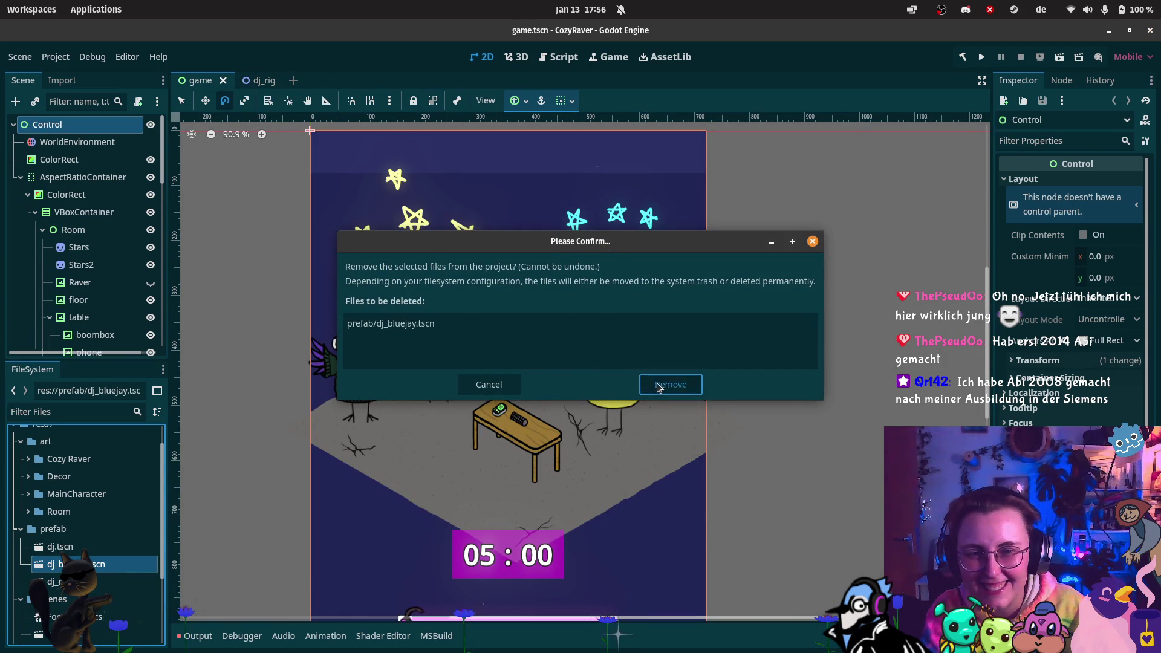
pyautogui.click(659, 386)
pyautogui.click(251, 80)
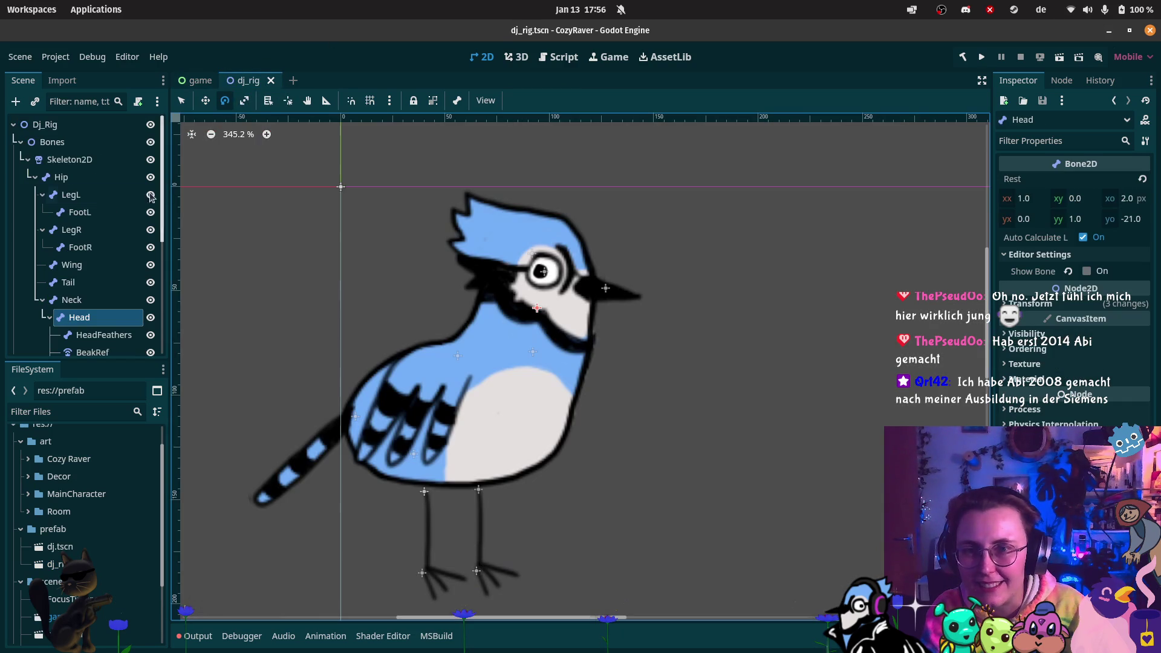
# - Collapse Bones, rename the Polygons node to Bluejay_Polygons, and save dj_rig
pyautogui.scroll(-1, 36, 242)
pyautogui.scroll(1, 35, 182)
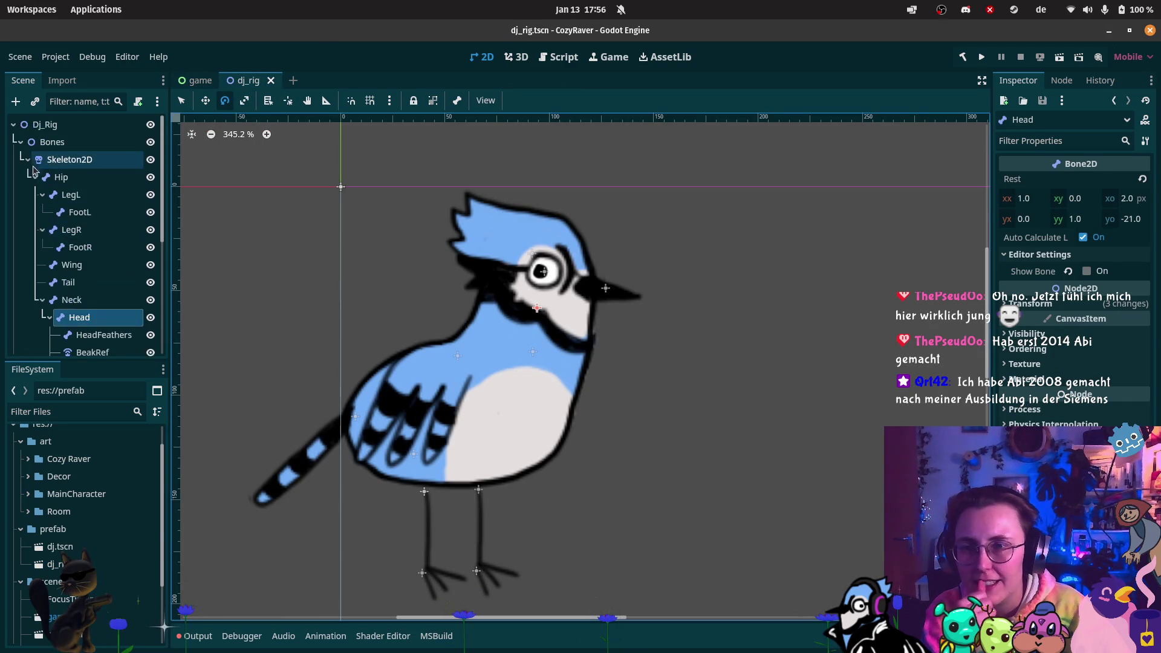
pyautogui.click(20, 141)
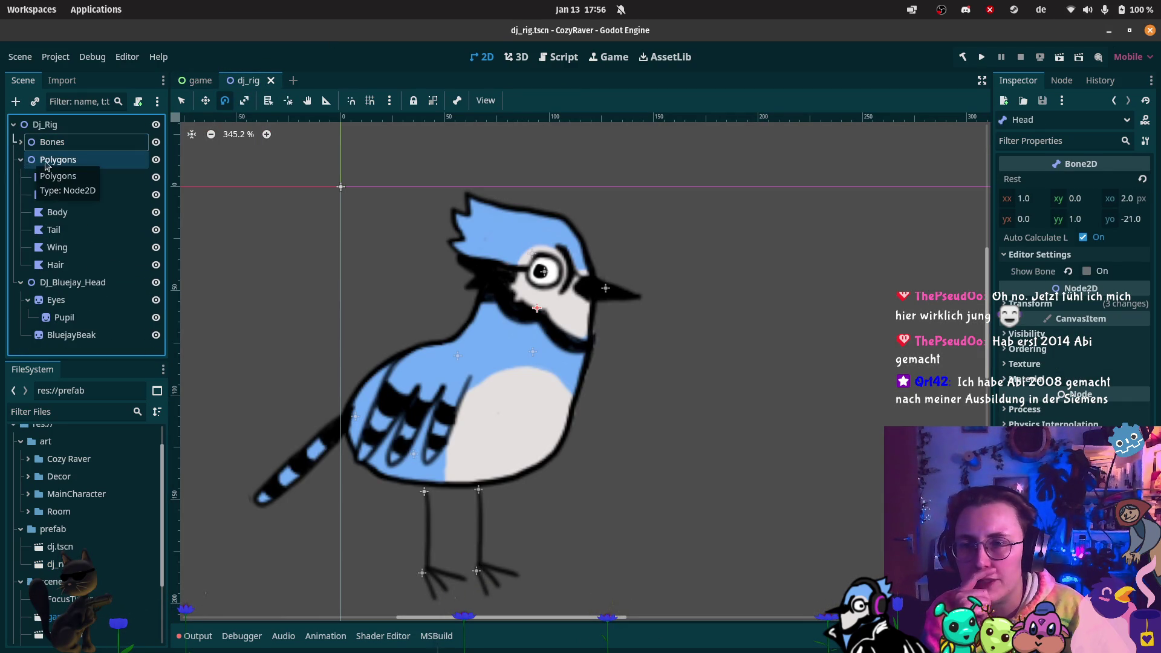
pyautogui.doubleClick(65, 160)
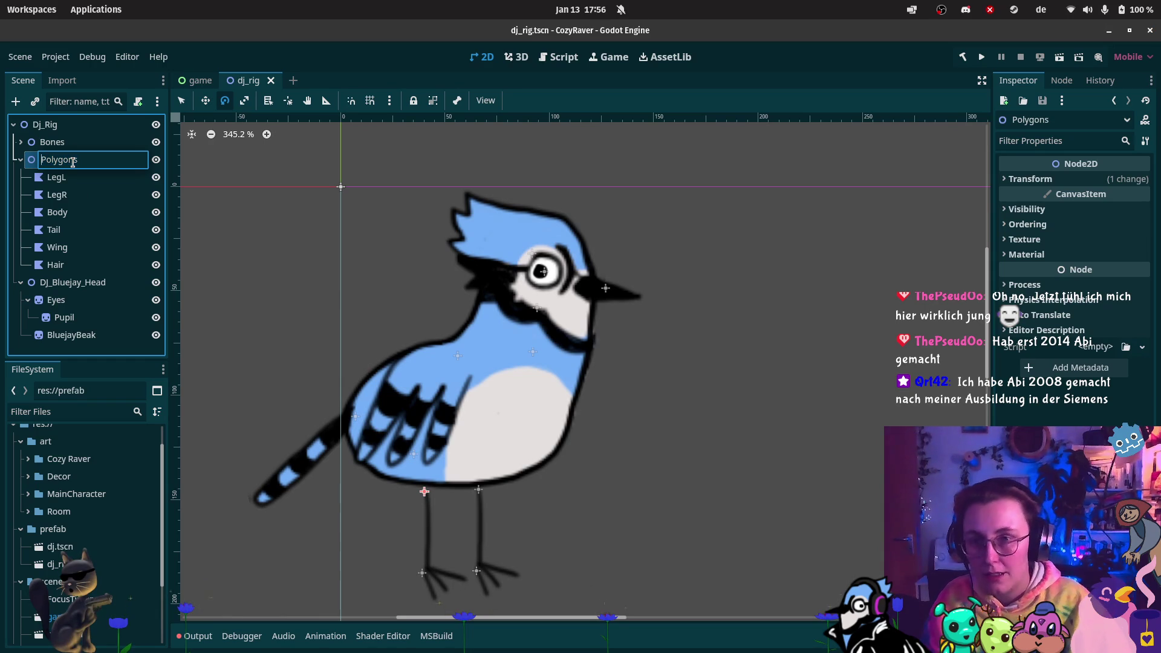
pyautogui.write('Bluejay_')
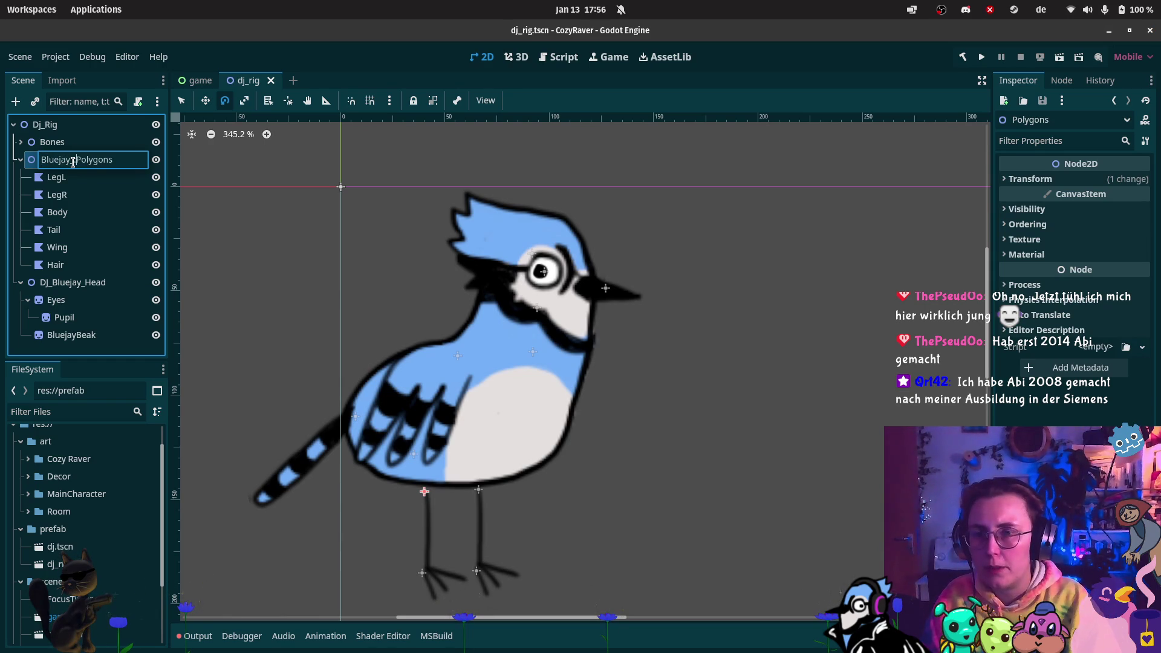
pyautogui.press('Return')
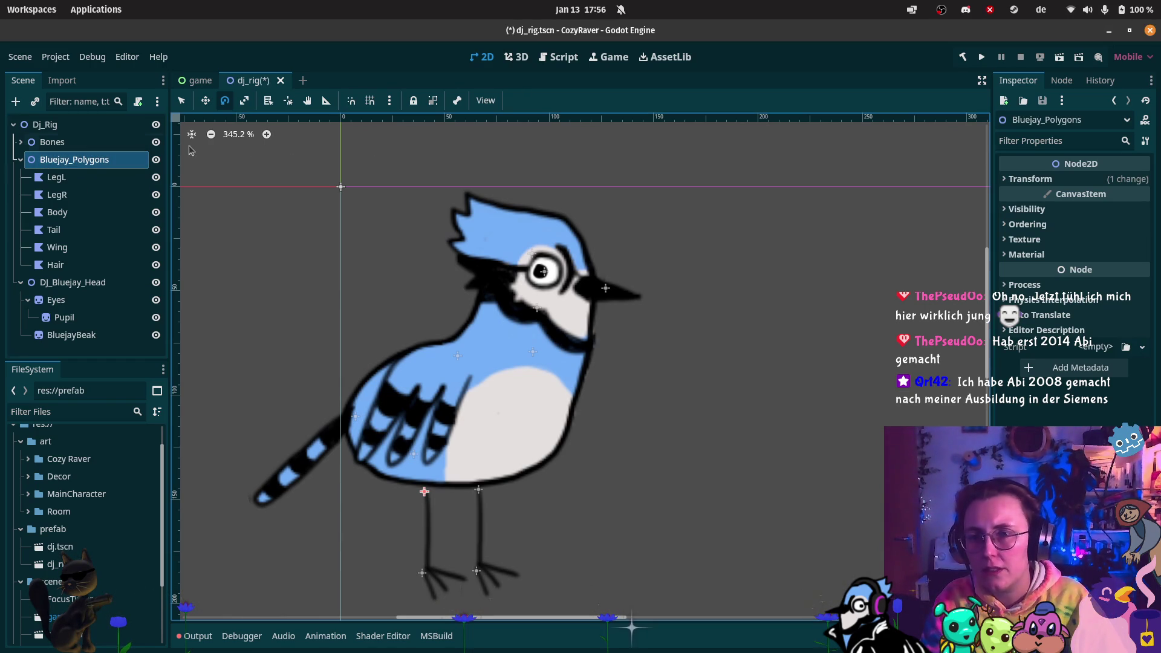
pyautogui.moveTo(22, 208)
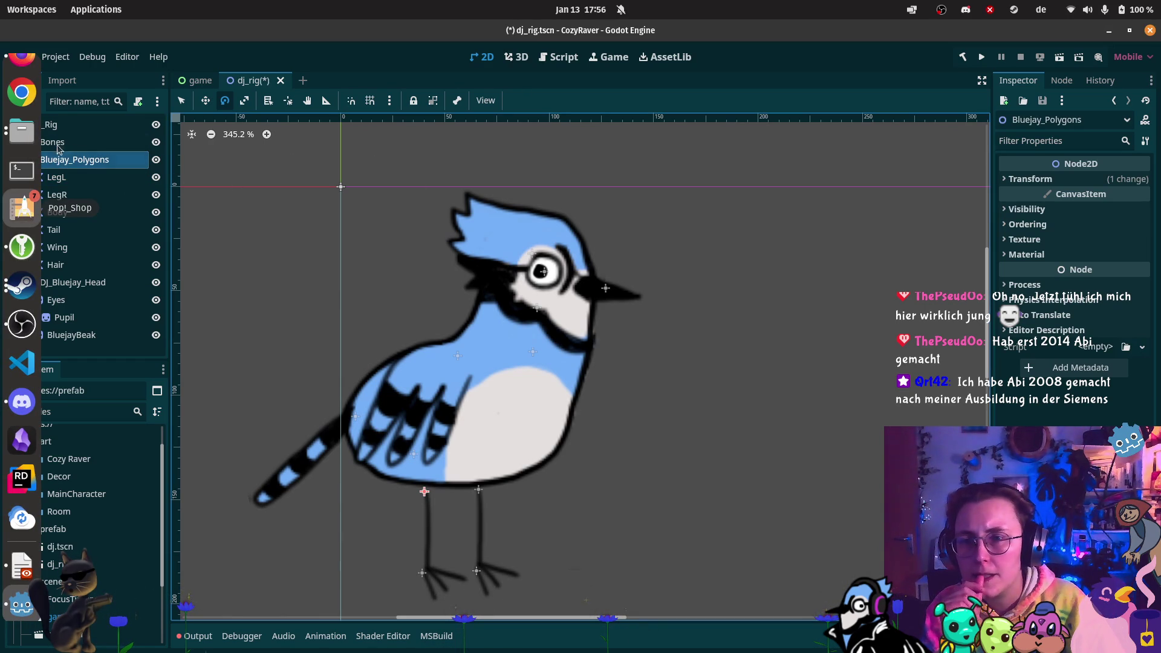
pyautogui.hotkey('ctrl', 's')
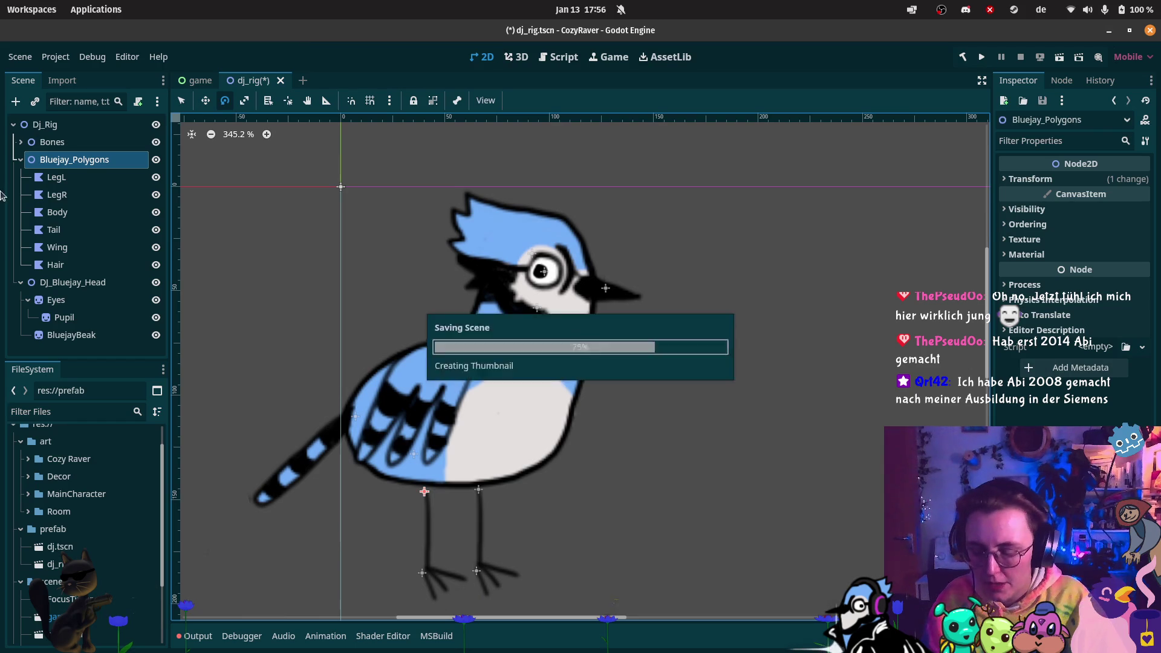
# - Save the Bluejay_Polygons branch as the scene bluejay_polygons.tscn
pyautogui.rightClick(103, 159)
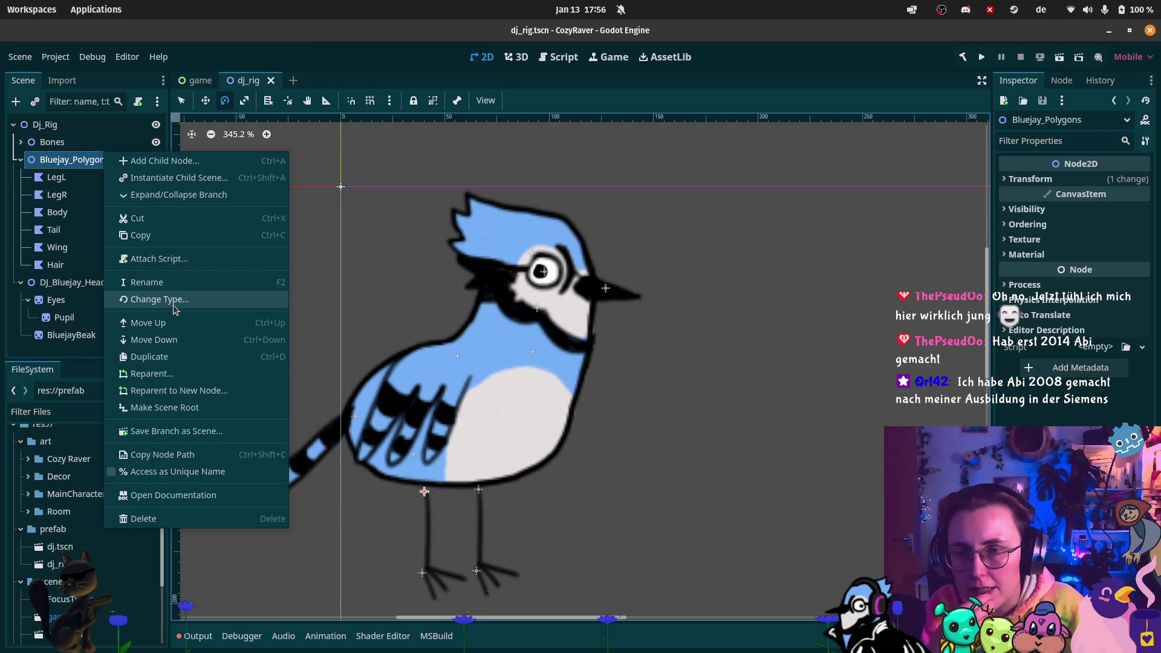
pyautogui.click(199, 431)
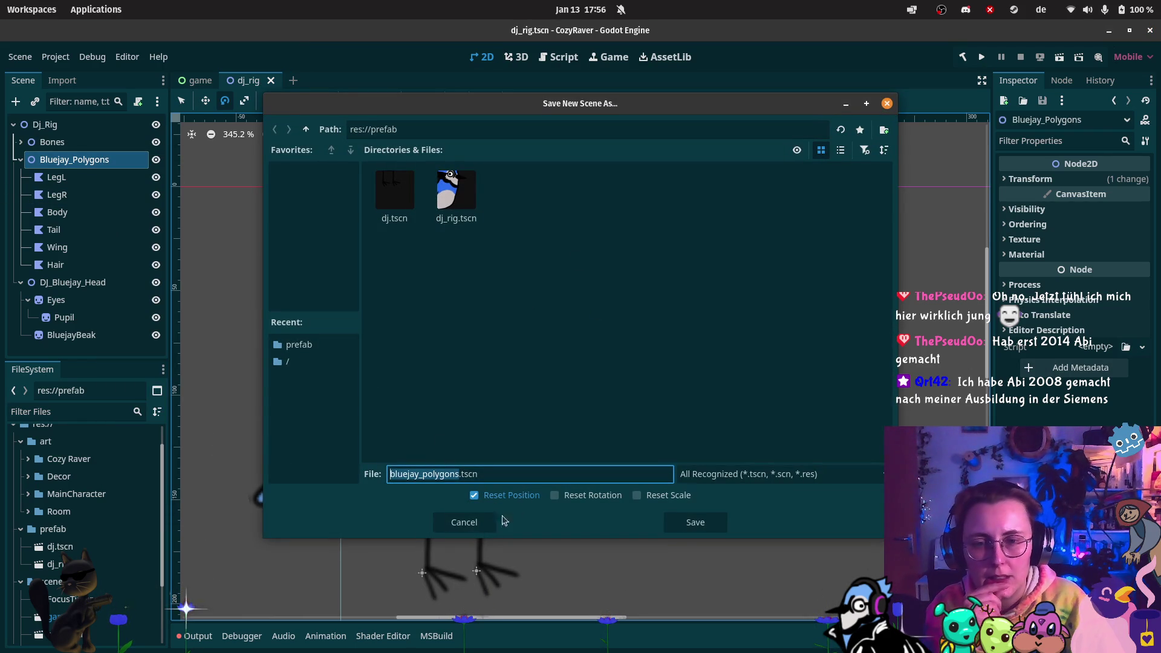
pyautogui.click(703, 524)
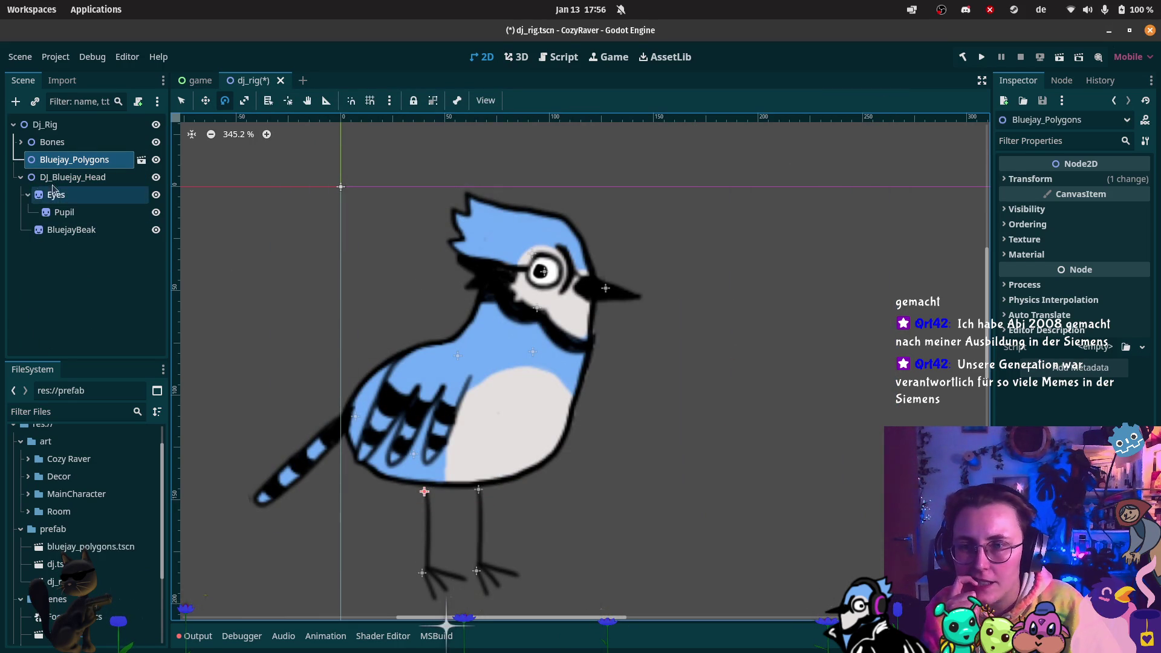
pyautogui.click(21, 177)
# - Use Save Branch as Scene on DJ_Bluejay_Head, keeping the name dj_bluejay_head.tscn
pyautogui.rightClick(49, 179)
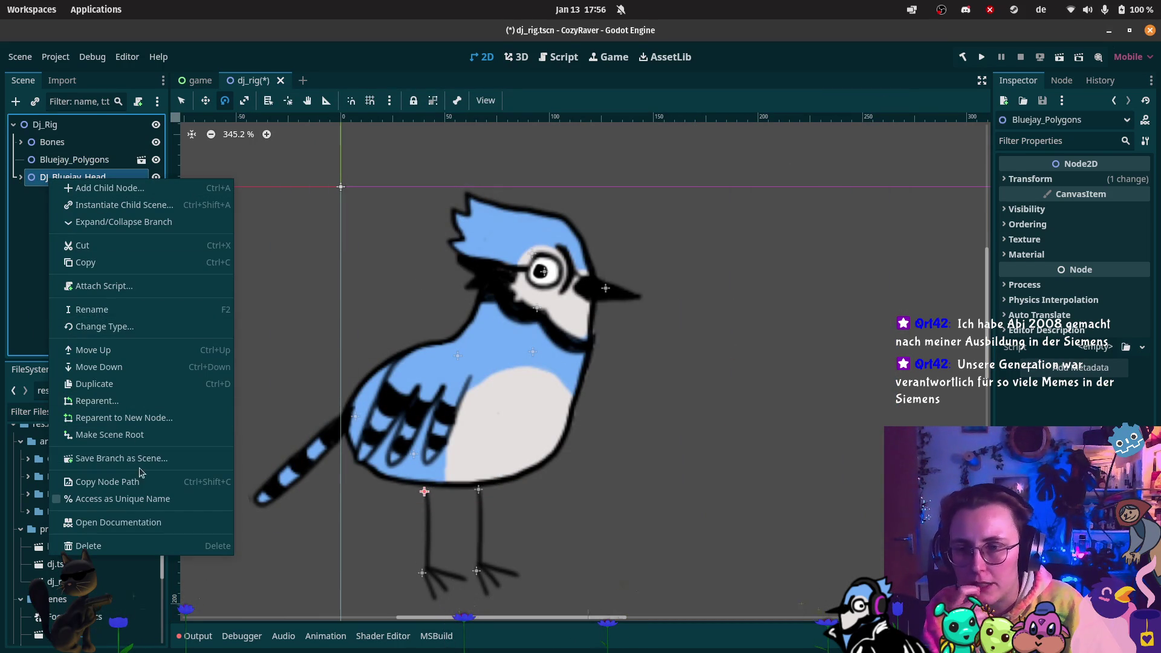
pyautogui.click(115, 459)
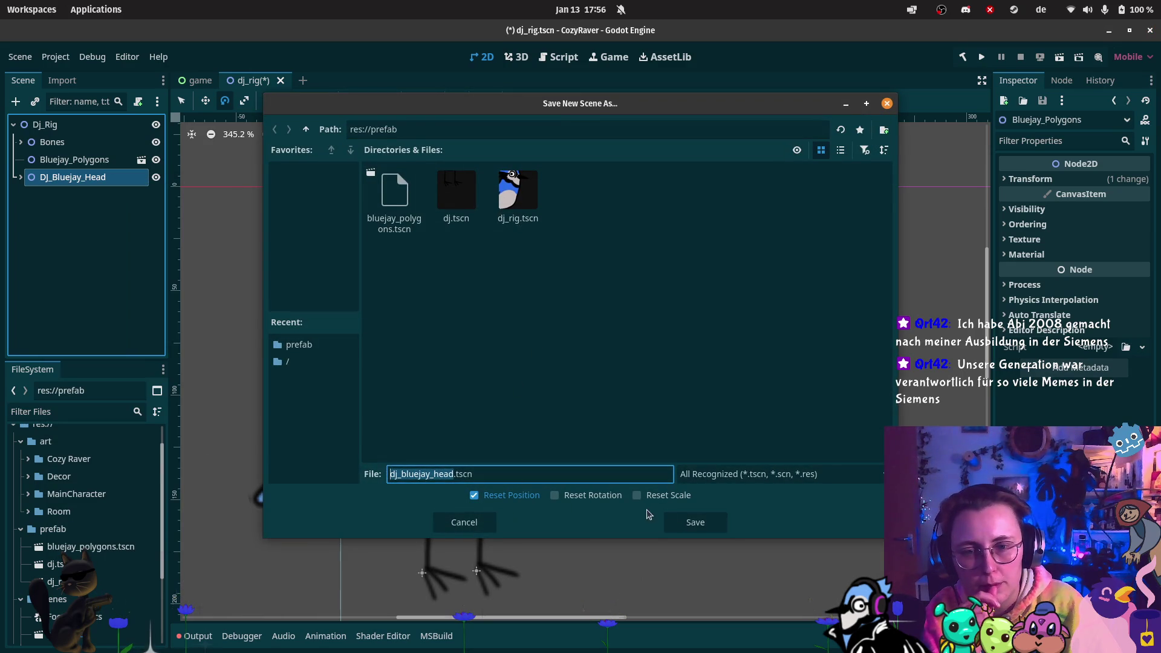
pyautogui.click(695, 522)
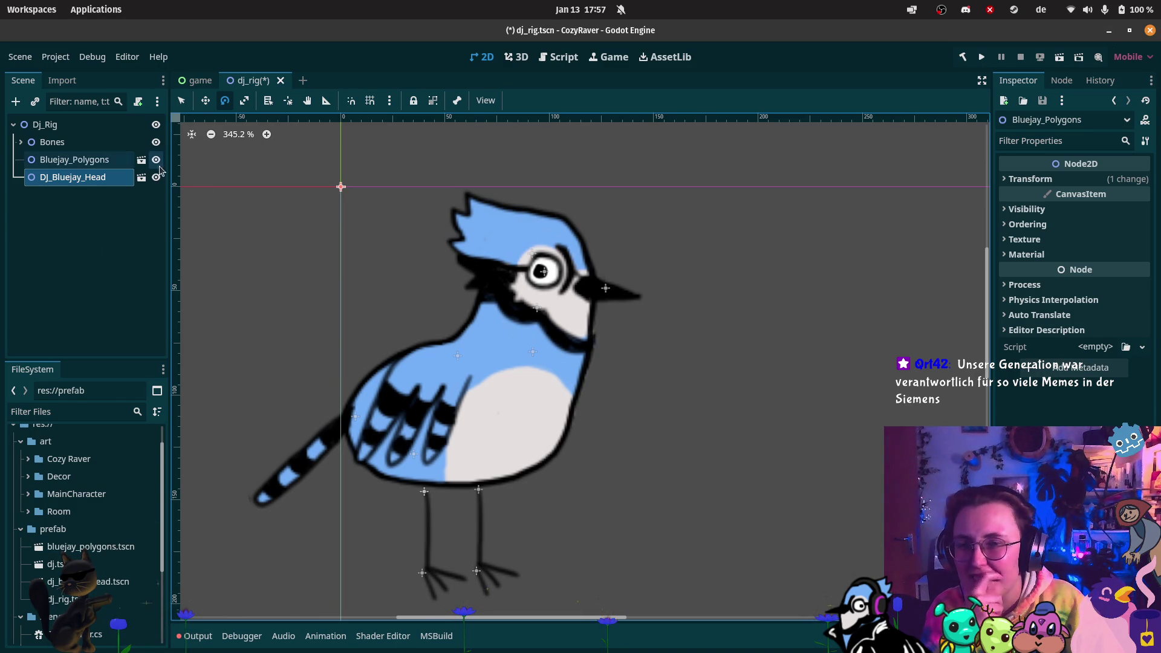
# - Expand Bones and Skeleton2D, test-rotate the Head bone, and cancel back to rest
pyautogui.click(21, 143)
pyautogui.click(66, 159)
pyautogui.click(27, 160)
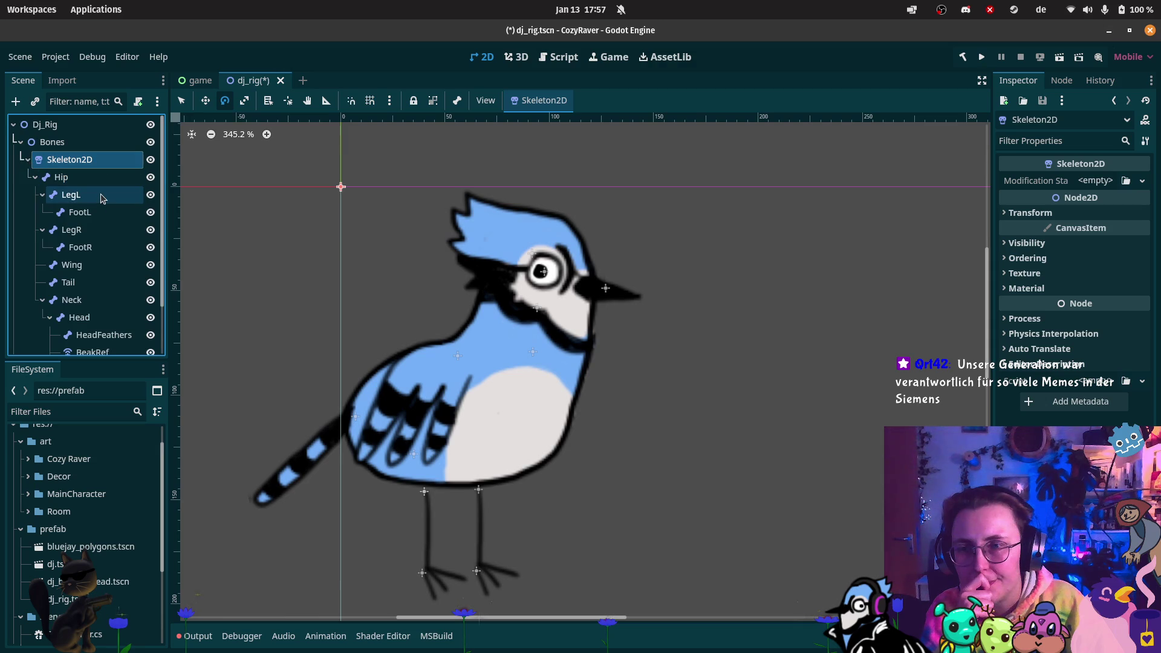
pyautogui.scroll(-2, 97, 193)
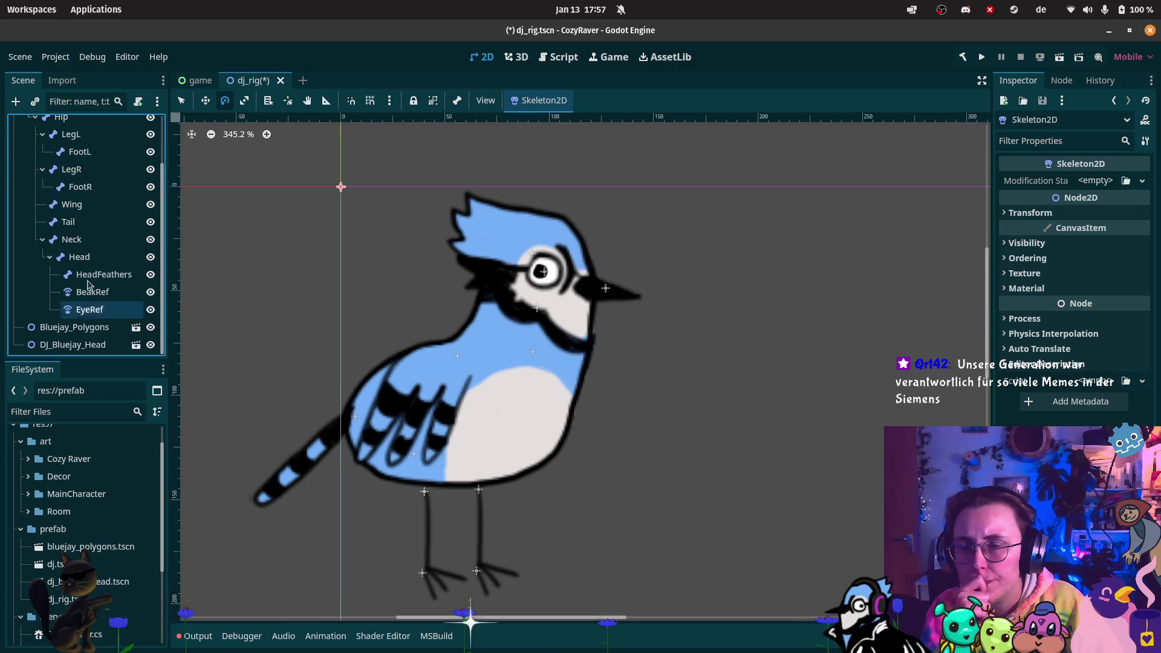
pyautogui.click(79, 258)
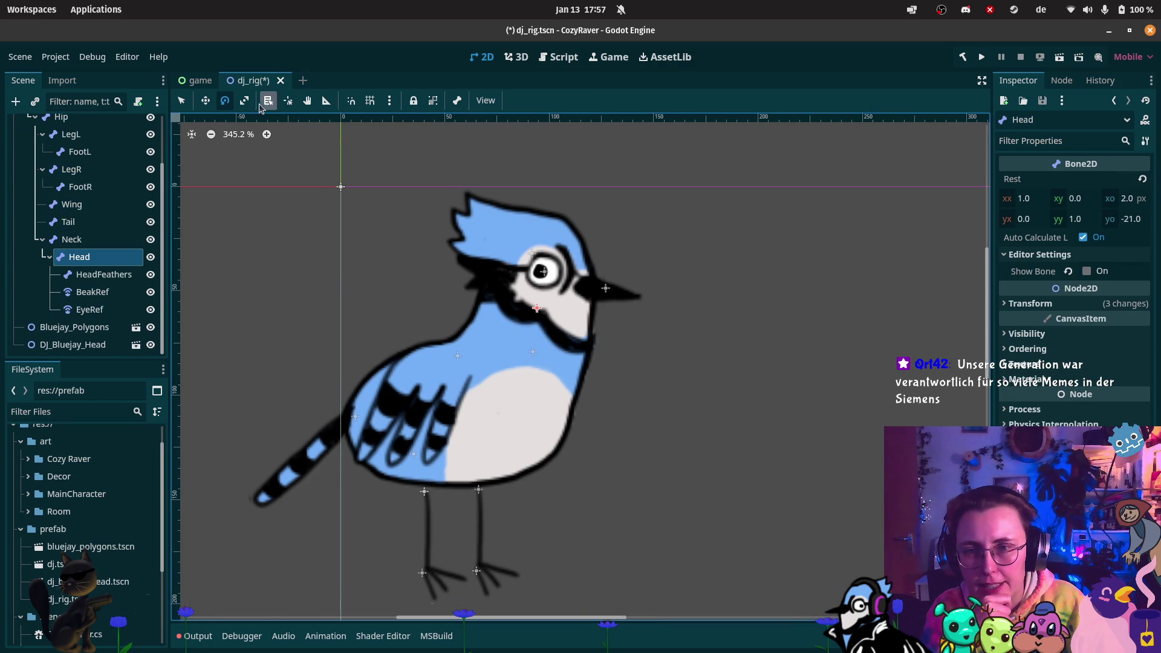
pyautogui.moveTo(502, 248); pyautogui.dragTo(492, 247)
pyautogui.press('Escape')
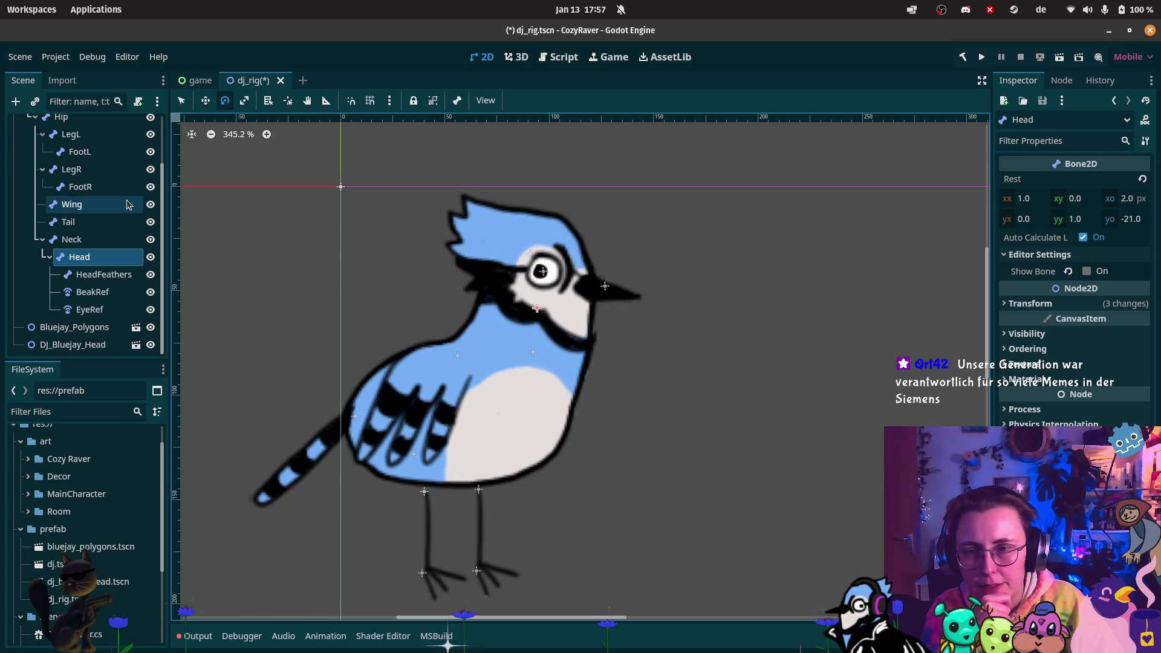
# - Turn on Editable Children for the DJ_Bluejay_Head instance
pyautogui.scroll(2, 43, 150)
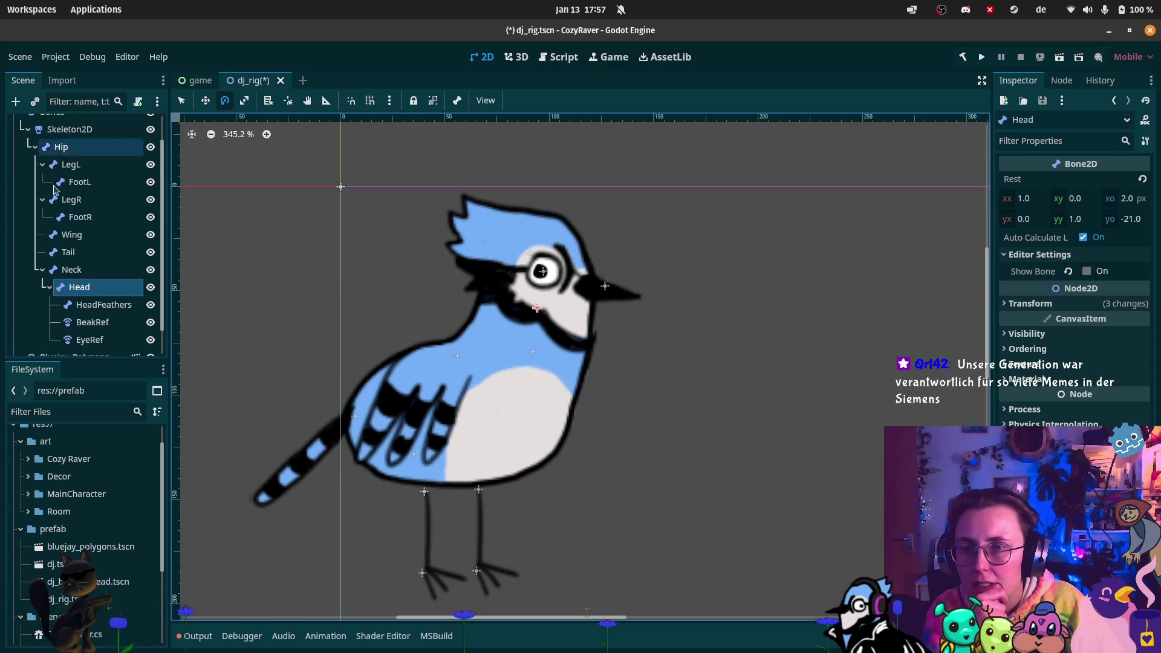
pyautogui.scroll(-1, 95, 320)
pyautogui.click(55, 346)
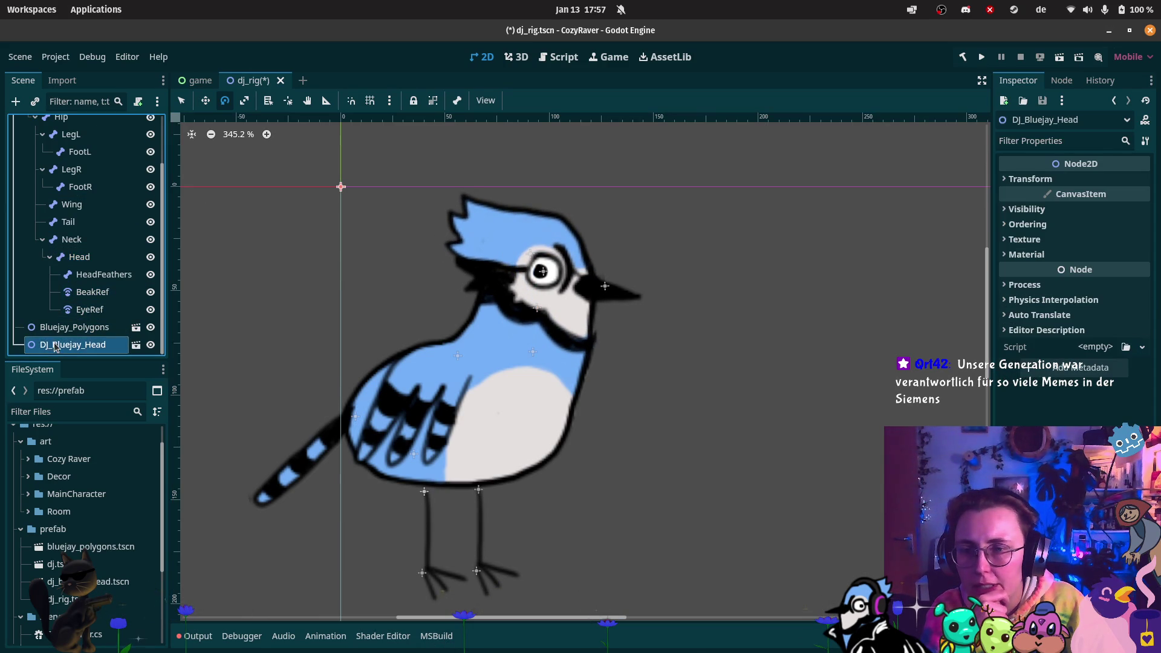
pyautogui.rightClick(66, 346)
pyautogui.click(113, 531)
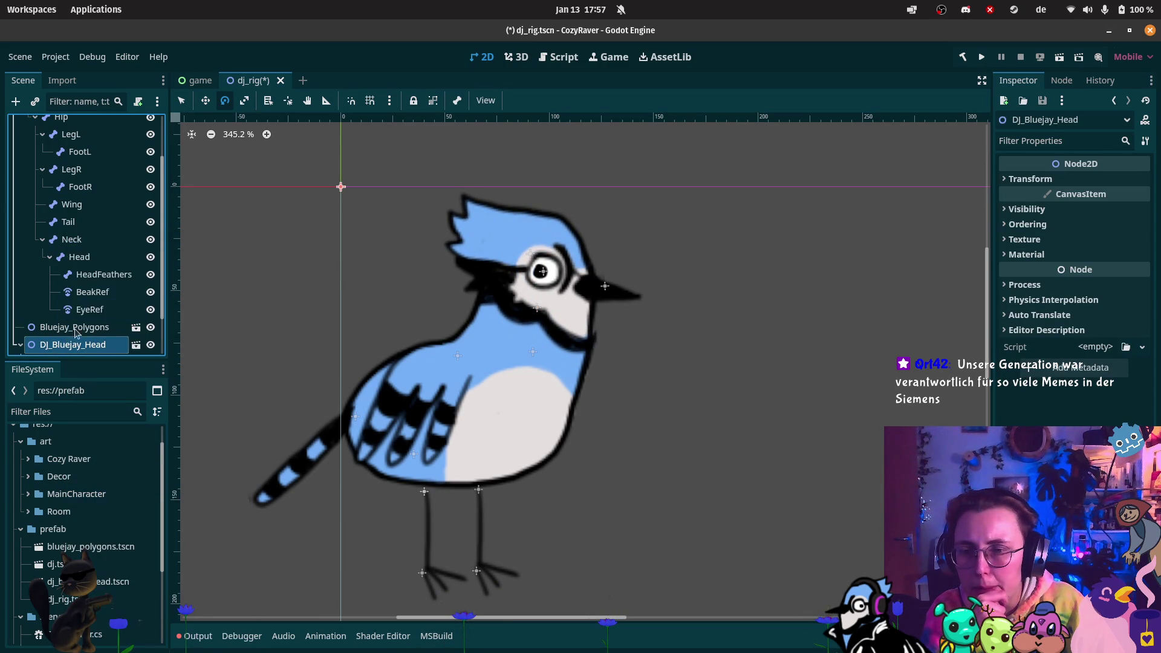
# - Adjust BeakRef slightly, then rotate the Head bone to check the beak follows
pyautogui.scroll(-2, 63, 257)
pyautogui.click(101, 242)
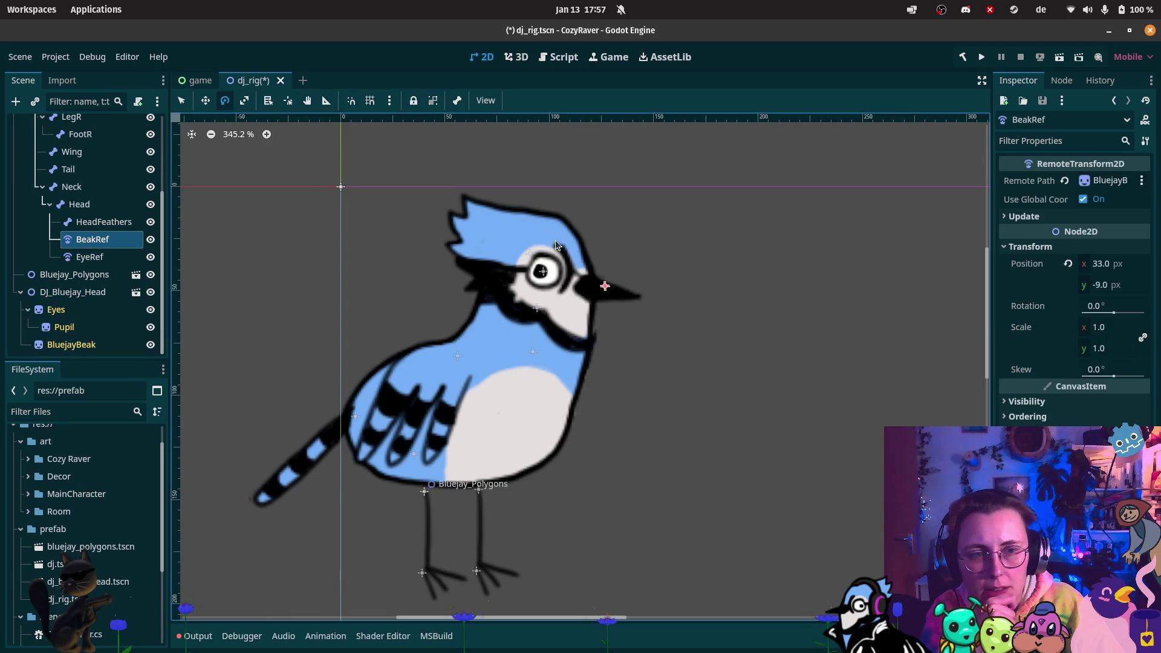
pyautogui.moveTo(544, 248); pyautogui.dragTo(548, 243)
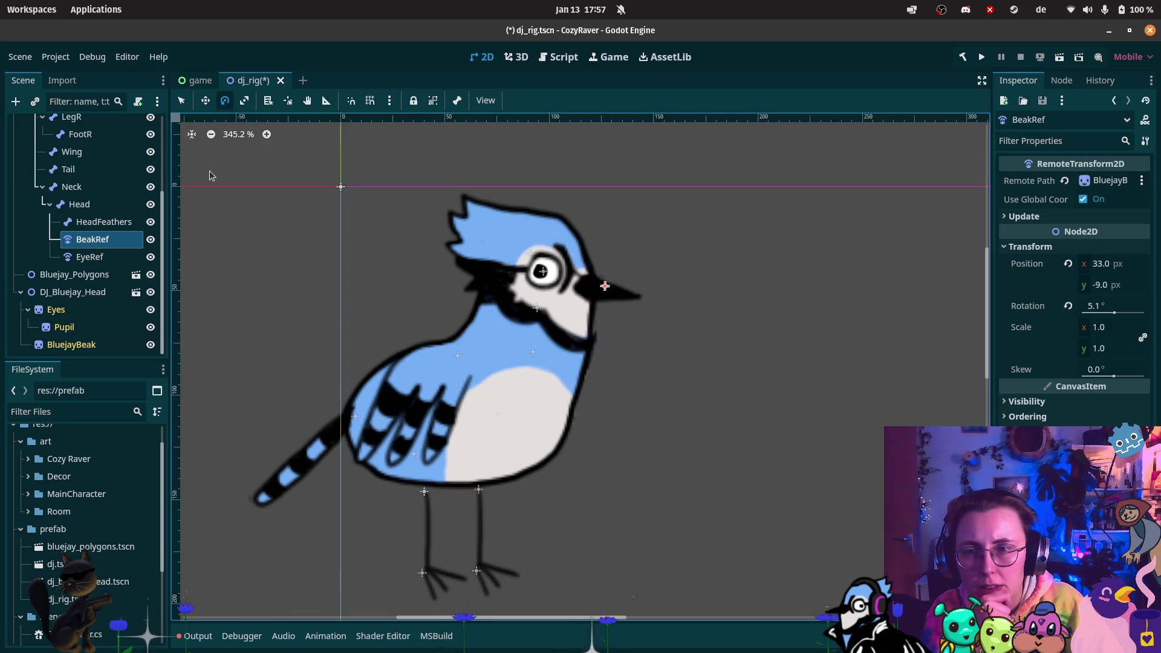
pyautogui.scroll(1, 77, 162)
pyautogui.scroll(2, 76, 162)
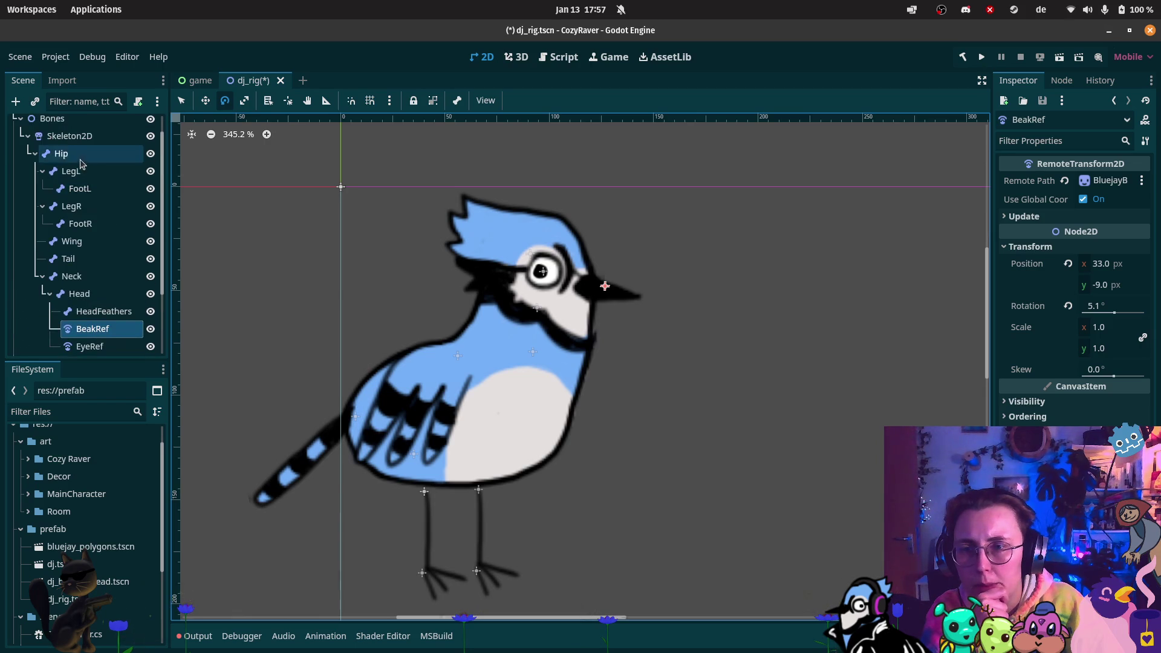
pyautogui.click(77, 294)
pyautogui.moveTo(537, 254)
pyautogui.mouseDown()
pyautogui.moveTo(559, 242)
pyautogui.moveTo(494, 235)
pyautogui.moveTo(512, 240)
pyautogui.mouseUp()
# - Link BluejayBeak to BeakRef and Eyes to EyeRef, then rotate Head to test
pyautogui.scroll(-5, 97, 312)
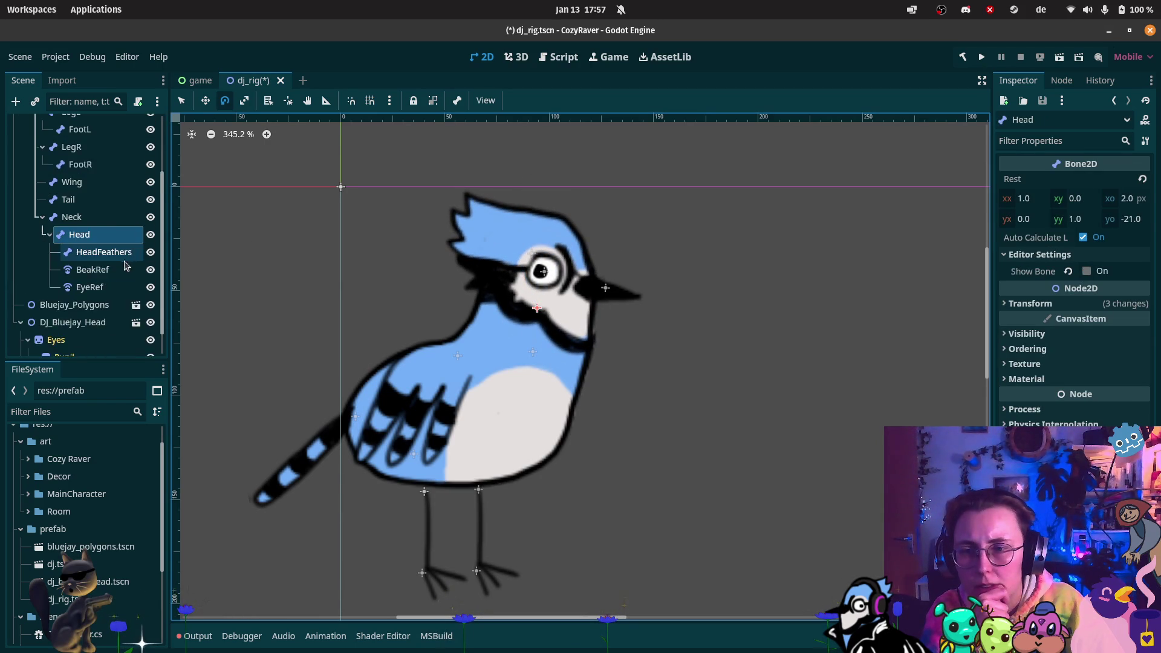
pyautogui.click(93, 239)
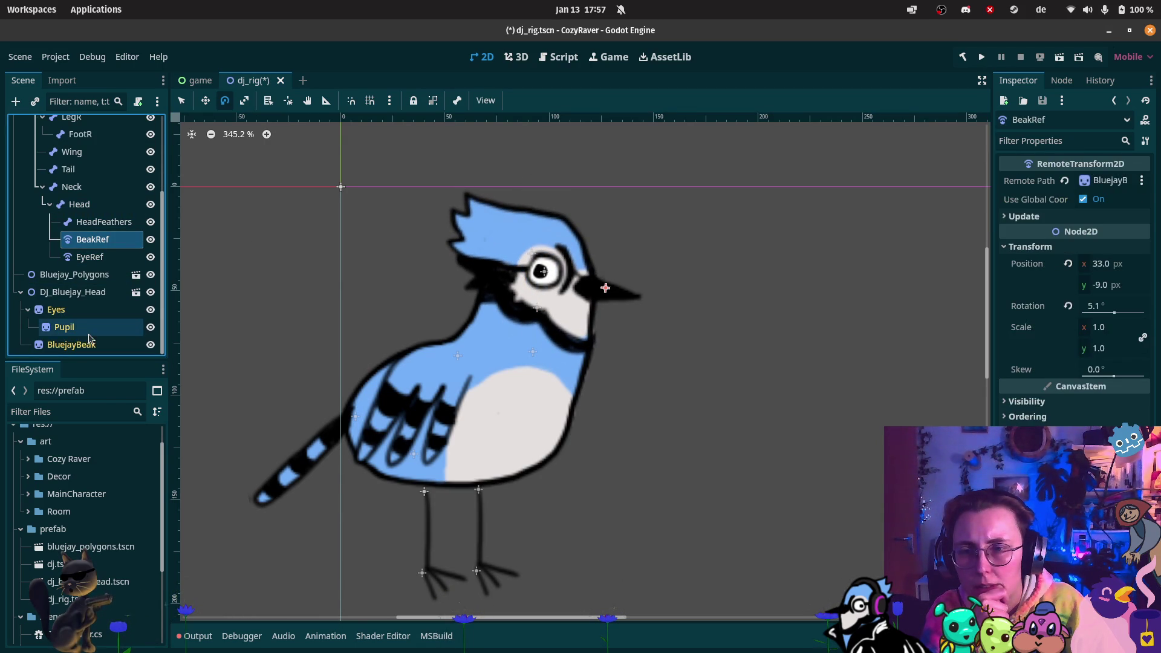
pyautogui.moveTo(82, 346)
pyautogui.mouseDown()
pyautogui.moveTo(927, 189)
pyautogui.moveTo(1107, 181)
pyautogui.mouseUp()
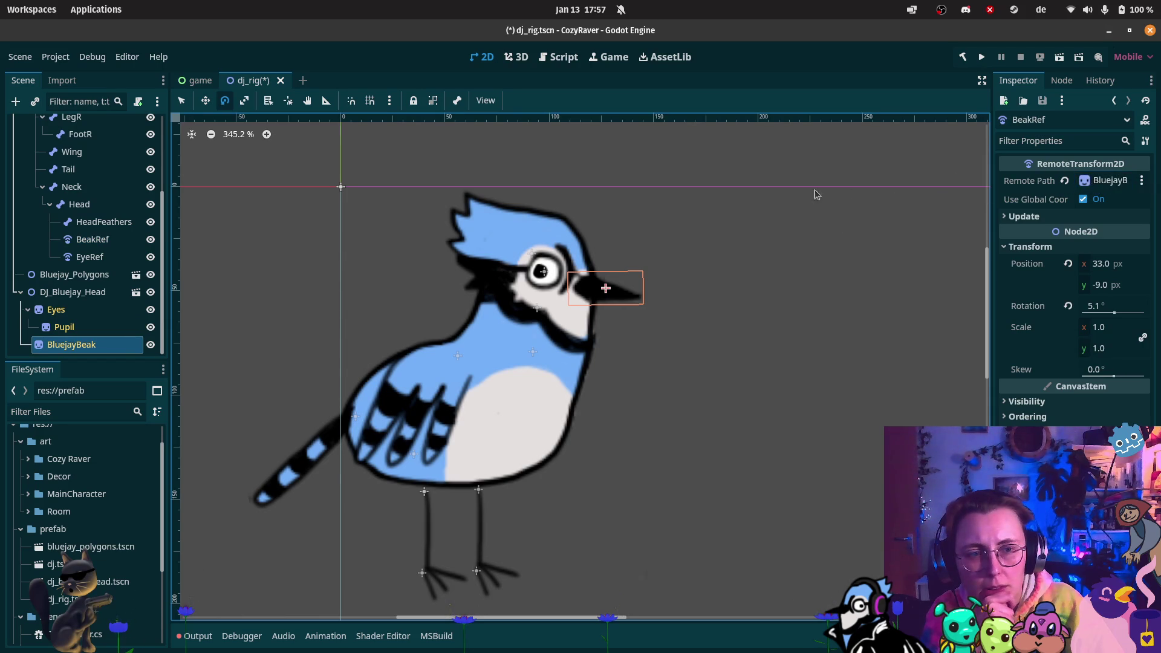
pyautogui.click(90, 257)
pyautogui.moveTo(56, 310); pyautogui.dragTo(1107, 180)
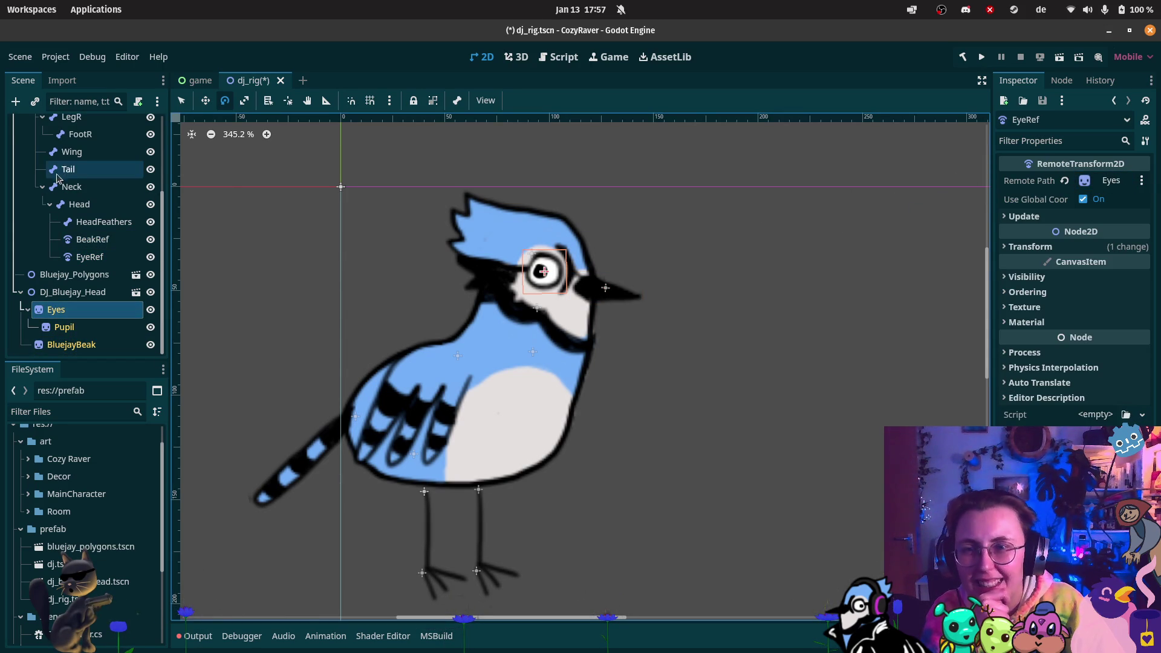
pyautogui.click(95, 206)
pyautogui.moveTo(509, 244)
pyautogui.mouseDown()
pyautogui.moveTo(557, 237)
pyautogui.moveTo(492, 231)
pyautogui.moveTo(510, 239)
pyautogui.mouseUp()
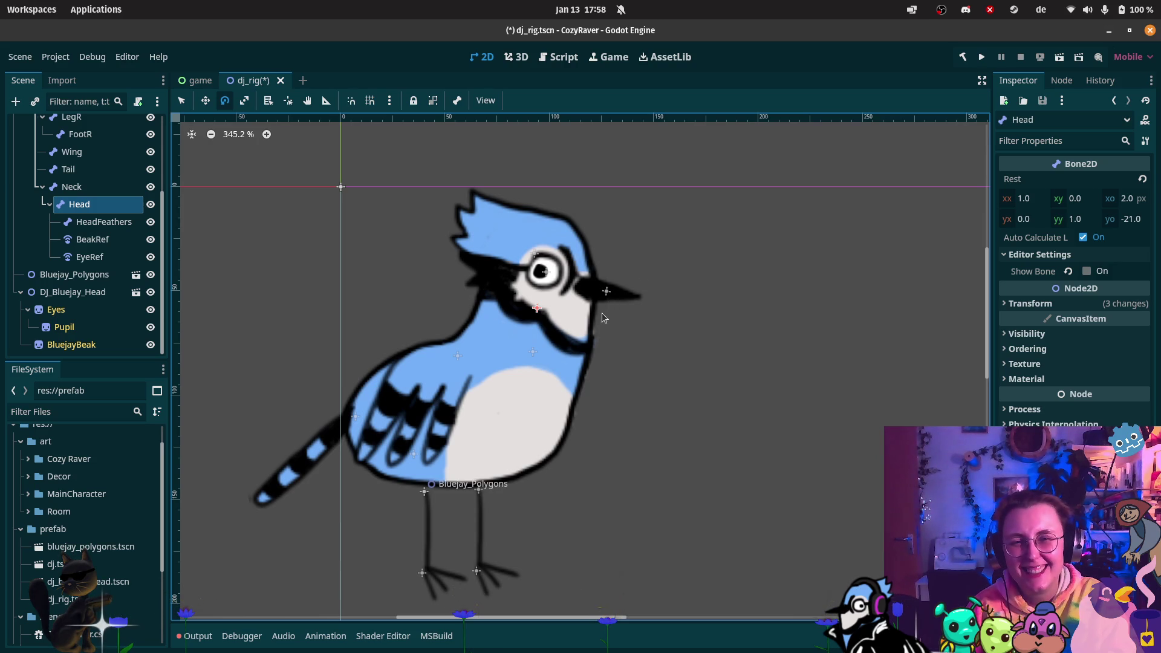
pyautogui.click(71, 345)
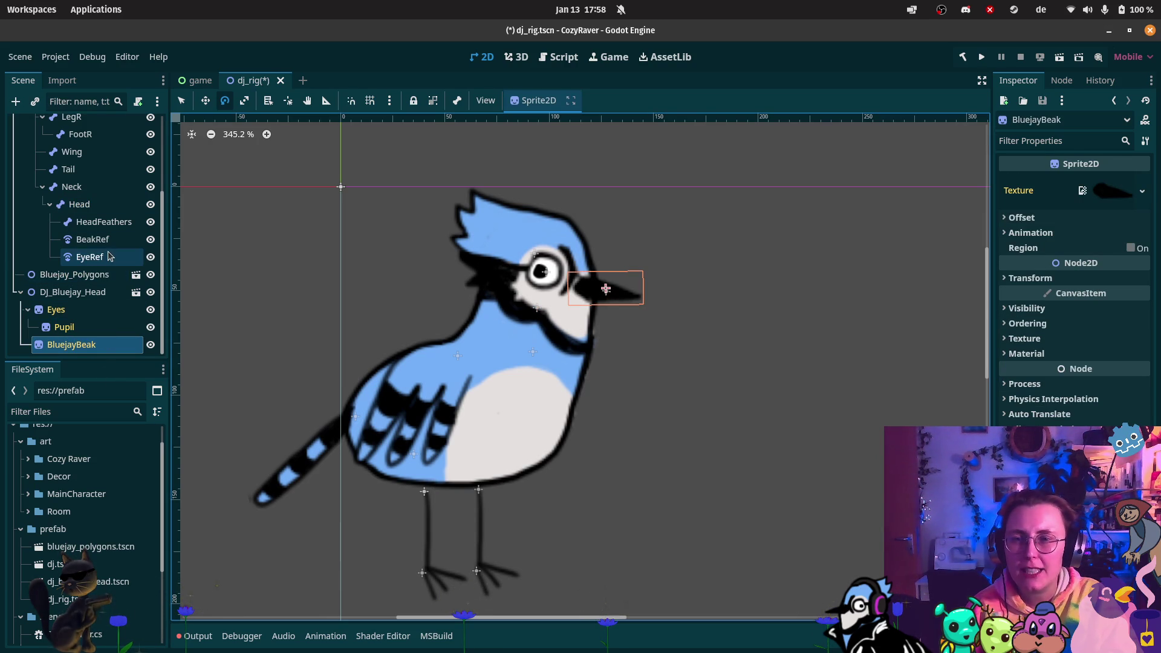
# - Review EyeRef's update and transform settings, then inspect BeakRef, HeadFeathers and Head
pyautogui.click(89, 257)
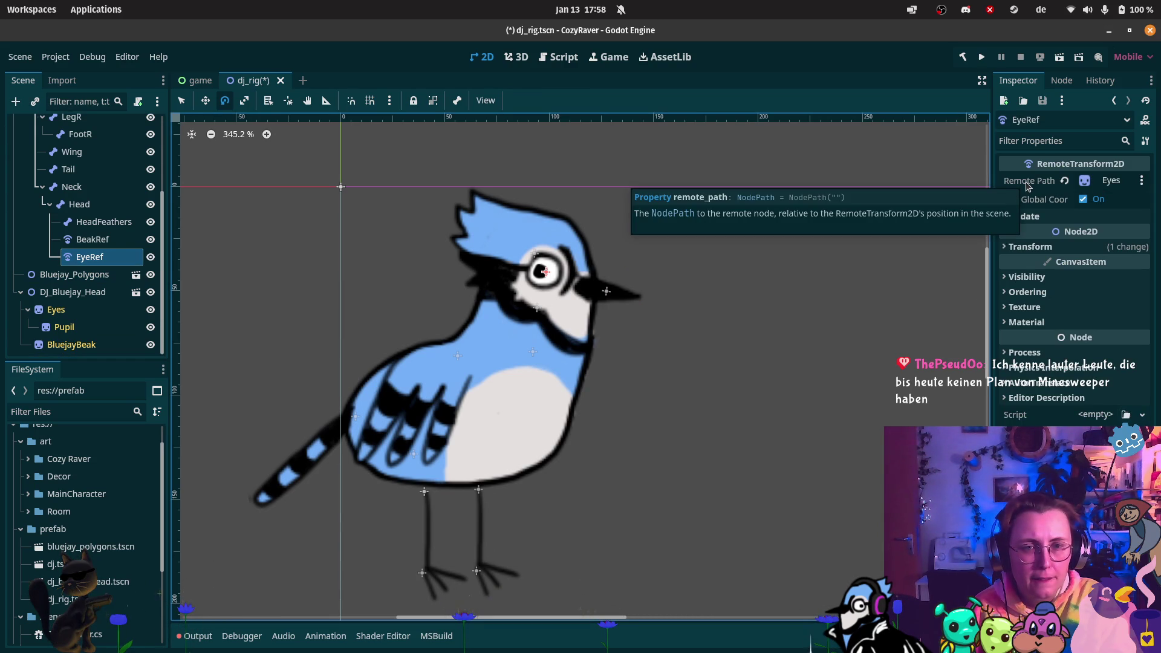
pyautogui.click(1043, 217)
pyautogui.click(1041, 216)
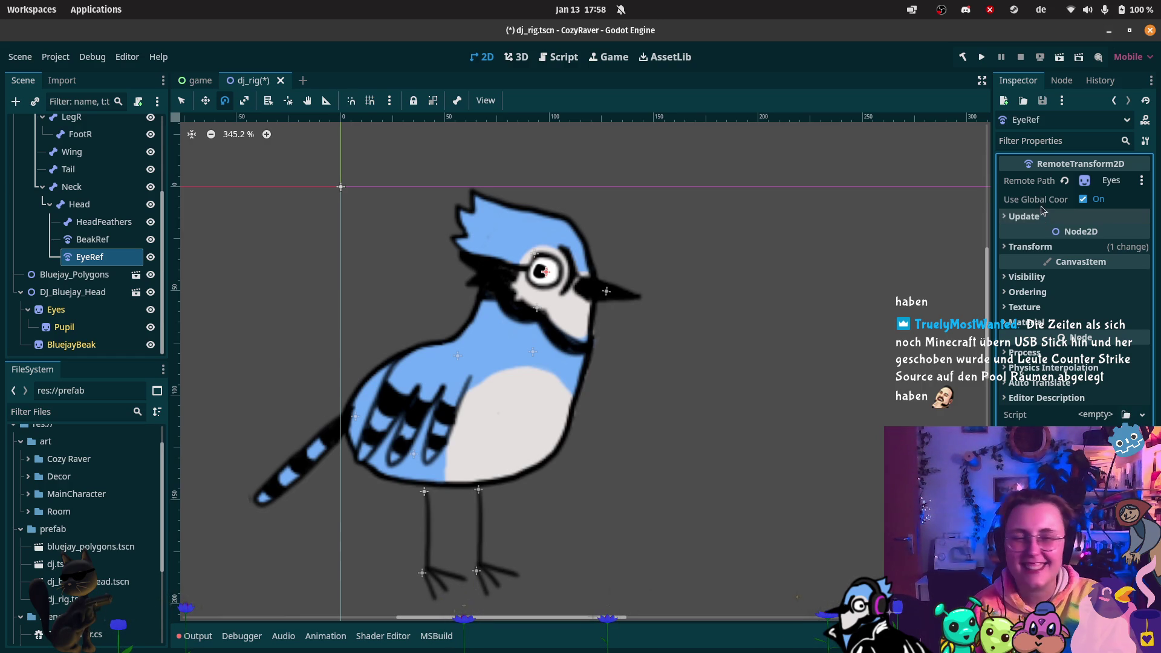
pyautogui.click(1037, 249)
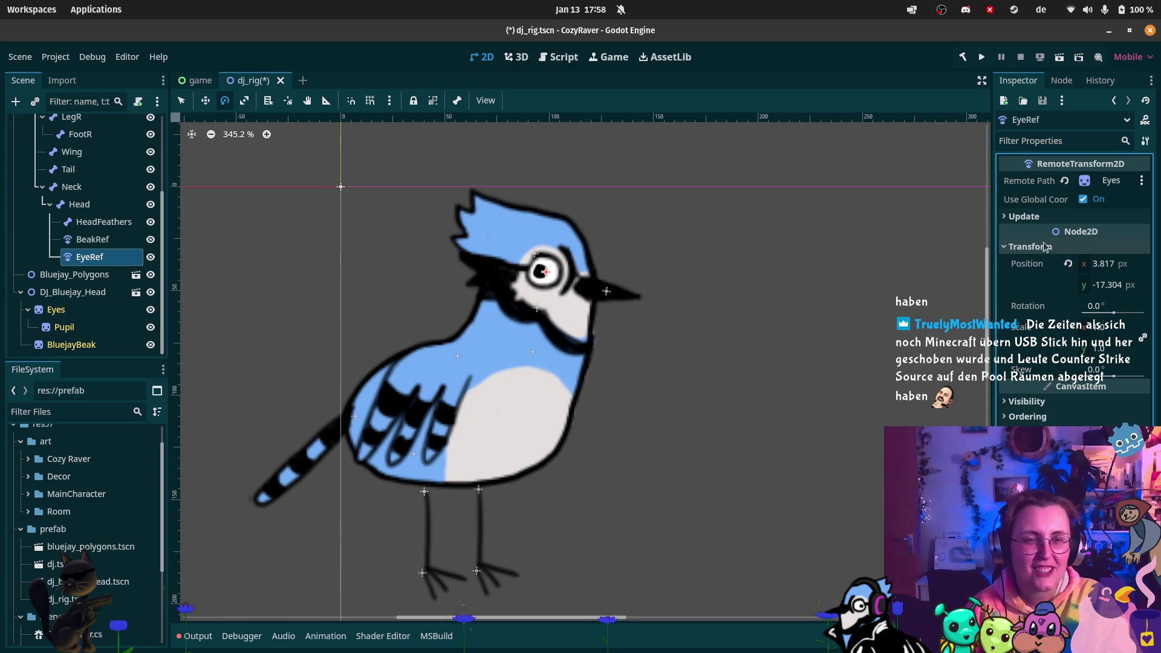
pyautogui.click(1041, 249)
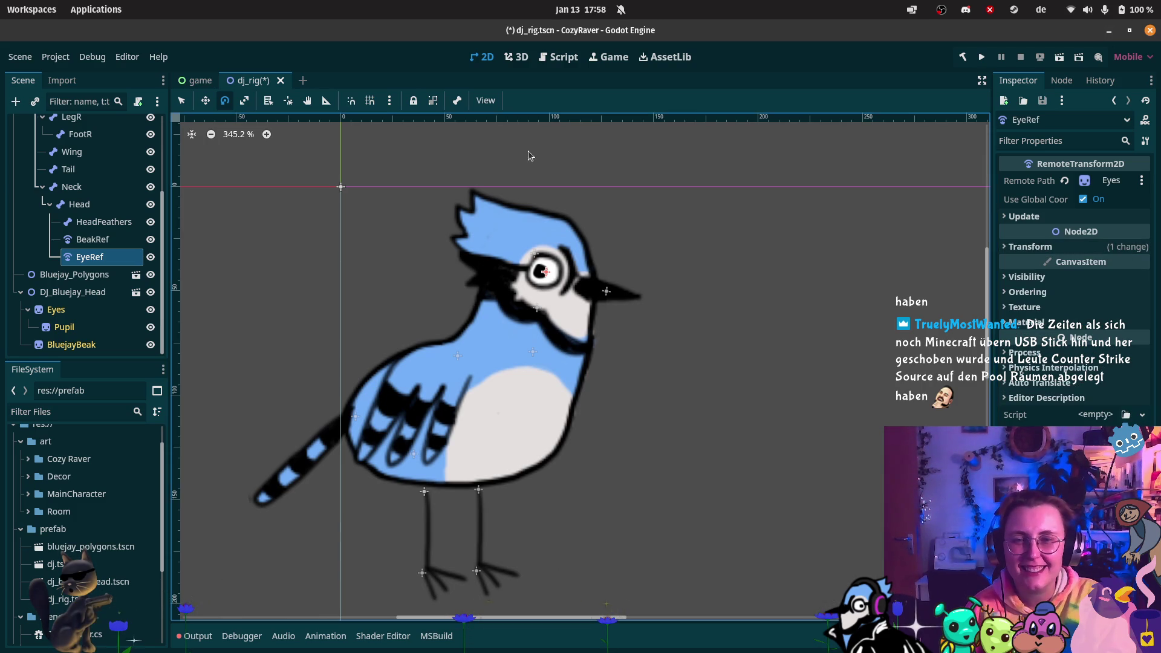
pyautogui.click(82, 241)
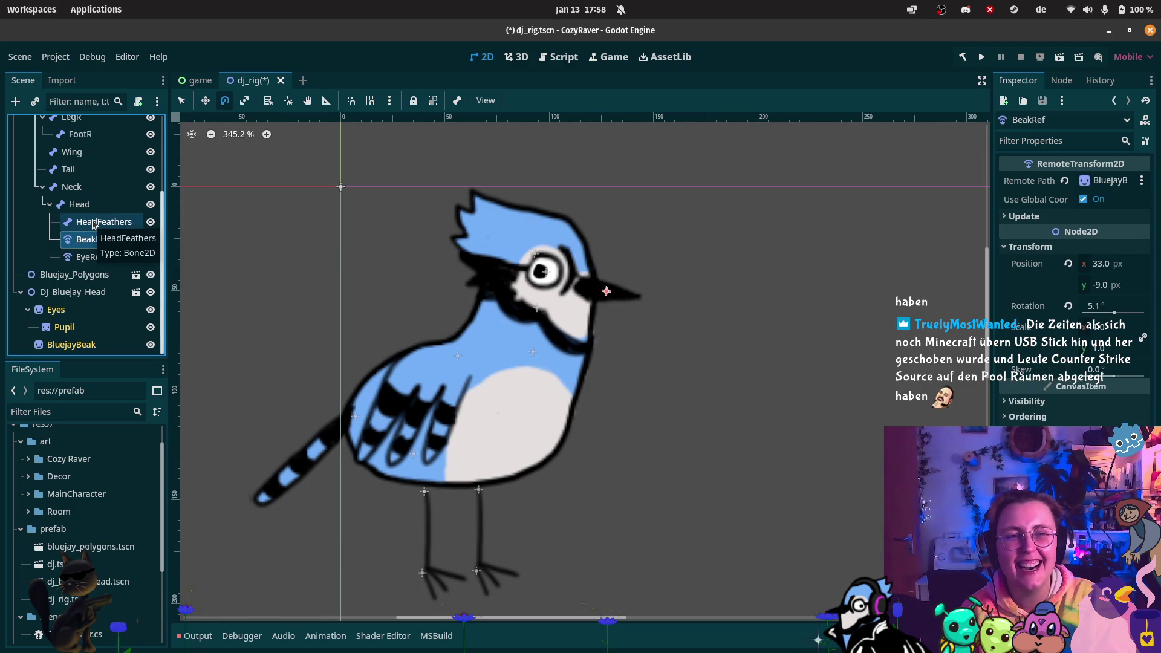
pyautogui.click(94, 223)
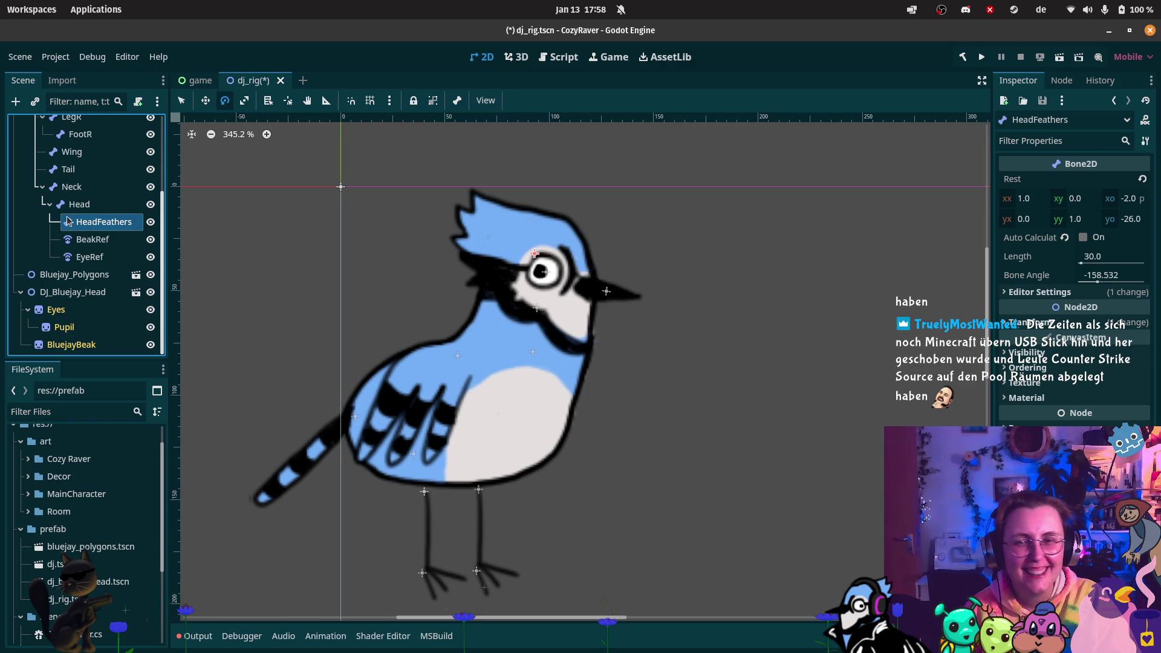
pyautogui.click(73, 205)
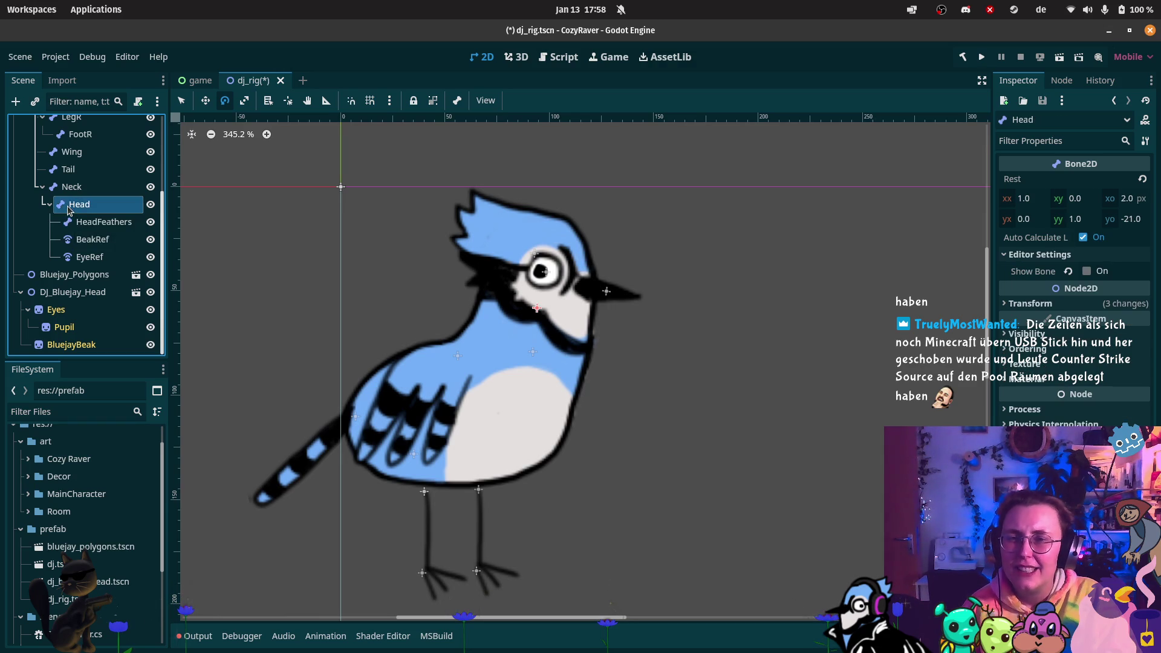
# - Move the Eyes sprite slightly up the head and check the beak's offset settings
pyautogui.click(88, 257)
pyautogui.click(103, 310)
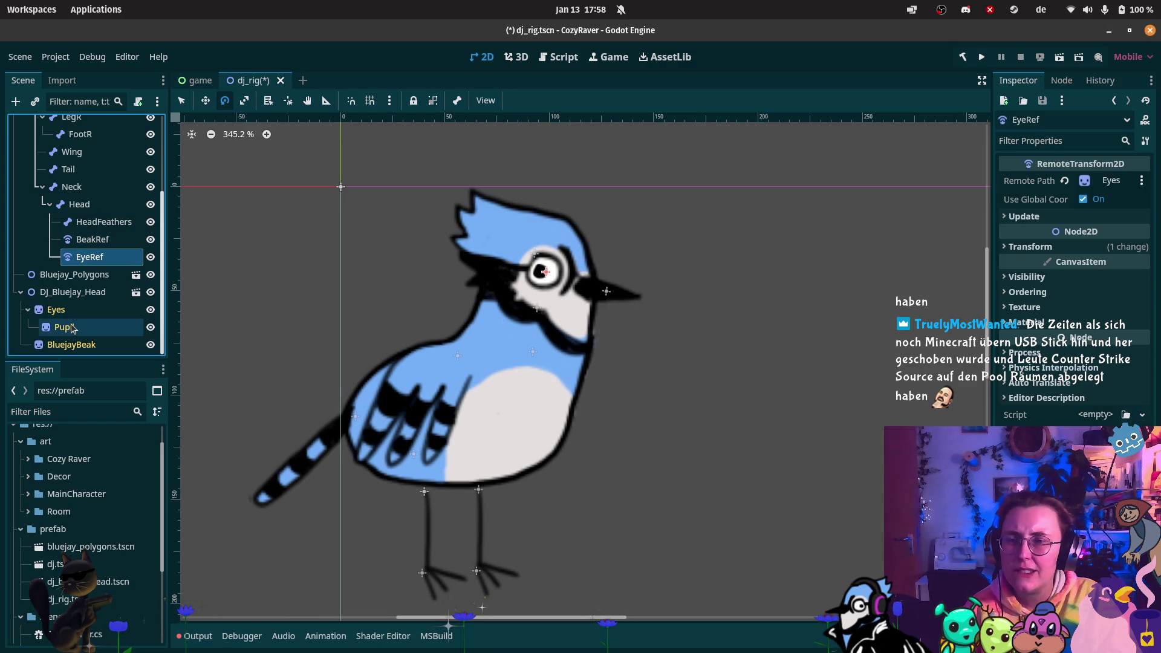
pyautogui.click(206, 100)
pyautogui.moveTo(533, 266)
pyautogui.mouseDown()
pyautogui.moveTo(532, 254)
pyautogui.moveTo(535, 264)
pyautogui.mouseUp()
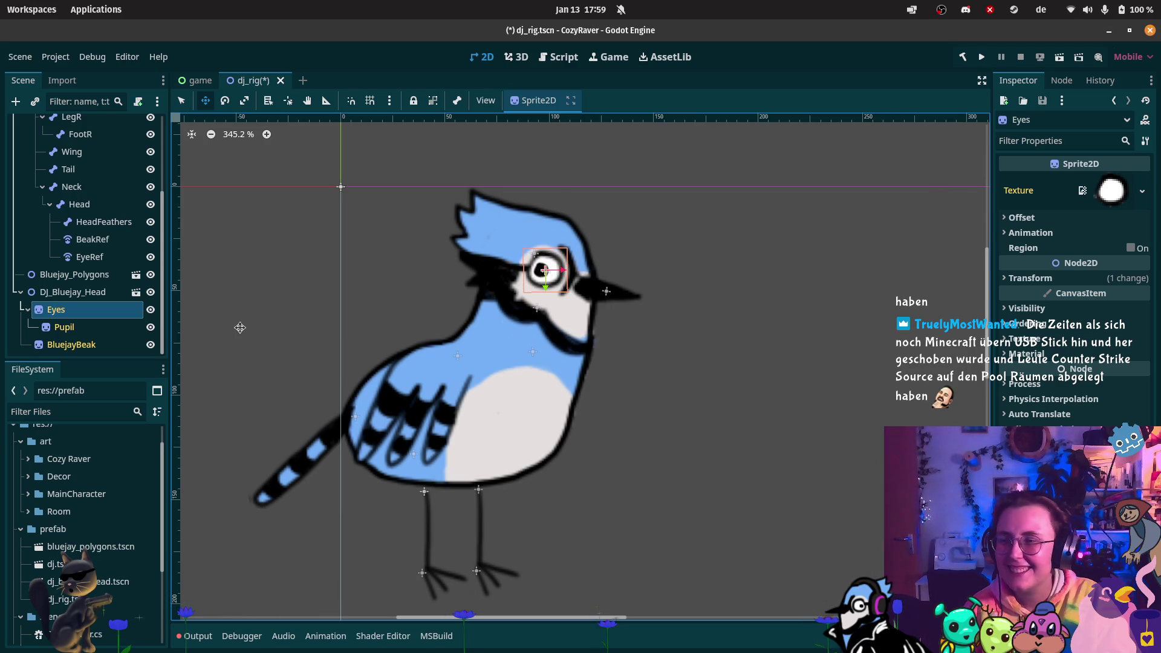
pyautogui.click(72, 344)
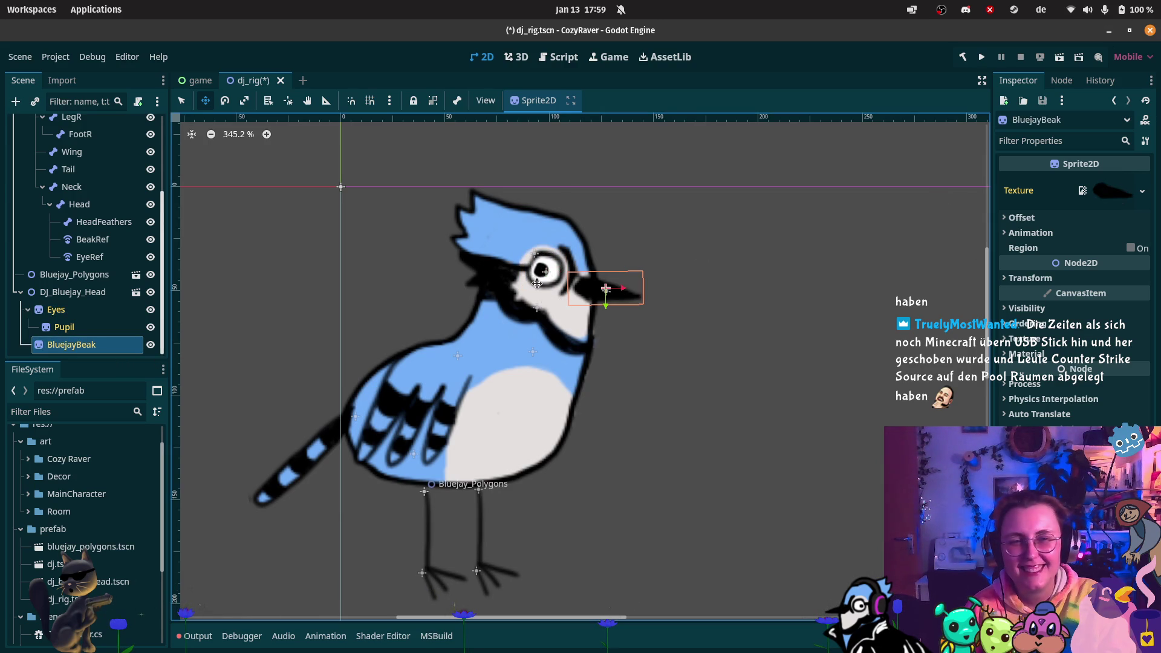
pyautogui.click(1051, 219)
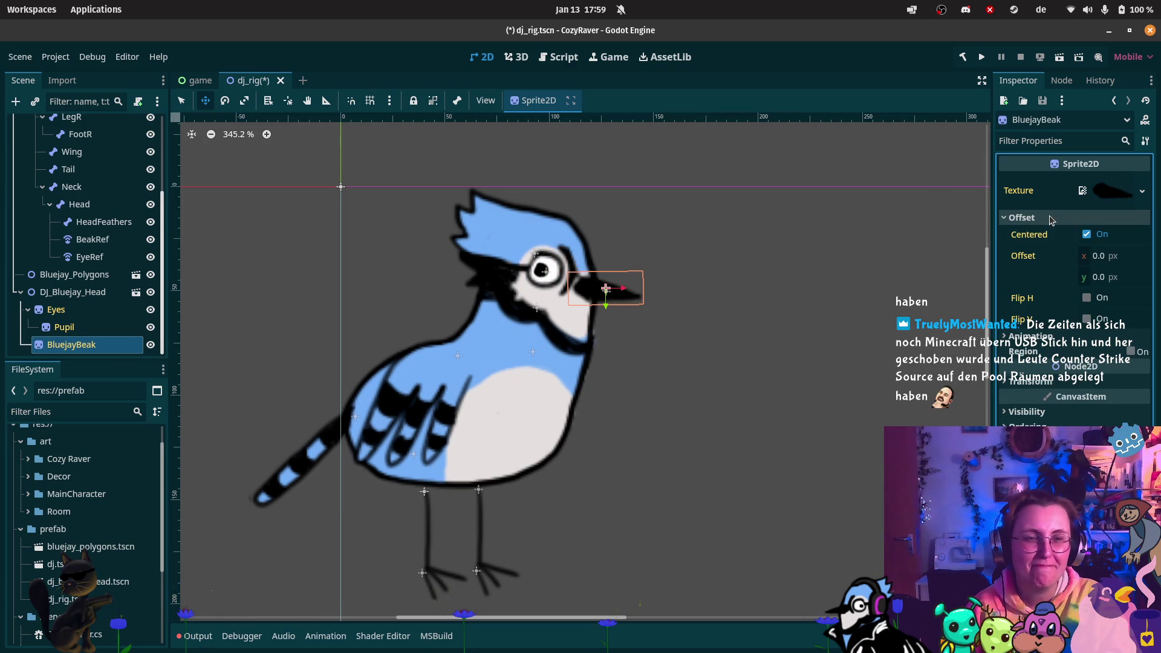
pyautogui.click(1051, 220)
pyautogui.click(109, 307)
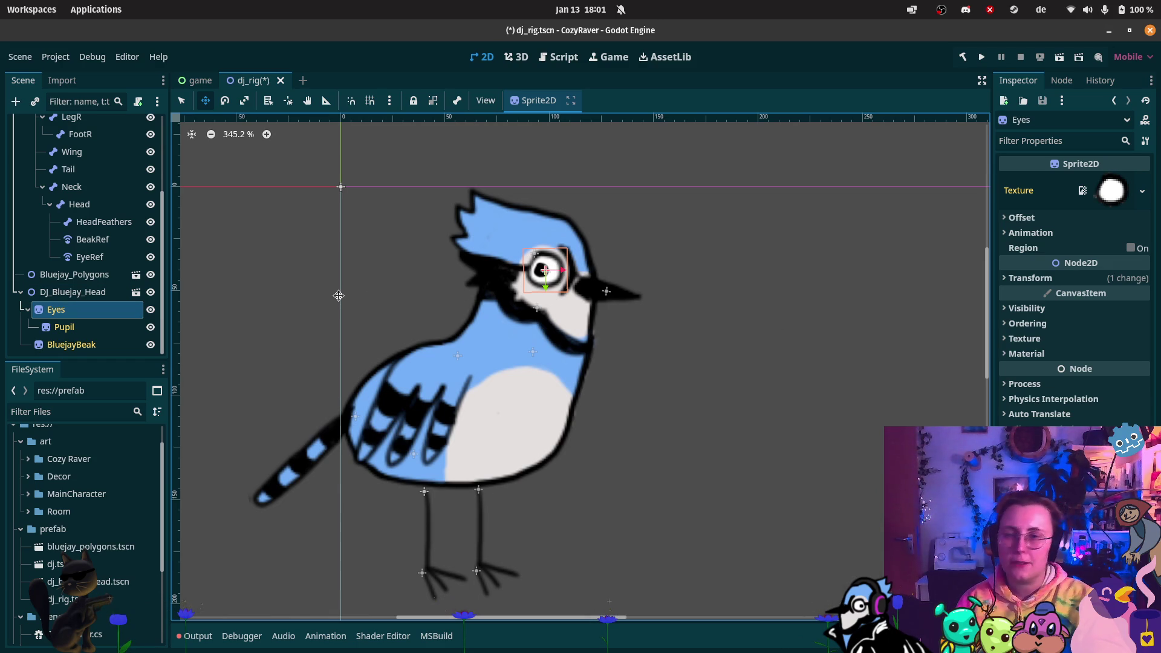
# - Undo the last three changes and expand DJ_Bluejay_Head to reveal its sprites
pyautogui.hotkey('ctrl', 'z')
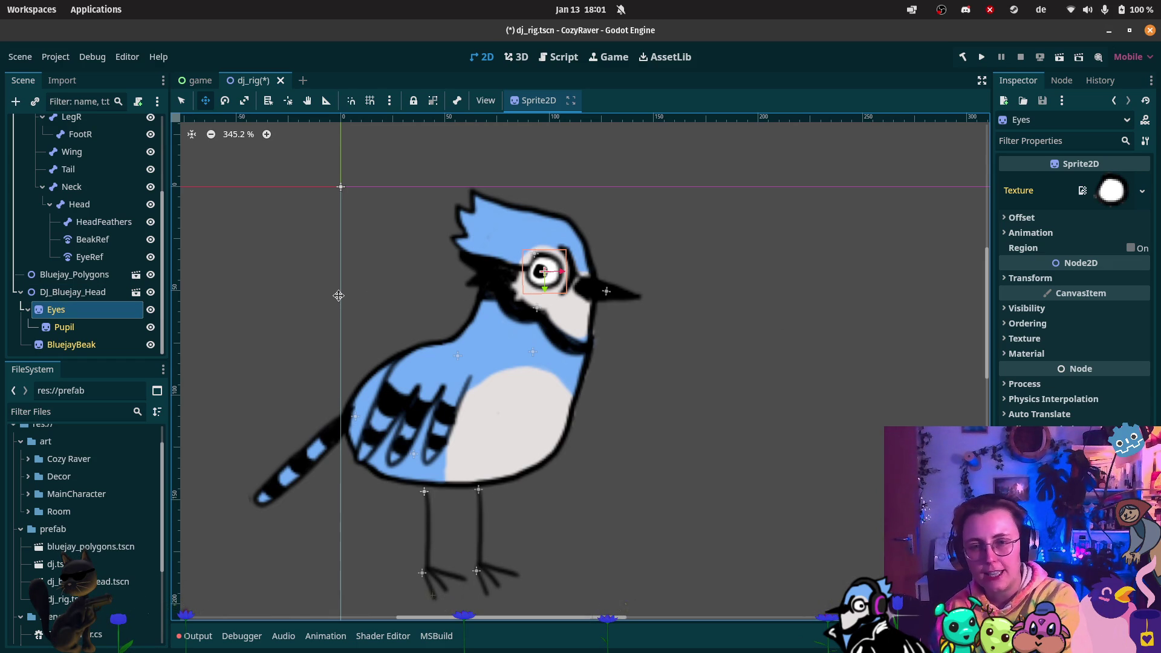
pyautogui.hotkey('ctrl', 'z')
pyautogui.hotkey('ctrl', 'z')
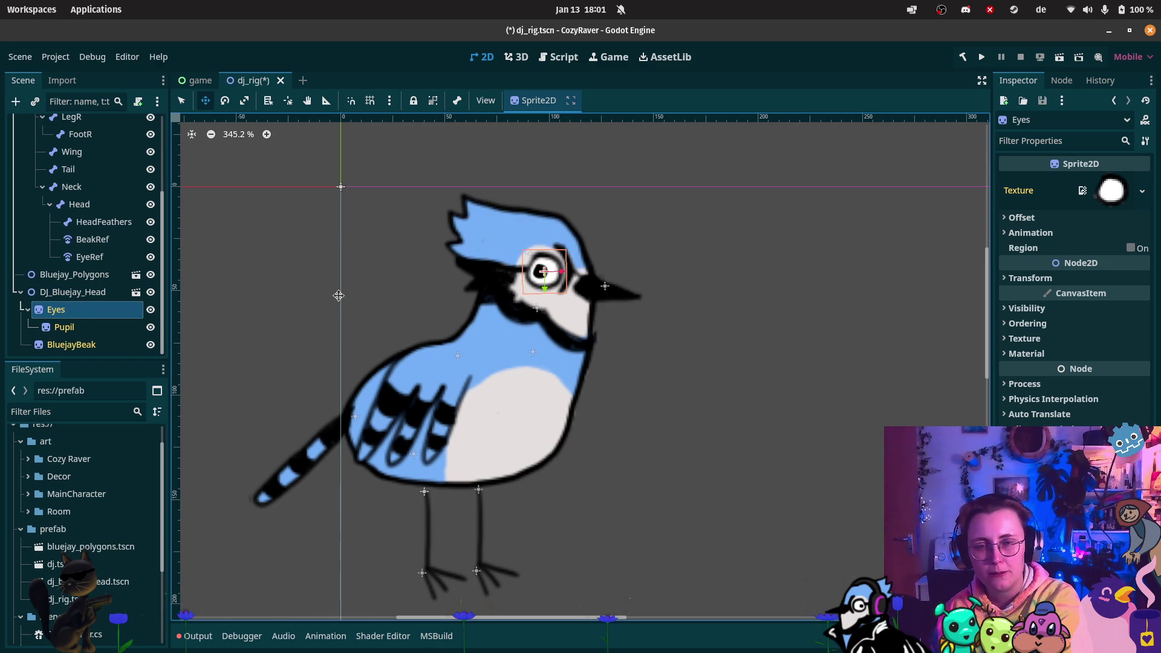
pyautogui.hotkey('ctrl', 'z')
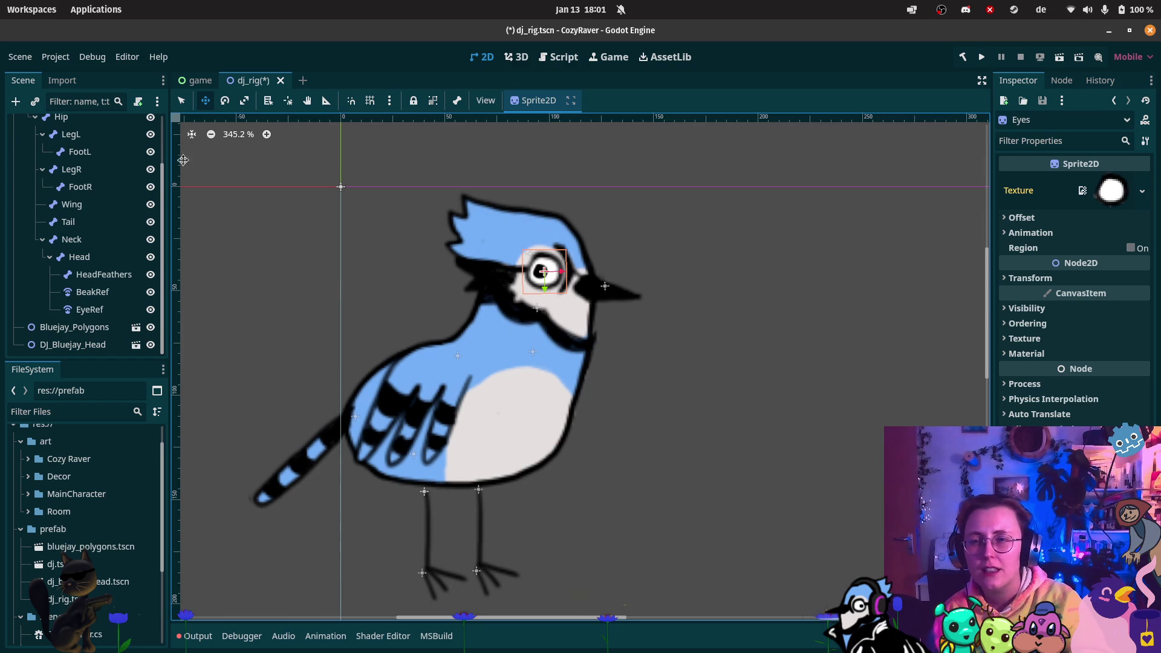
pyautogui.scroll(3, 54, 193)
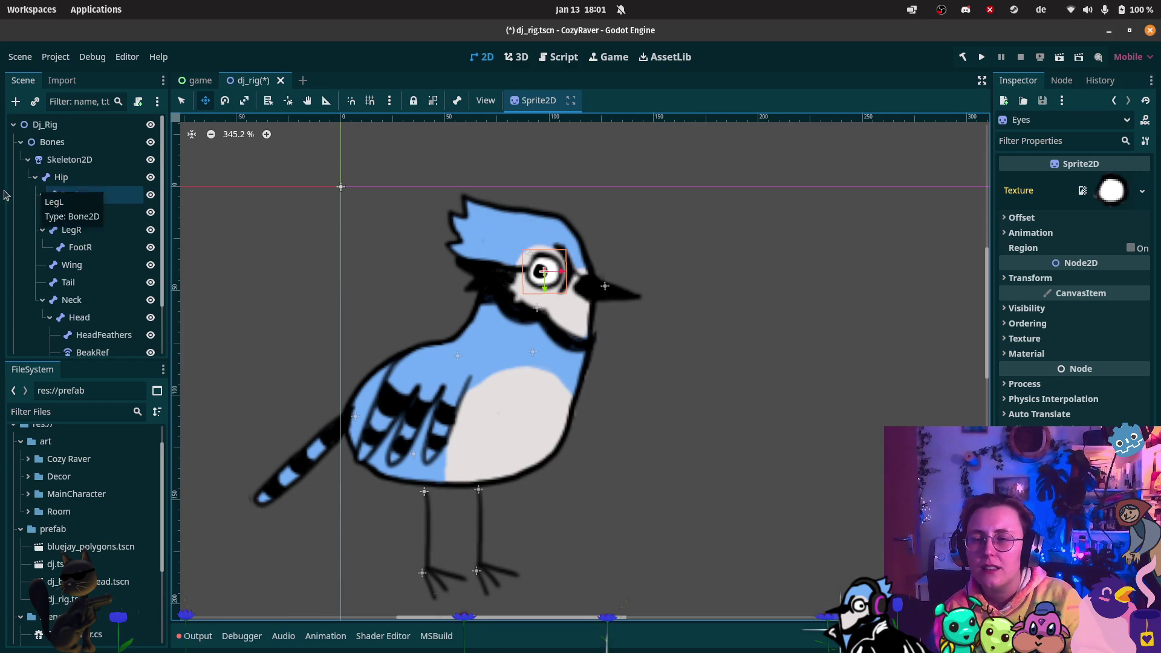
pyautogui.click(20, 143)
pyautogui.click(27, 155)
pyautogui.click(36, 178)
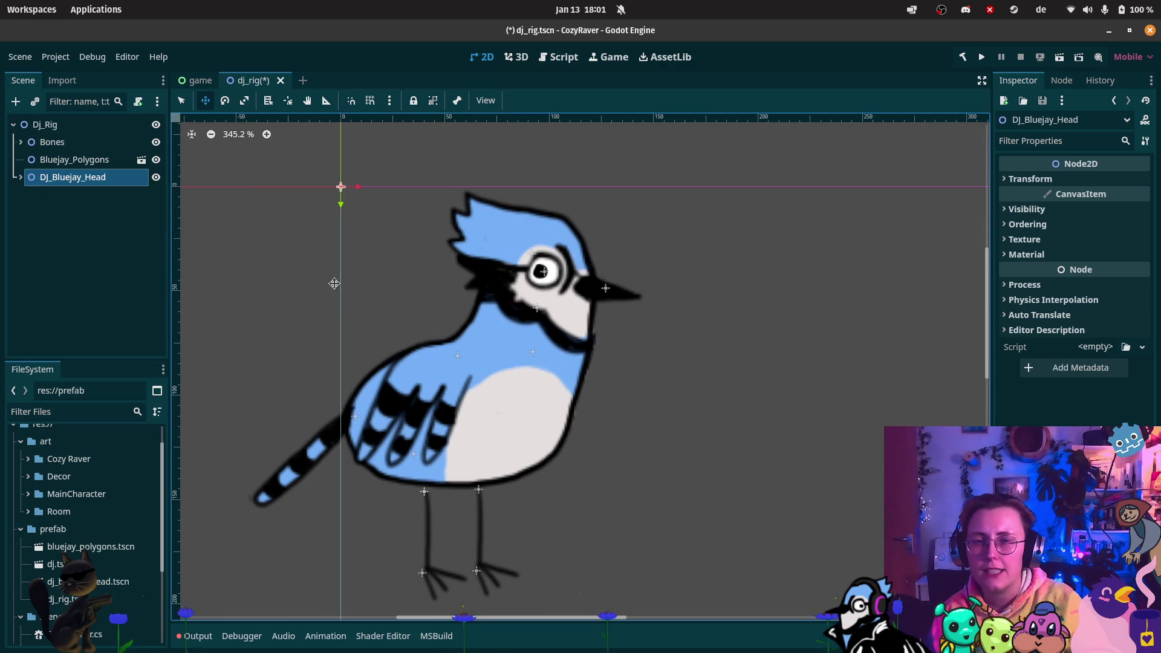
pyautogui.click(19, 178)
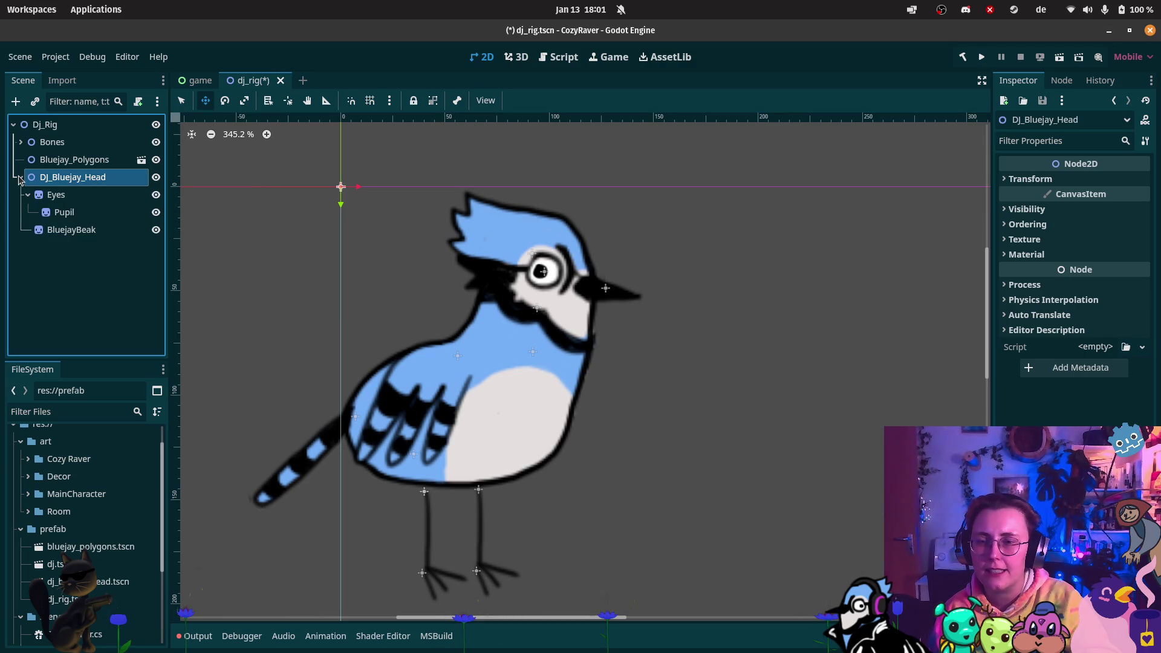
pyautogui.click(323, 383)
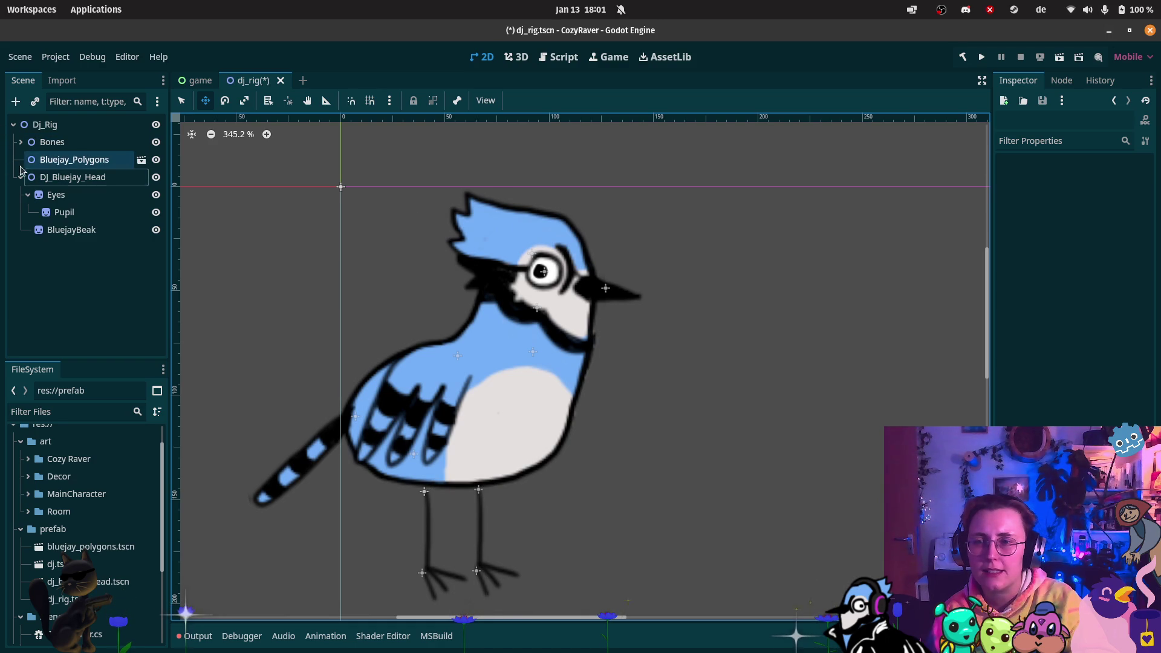
# - Expand Bones again and tilt the Head bone slightly with the Rotate tool
pyautogui.click(20, 141)
pyautogui.scroll(-1, 21, 155)
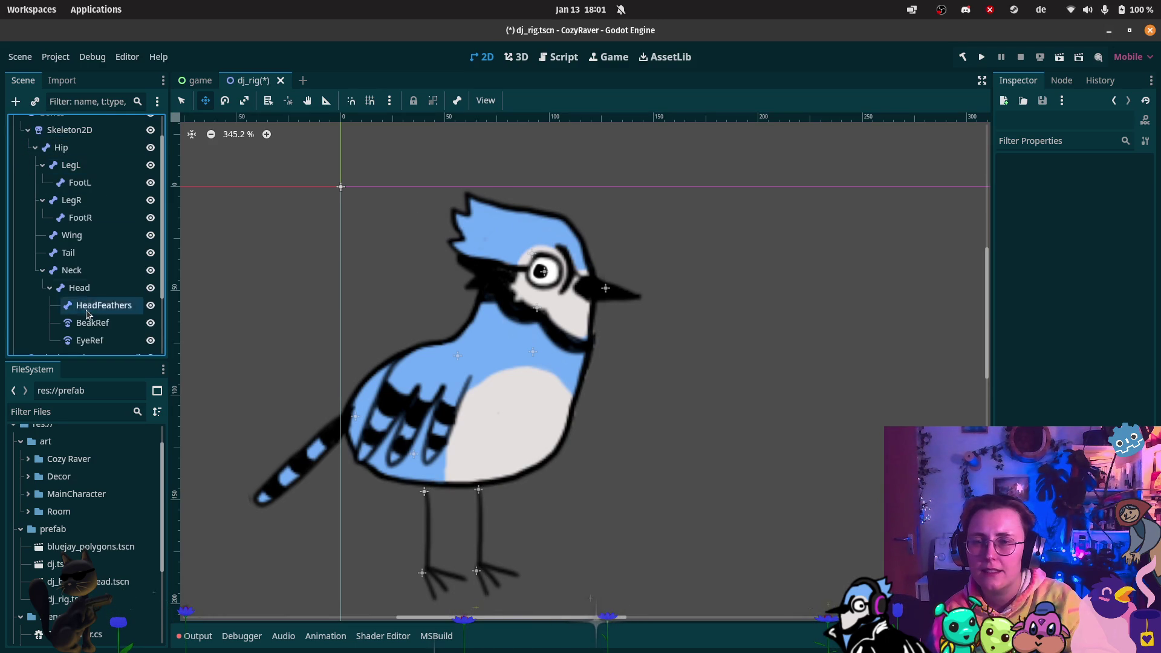
pyautogui.click(71, 270)
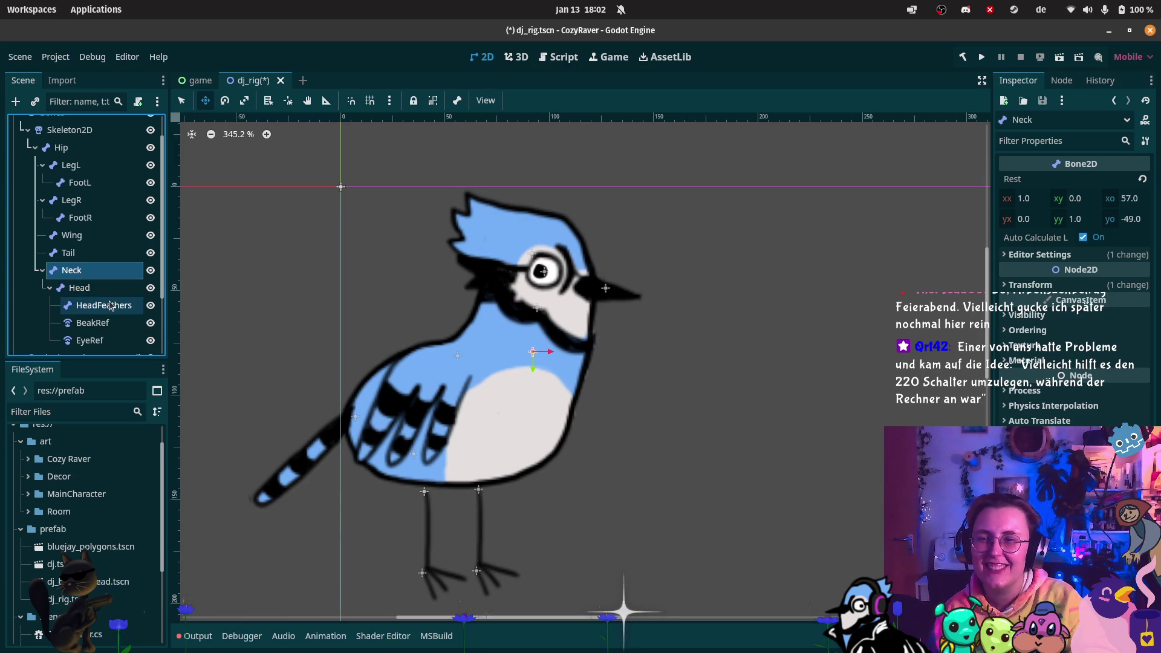
pyautogui.click(79, 288)
pyautogui.click(225, 100)
pyautogui.moveTo(547, 248)
pyautogui.mouseDown()
pyautogui.moveTo(502, 231)
pyautogui.moveTo(473, 242)
pyautogui.moveTo(504, 229)
pyautogui.moveTo(432, 235)
pyautogui.moveTo(514, 251)
pyautogui.mouseUp()
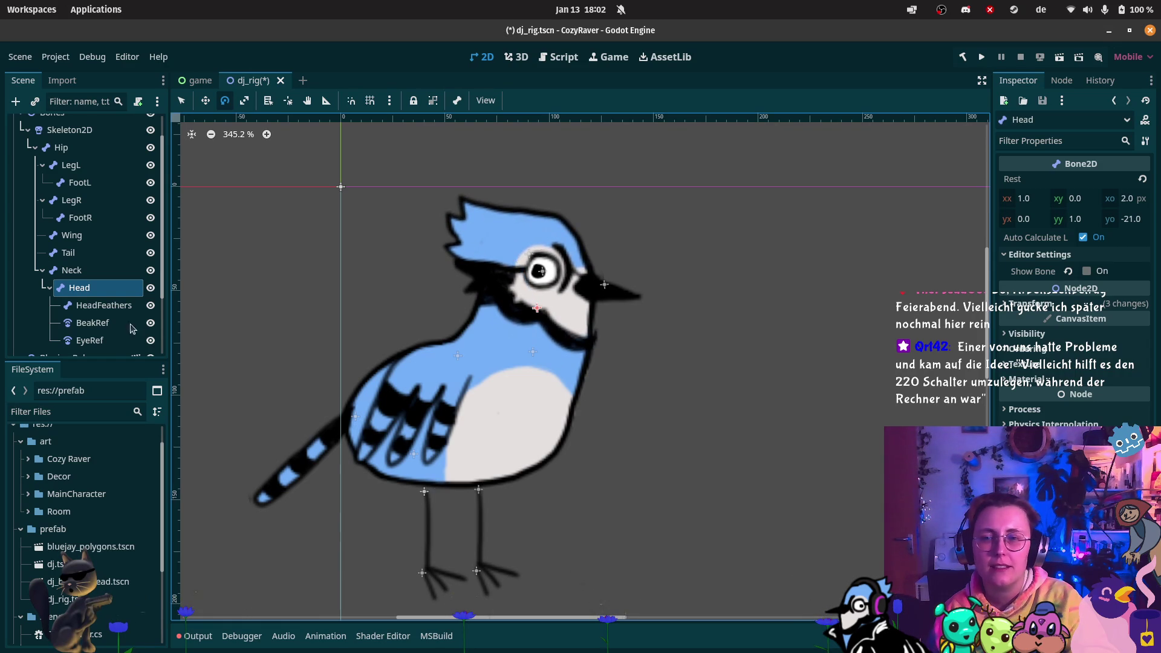
pyautogui.click(111, 325)
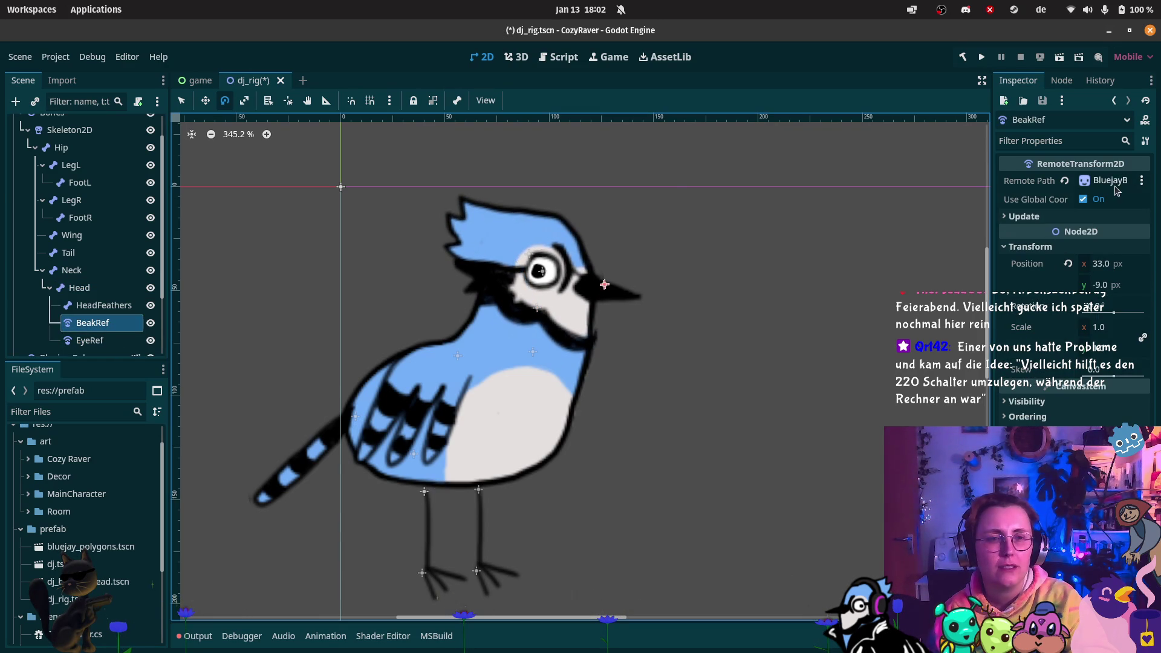
# - Reassign BluejayBeak as BeakRef's remote target and rotate Head to confirm the beak follows
pyautogui.click(1109, 181)
pyautogui.scroll(-1, 556, 363)
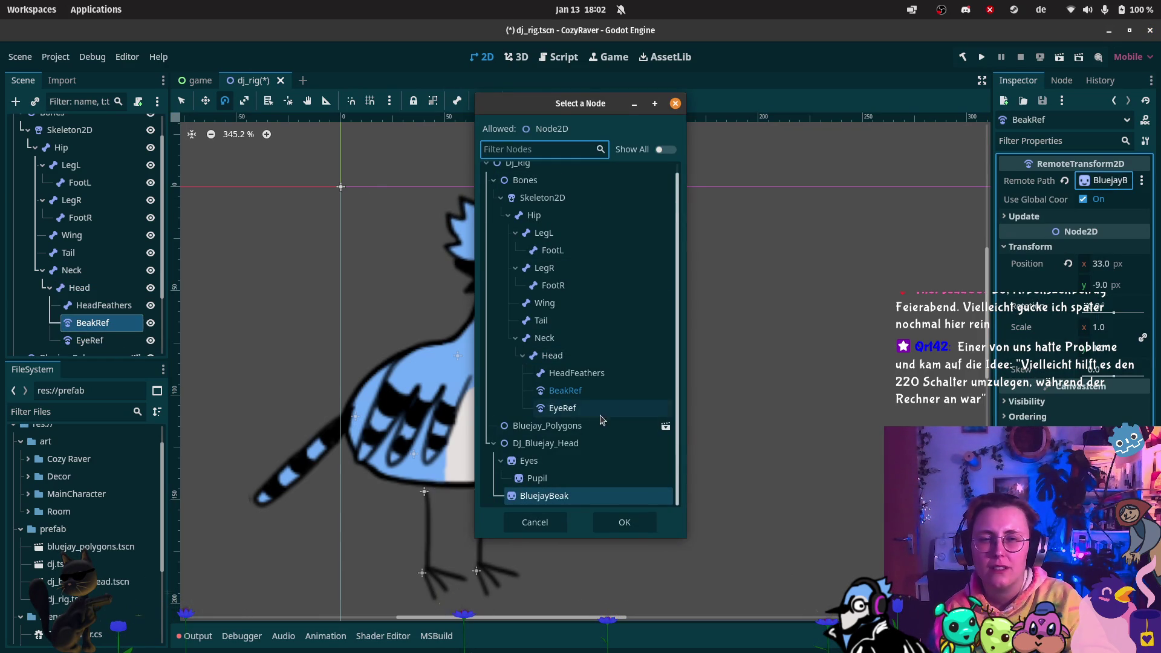
pyautogui.click(556, 495)
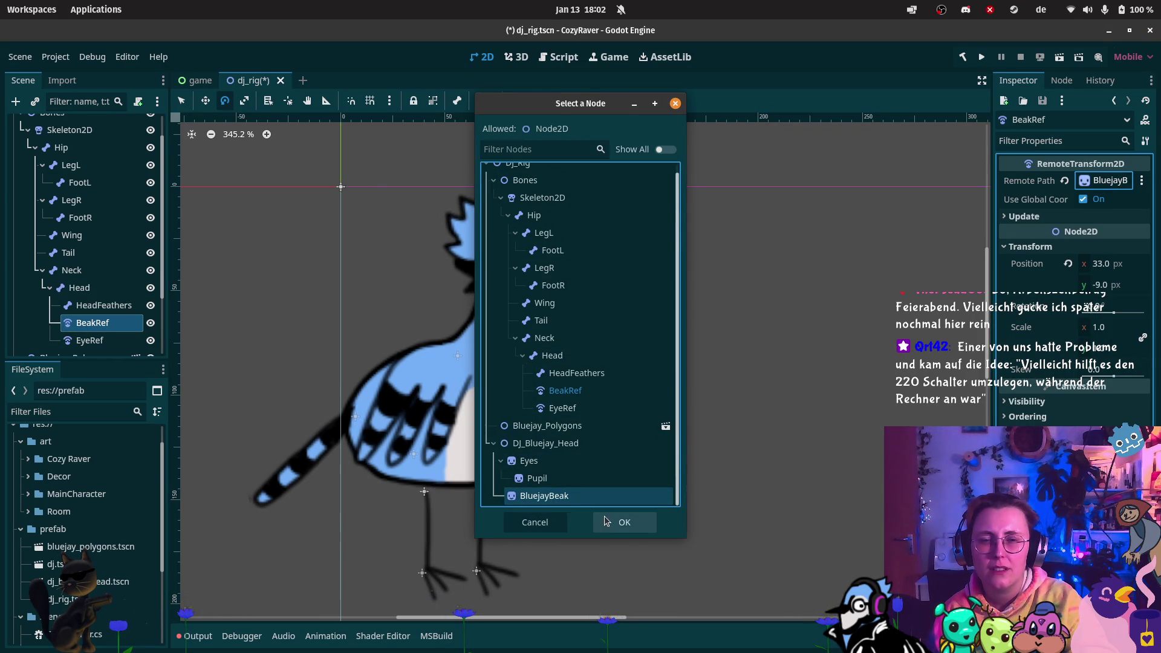
pyautogui.click(622, 521)
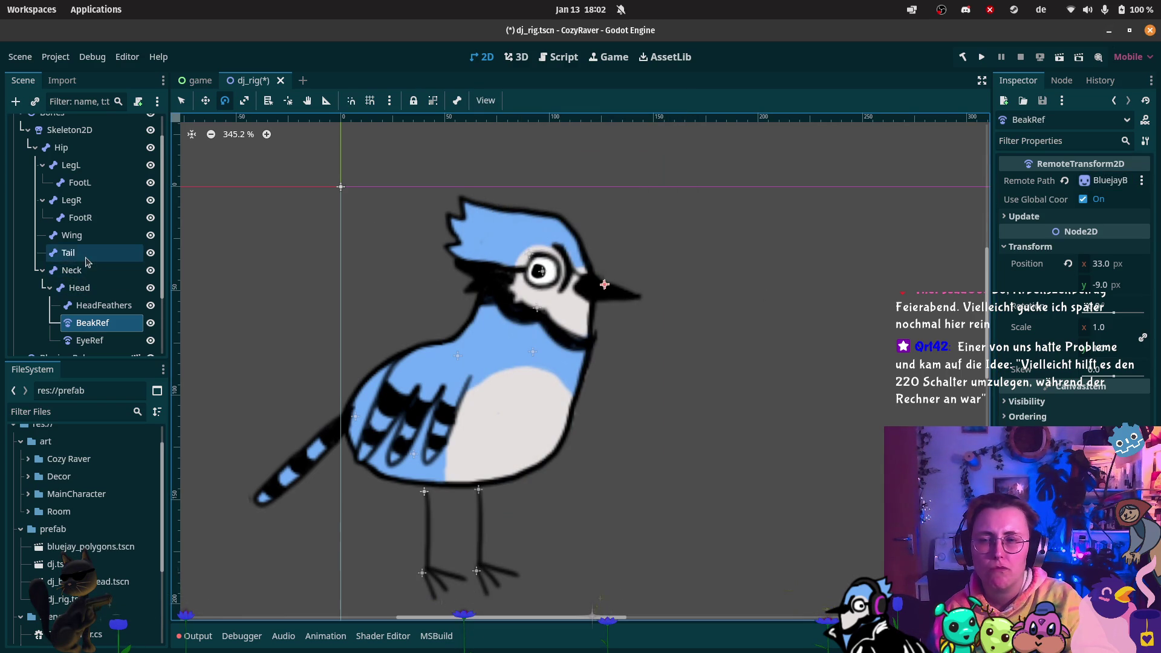
pyautogui.click(86, 286)
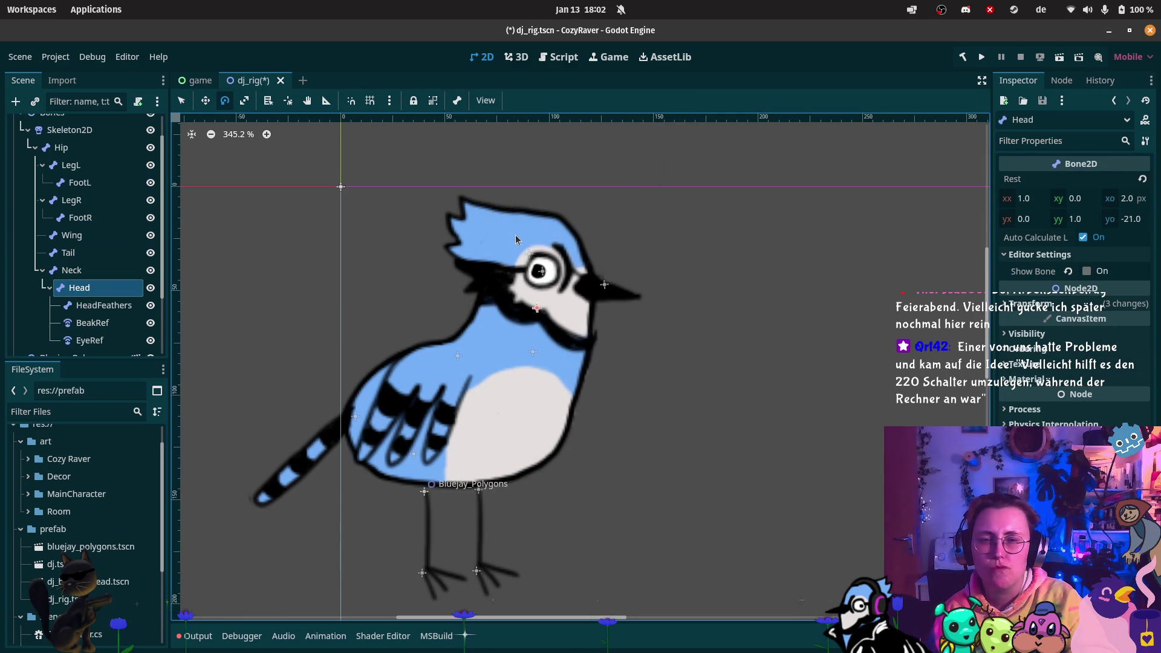
pyautogui.moveTo(484, 244)
pyautogui.mouseDown()
pyautogui.moveTo(440, 242)
pyautogui.moveTo(522, 262)
pyautogui.moveTo(493, 247)
pyautogui.mouseUp()
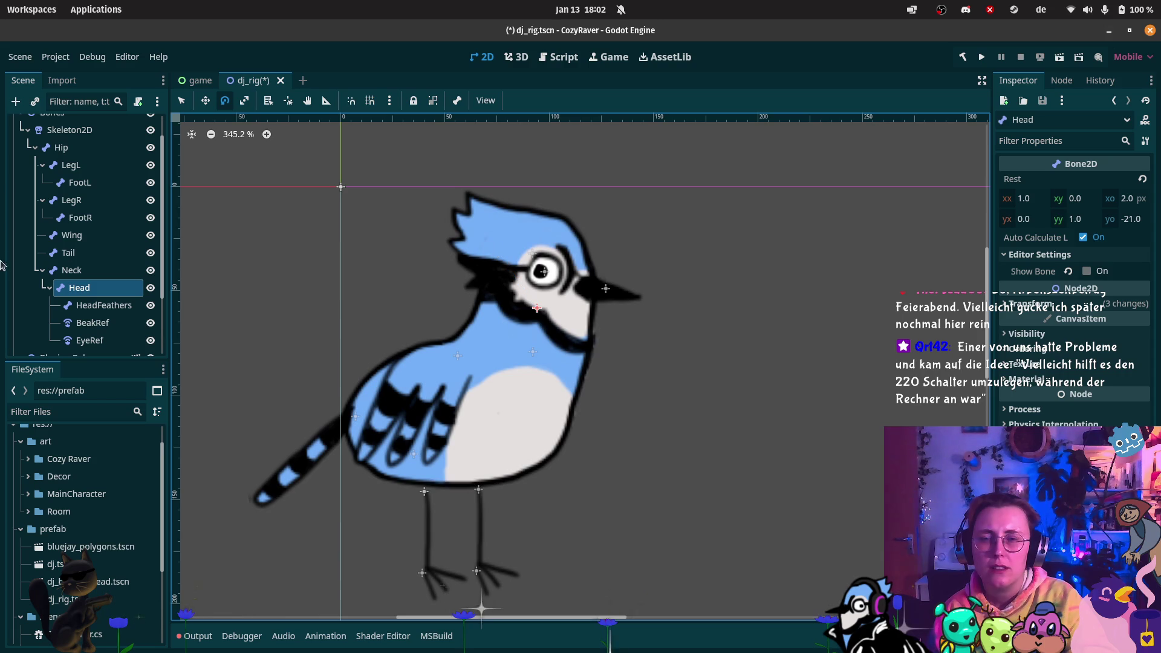
# - Select dj_bluejay_head.tscn in the prefab folder and try deleting it
pyautogui.scroll(-3, 91, 241)
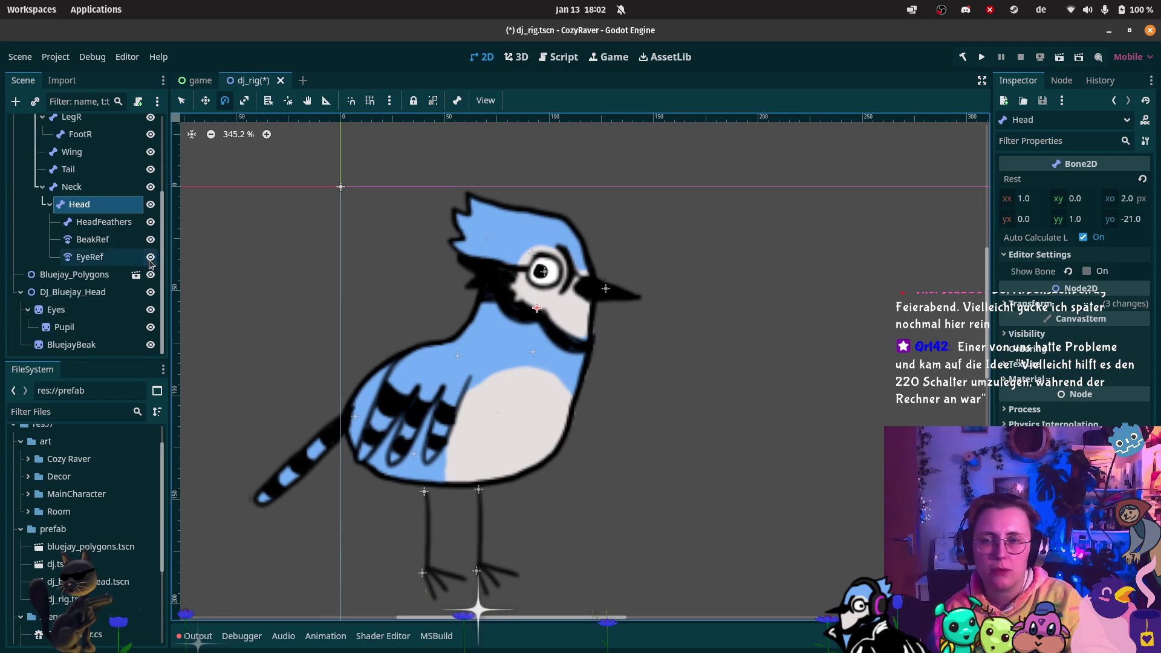
pyautogui.click(121, 581)
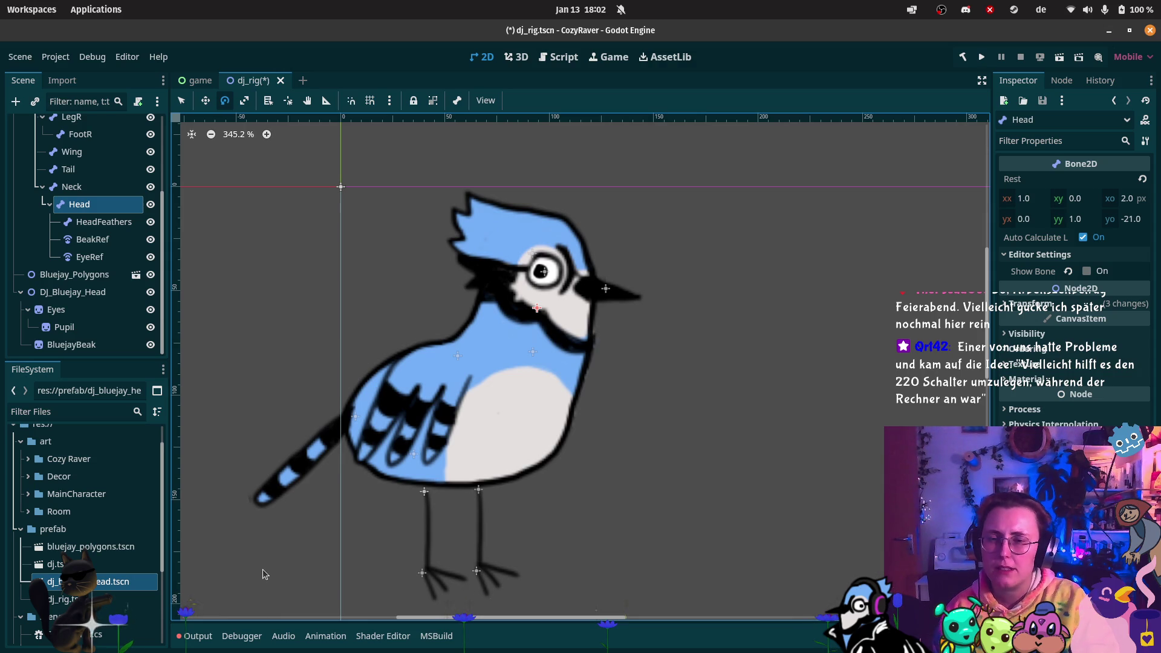
pyautogui.press('Delete')
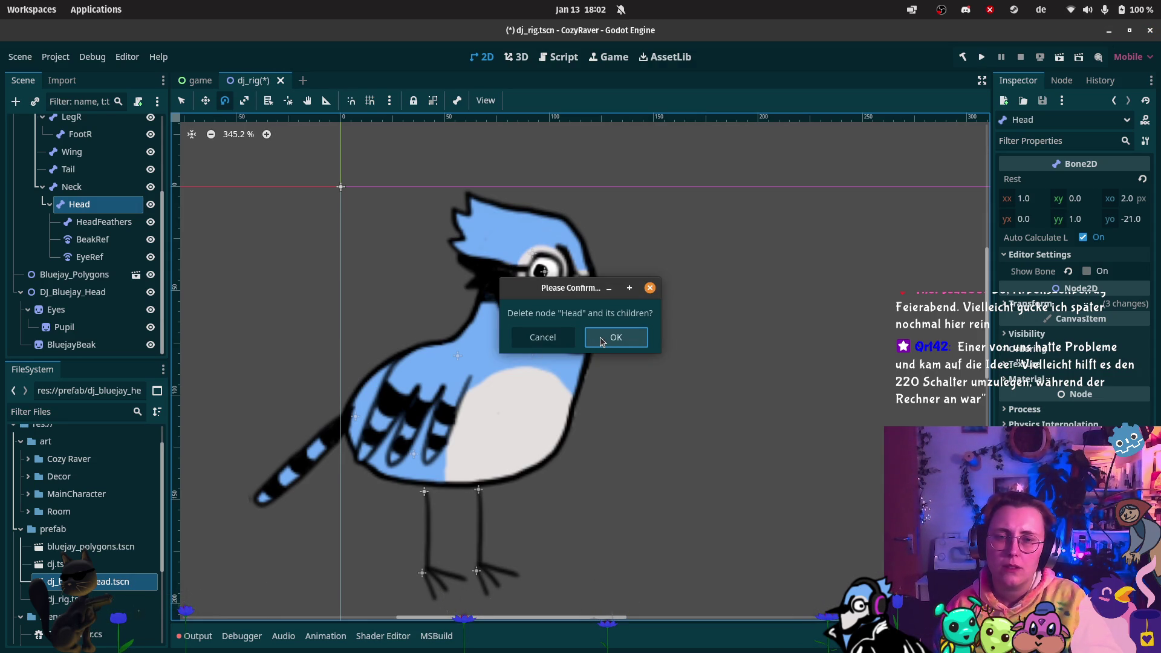
# - Cancel deleting the Head bone and delete prefab/dj_bluejay_head.tscn from the project files instead
pyautogui.click(542, 336)
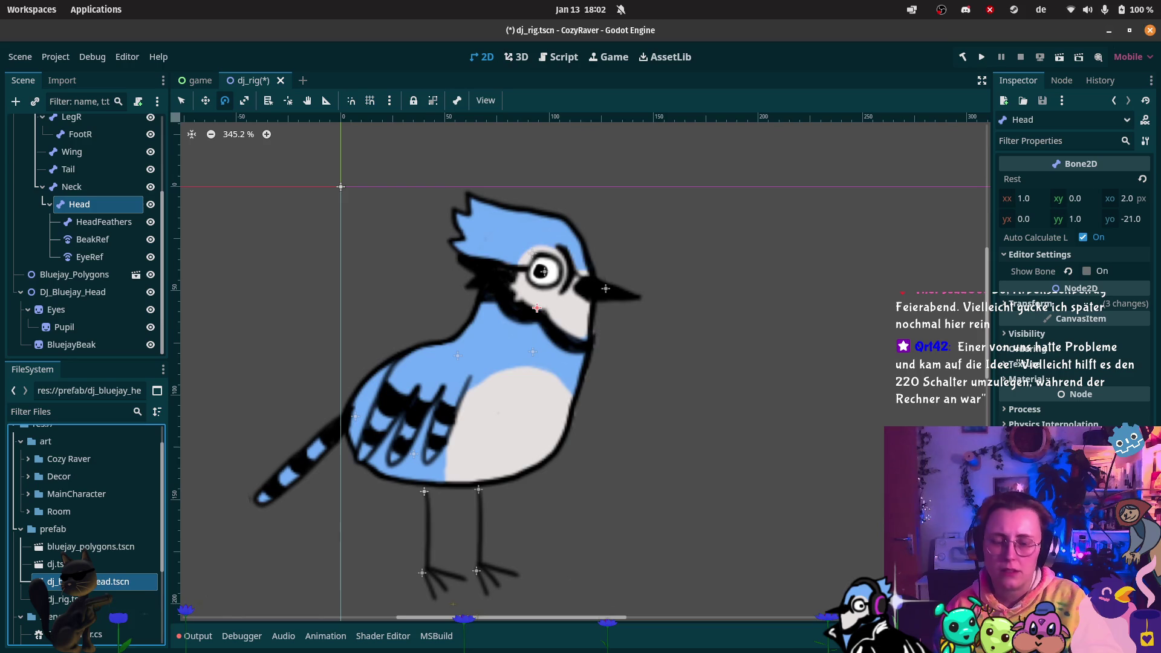
pyautogui.press('Delete')
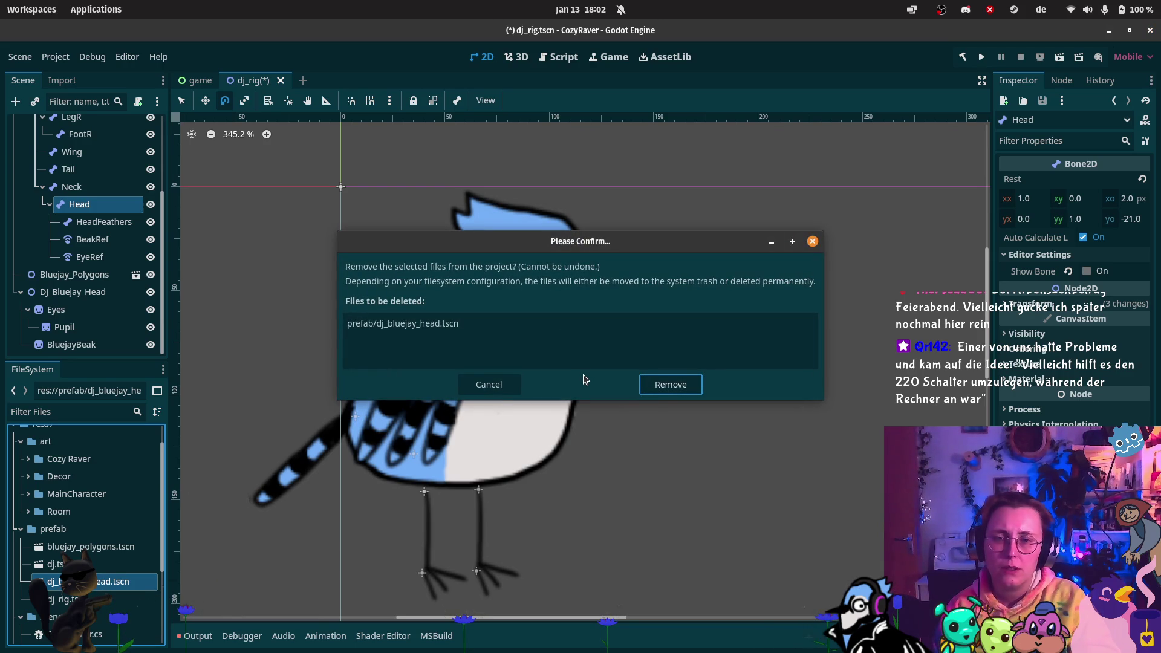
pyautogui.click(669, 386)
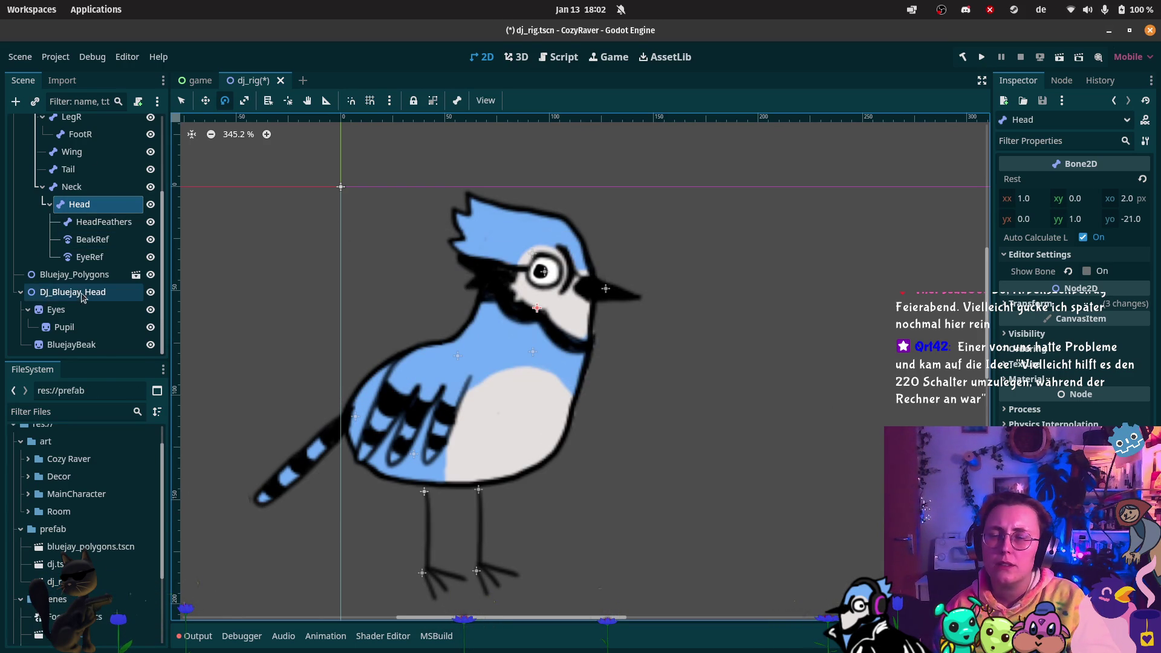
pyautogui.scroll(3, 83, 296)
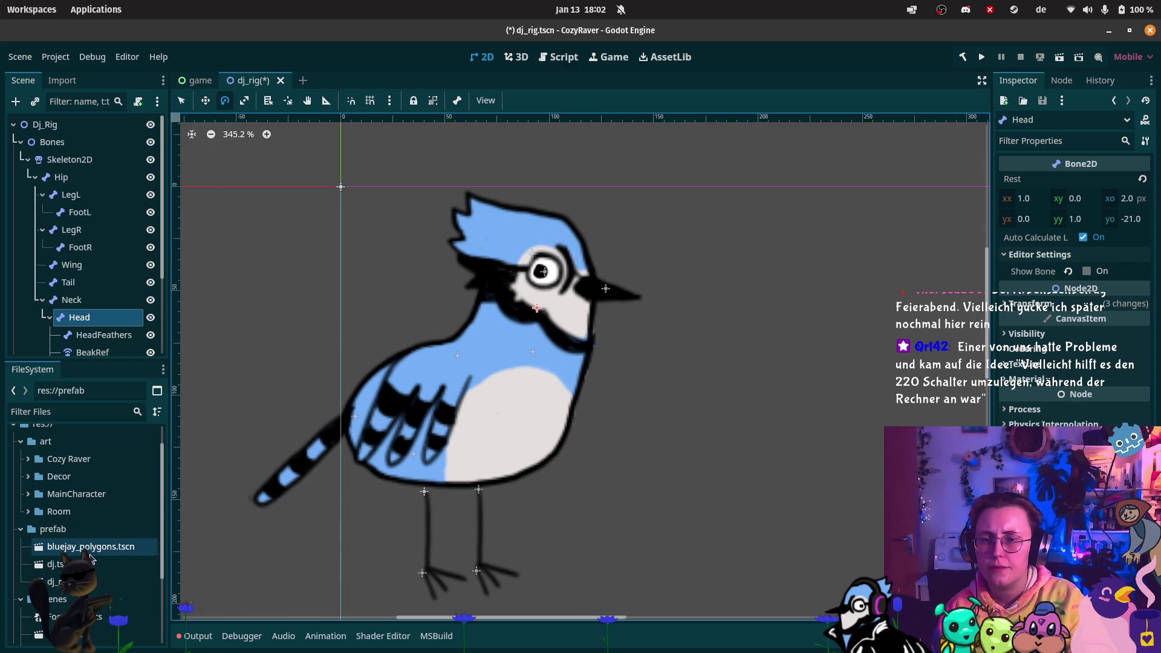
# - Save the dj_rig scene and rename its root node from Dj_Rig to DJ_Bluejay_rig
pyautogui.hotkey('ctrl', 's')
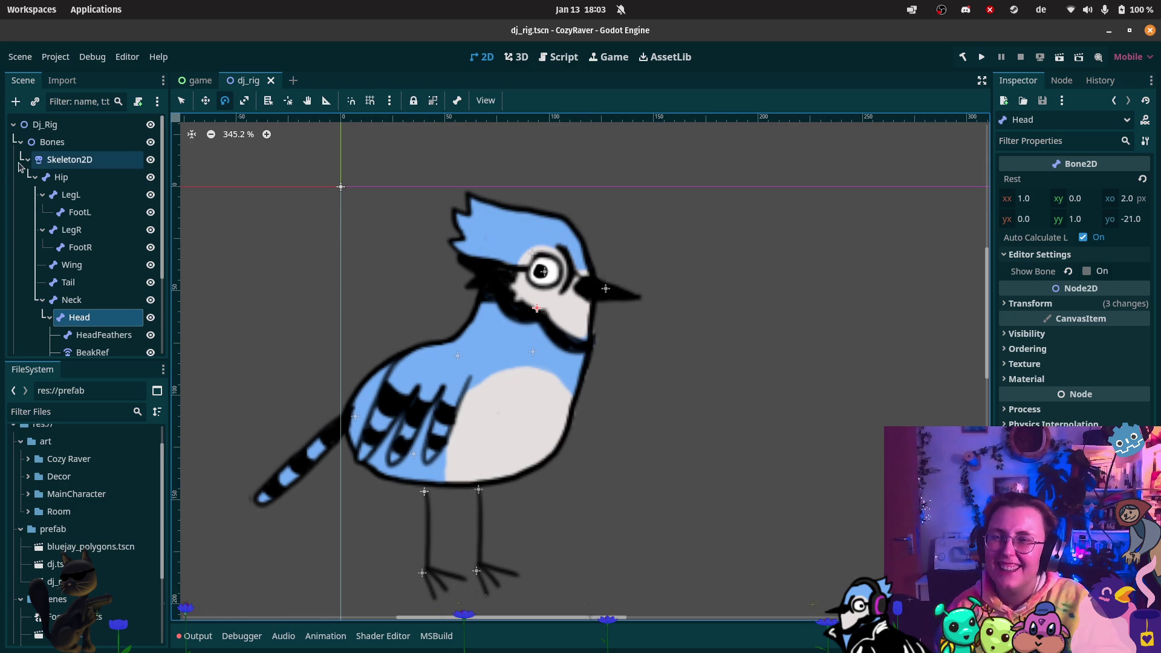
pyautogui.click(20, 142)
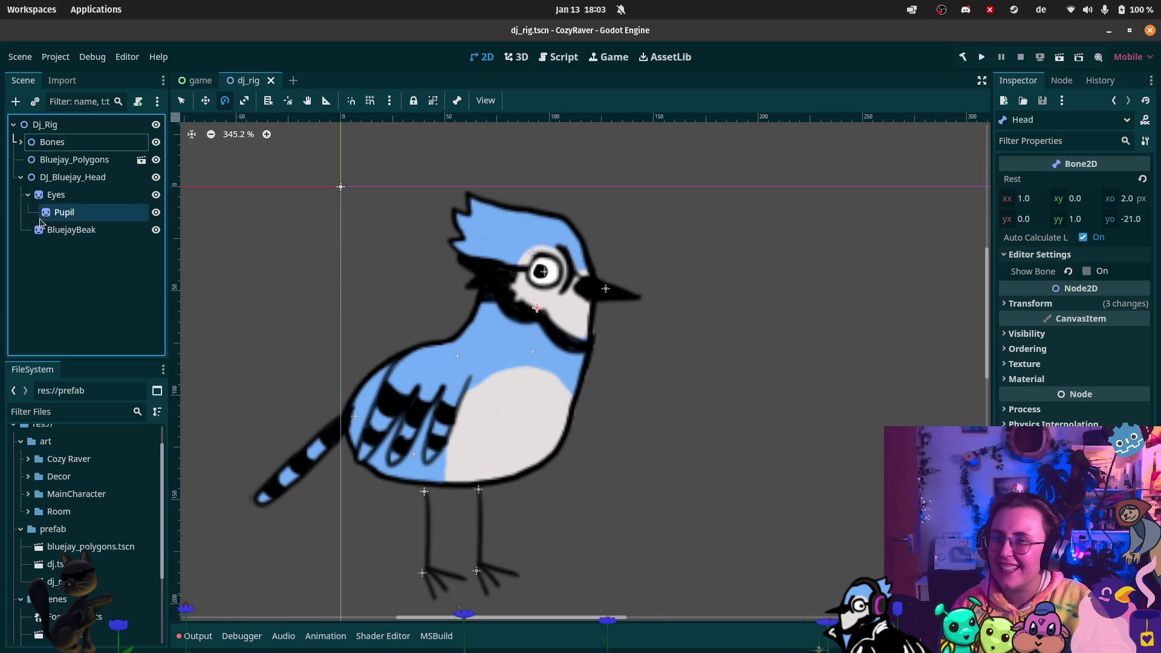
pyautogui.click(45, 126)
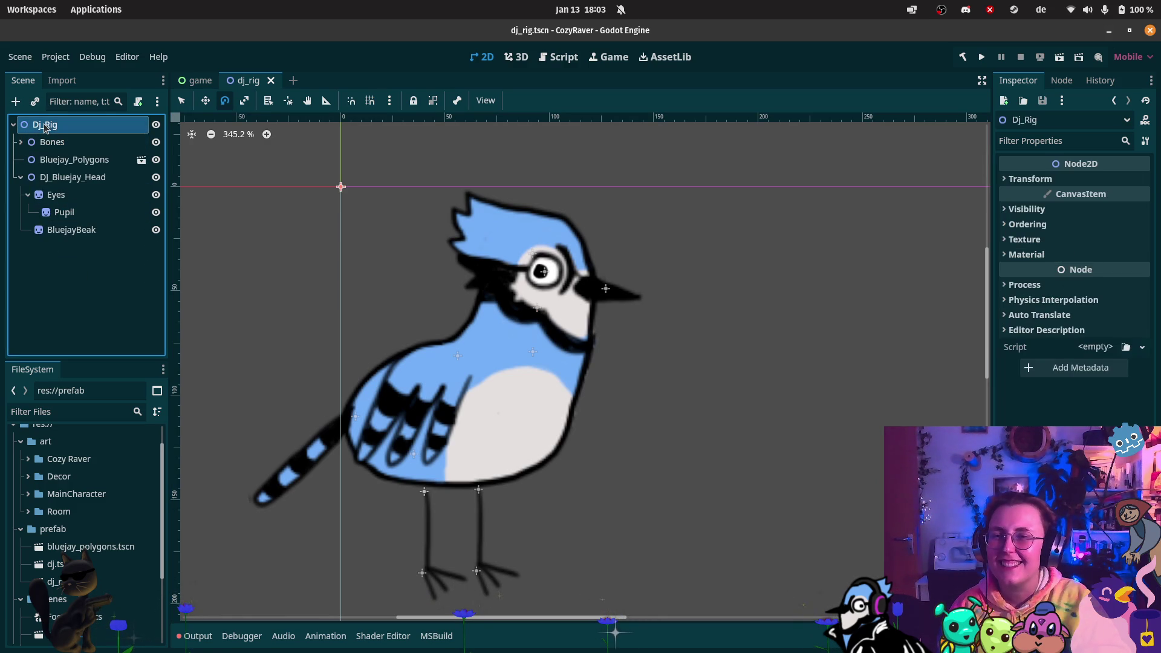
pyautogui.click(43, 123)
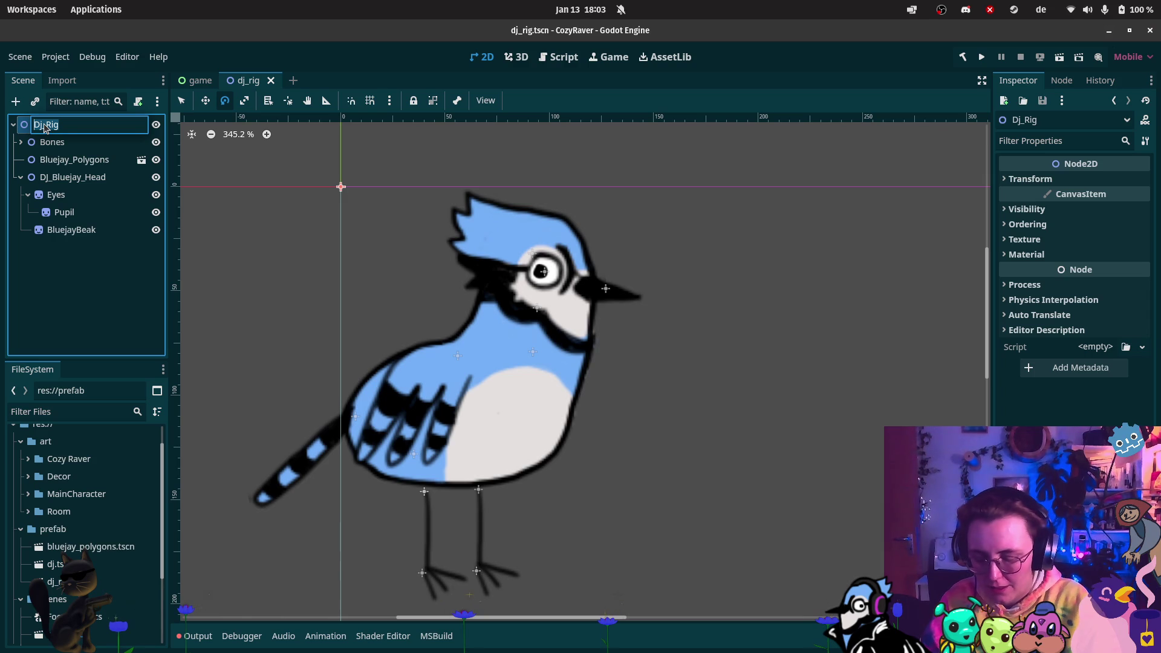
pyautogui.write('DJ_Bluejay')
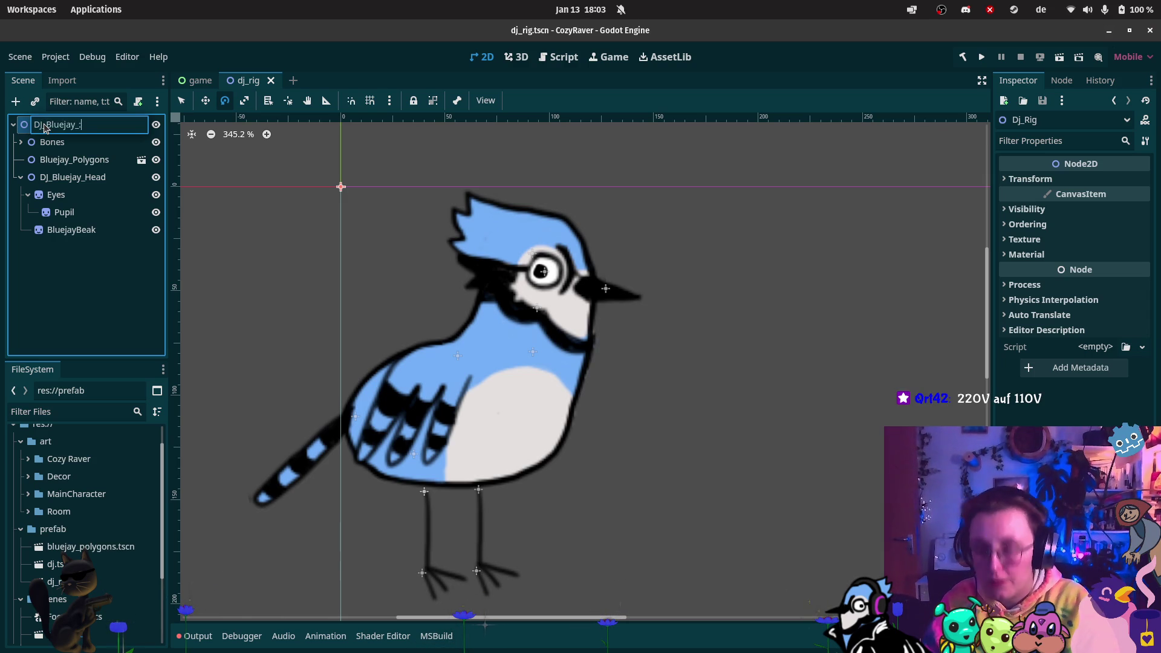
pyautogui.write('rig')
pyautogui.press('Return')
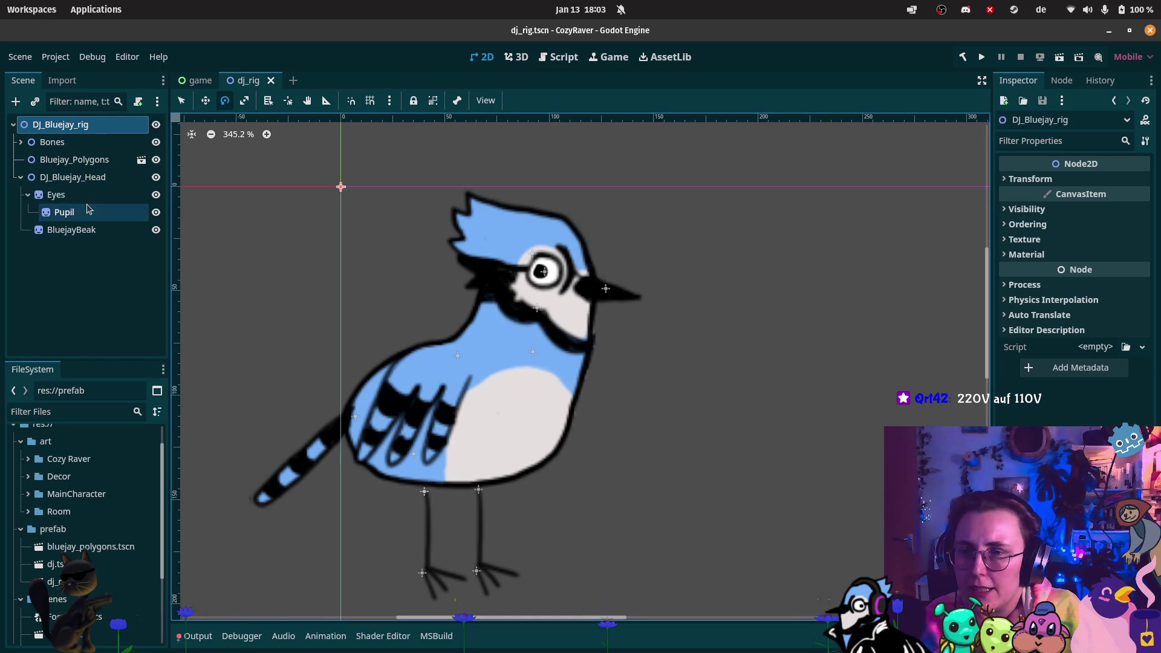
# - Collapse the Eyes node and briefly check the root node's transform values
pyautogui.click(27, 194)
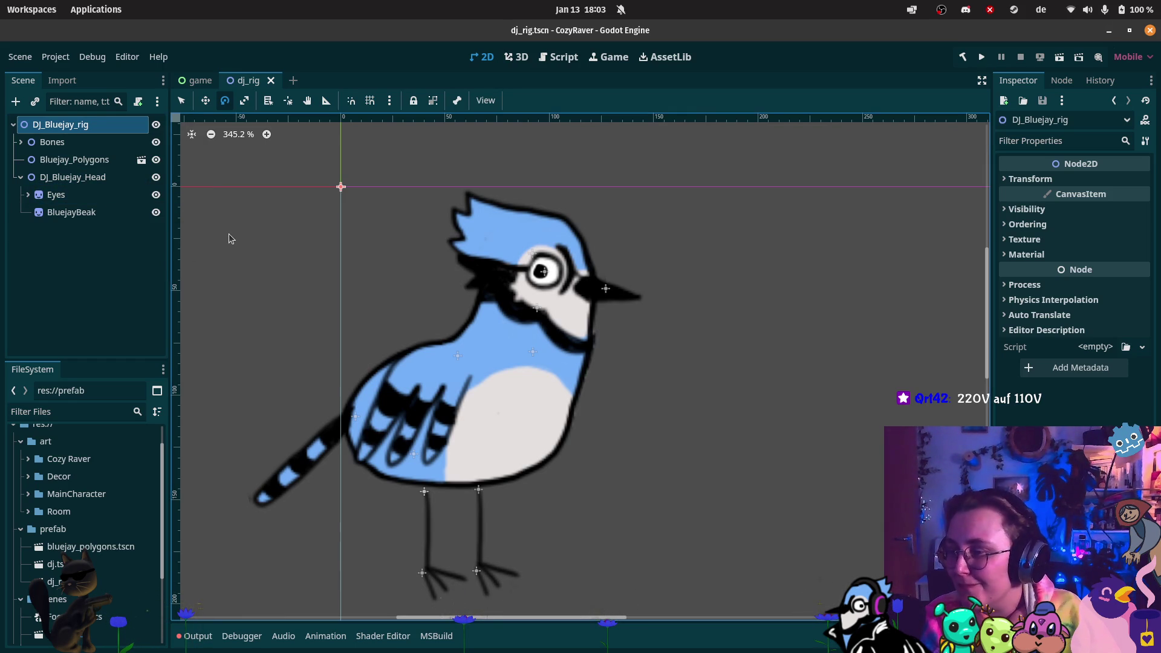
pyautogui.click(1006, 180)
pyautogui.click(1004, 182)
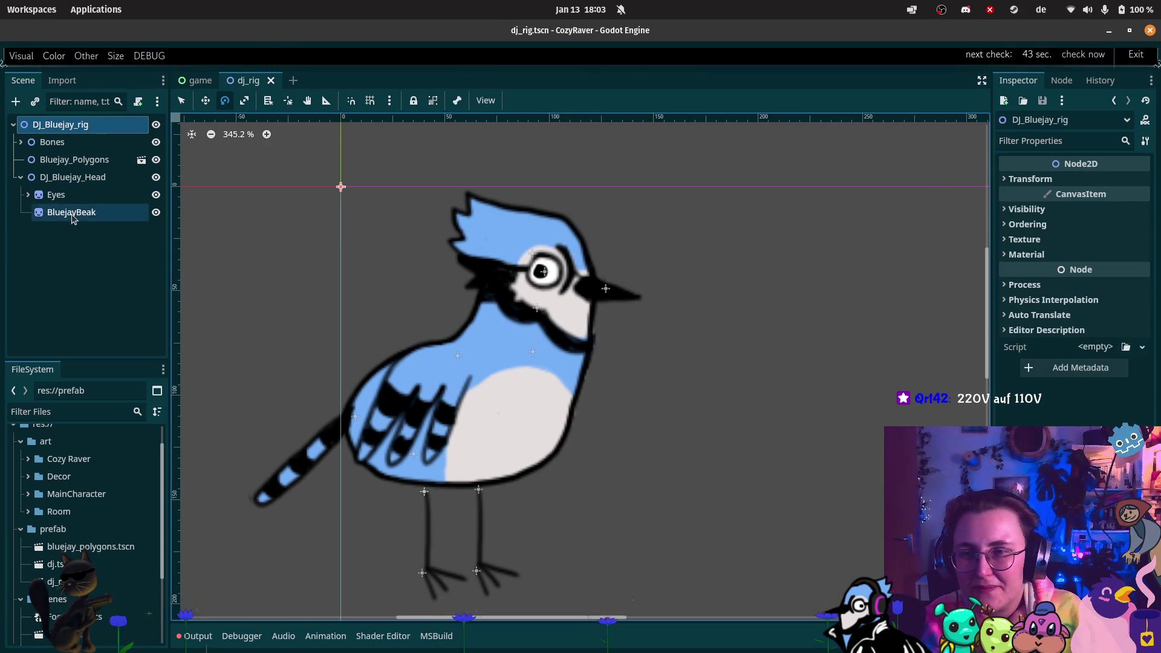
pyautogui.rightClick(99, 127)
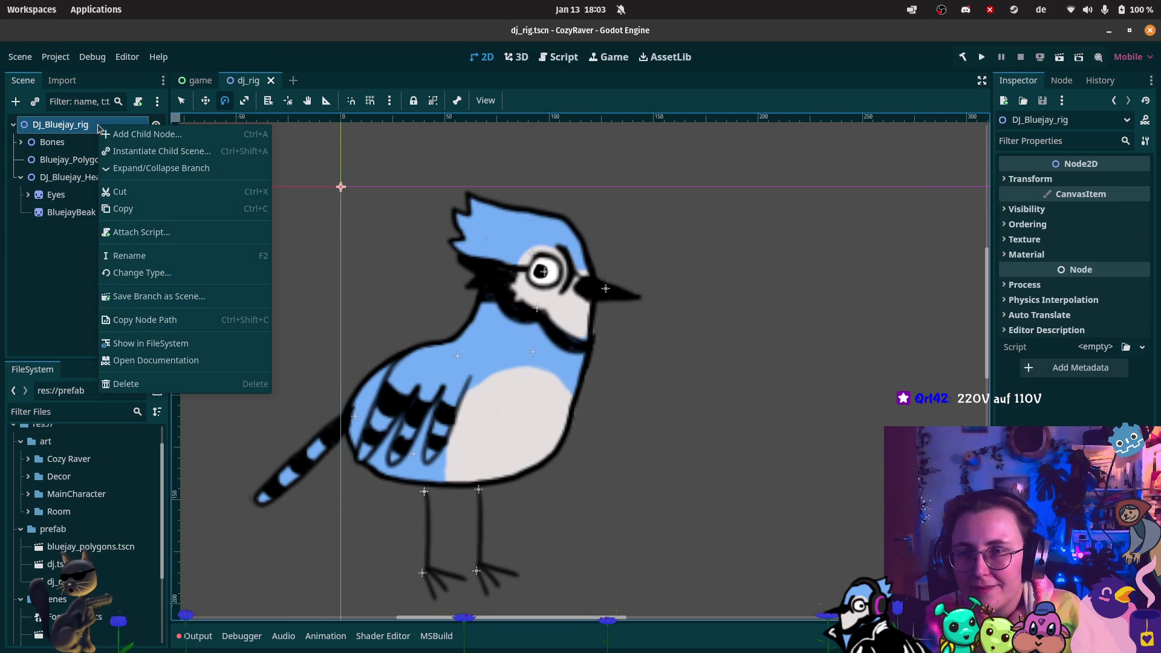
# - Search 'animat' and create an AnimationPlayer child under DJ_Bluejay_rig
pyautogui.click(201, 135)
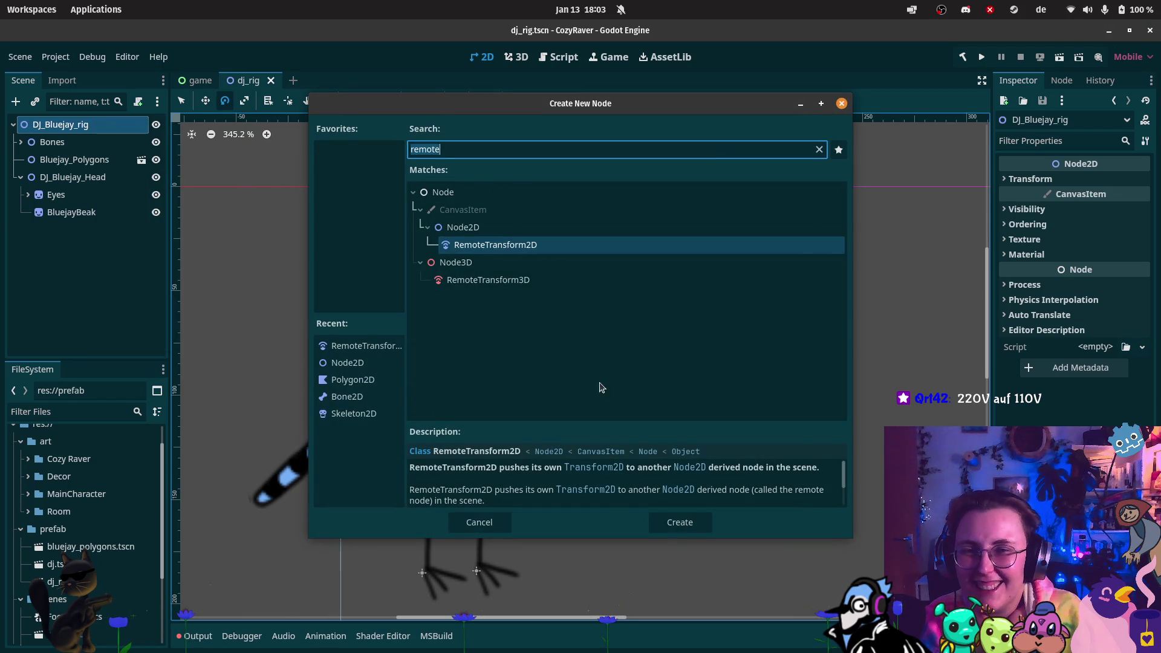
pyautogui.write('anim')
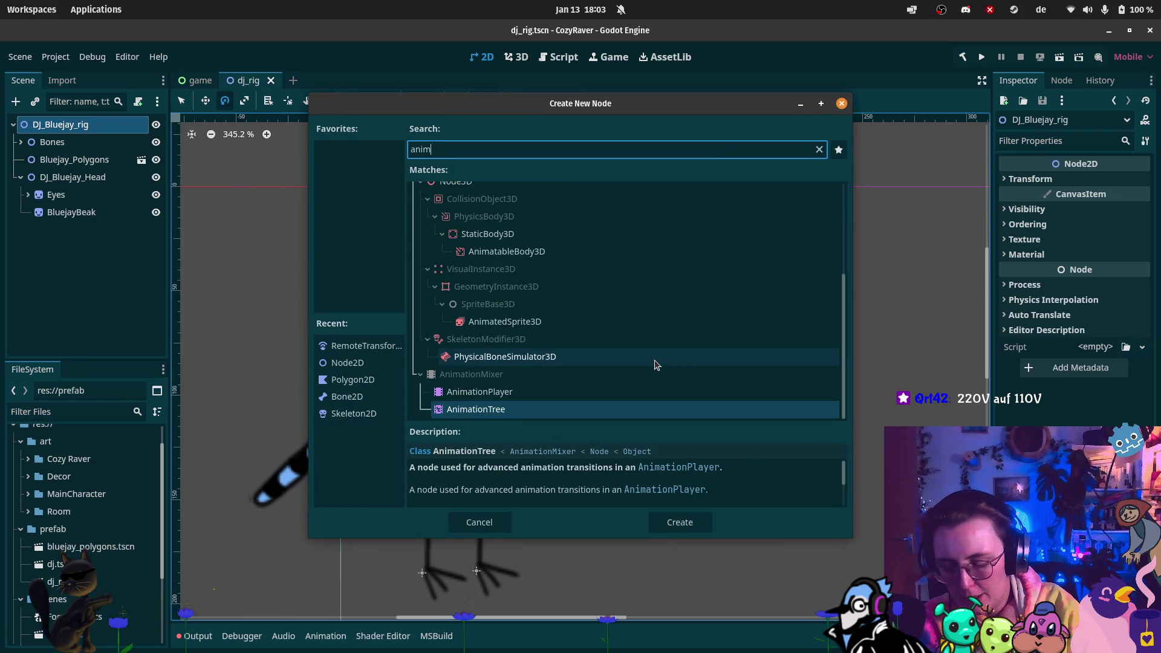
pyautogui.write('at')
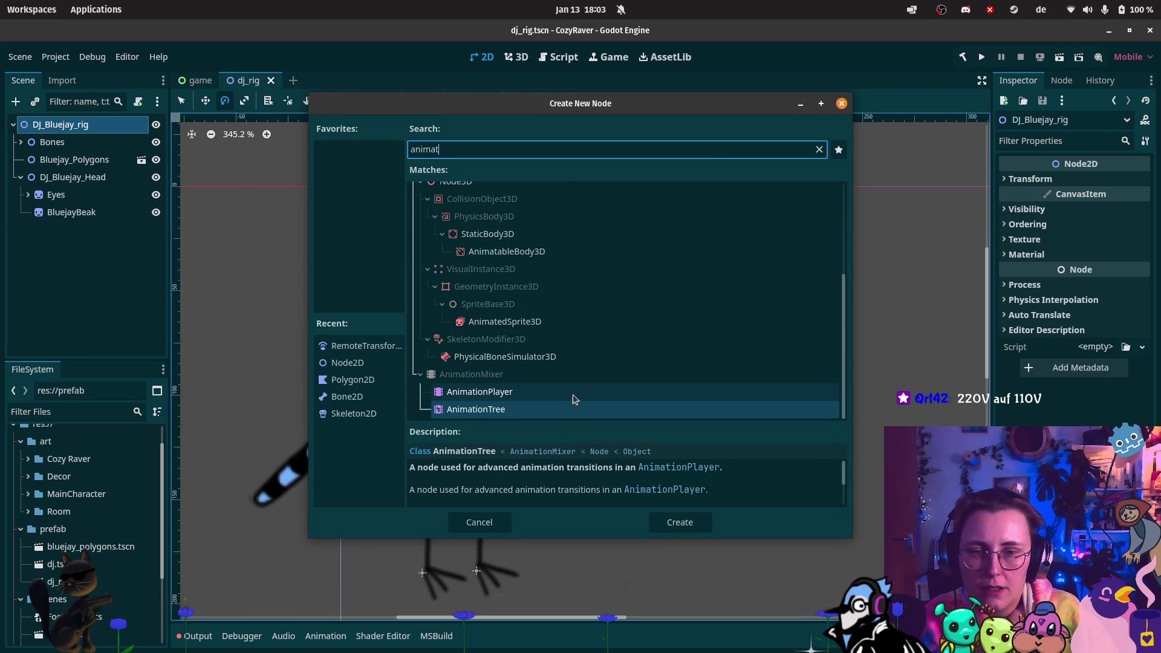
pyautogui.click(466, 391)
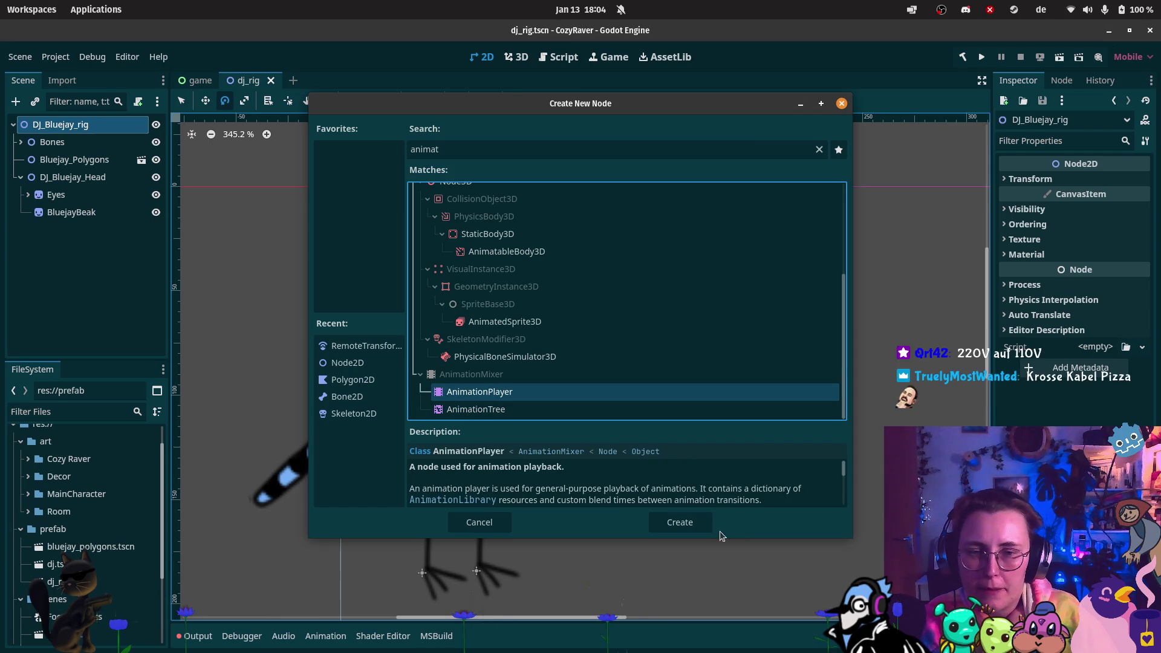
pyautogui.click(705, 525)
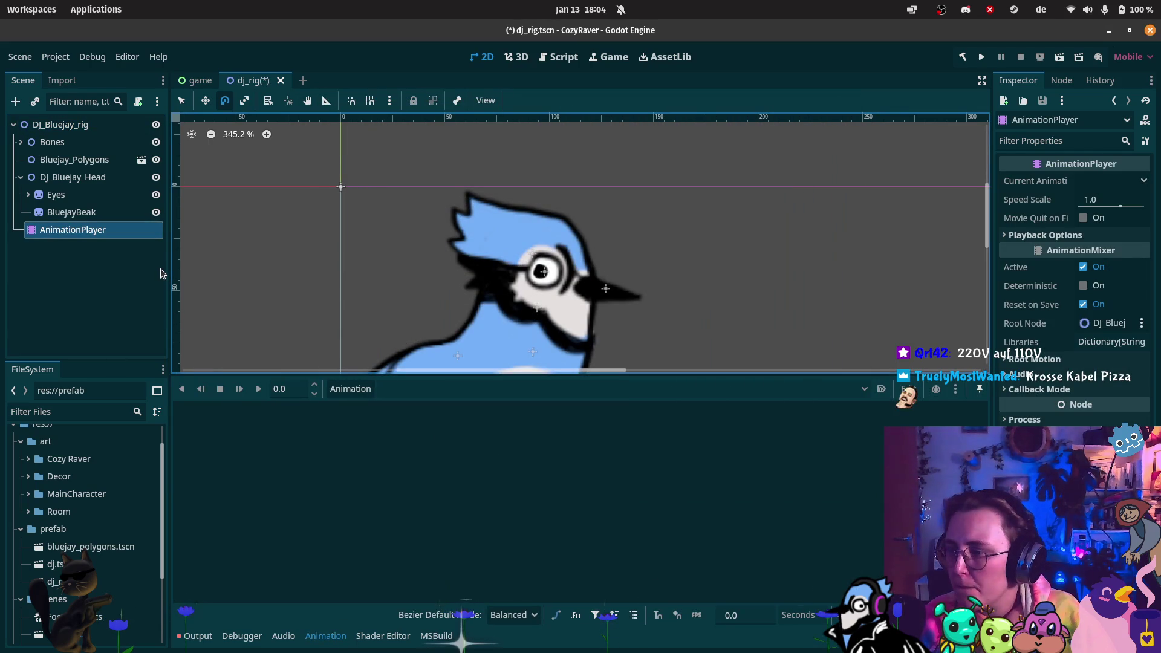
# - Review the scene tree and select the DJ_Bluejay_Head node
pyautogui.click(147, 270)
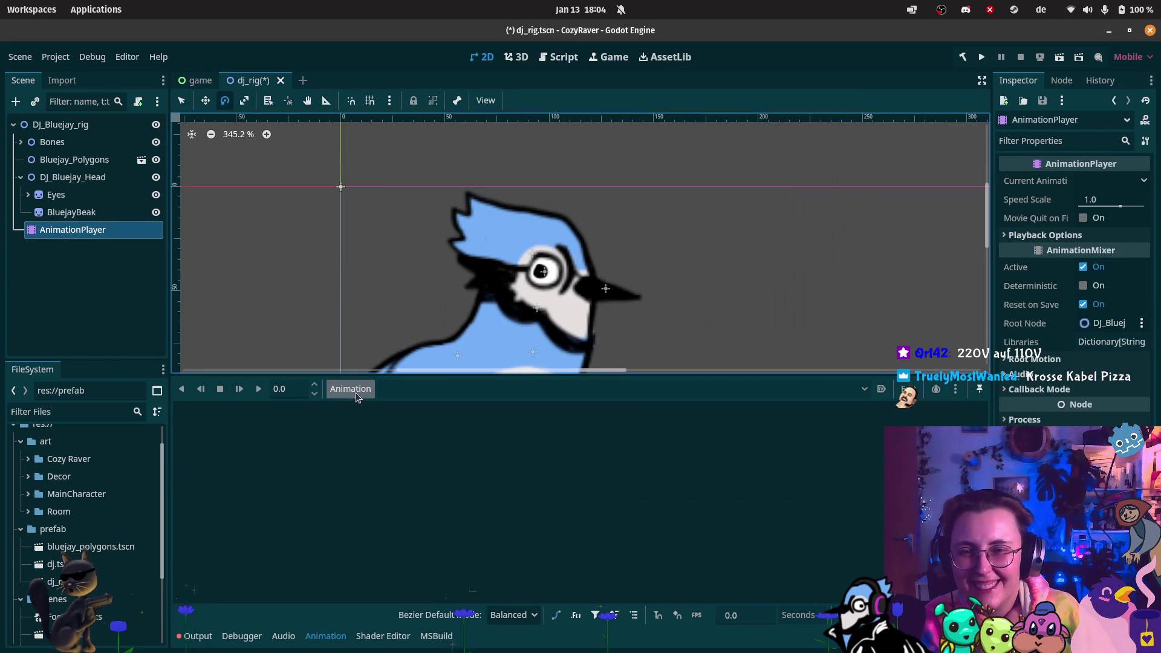
pyautogui.scroll(-4, 520, 218)
pyautogui.scroll(-4, 549, 228)
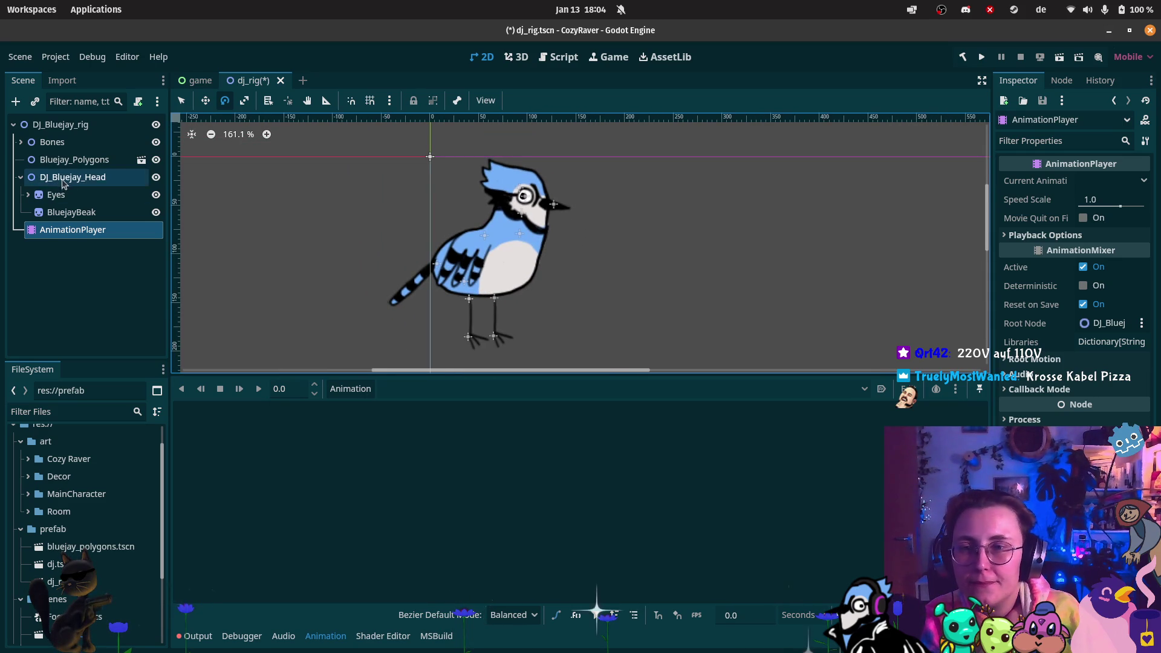
pyautogui.scroll(2, 526, 186)
pyautogui.scroll(2, 526, 185)
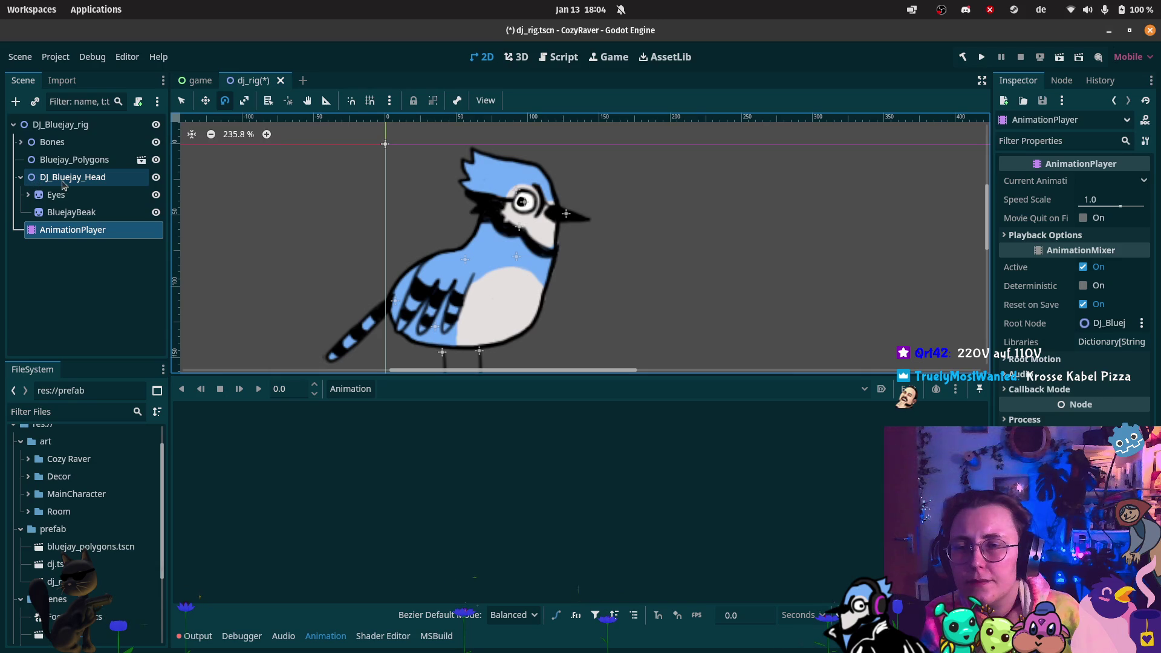
pyautogui.click(21, 179)
pyautogui.click(22, 179)
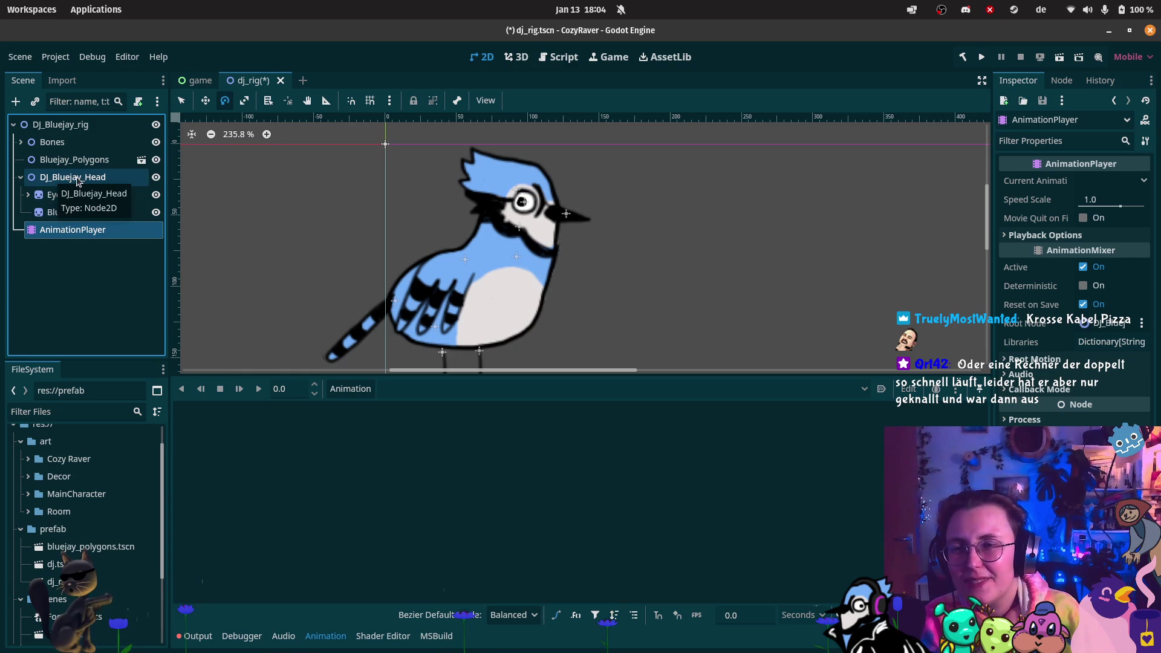
pyautogui.click(52, 177)
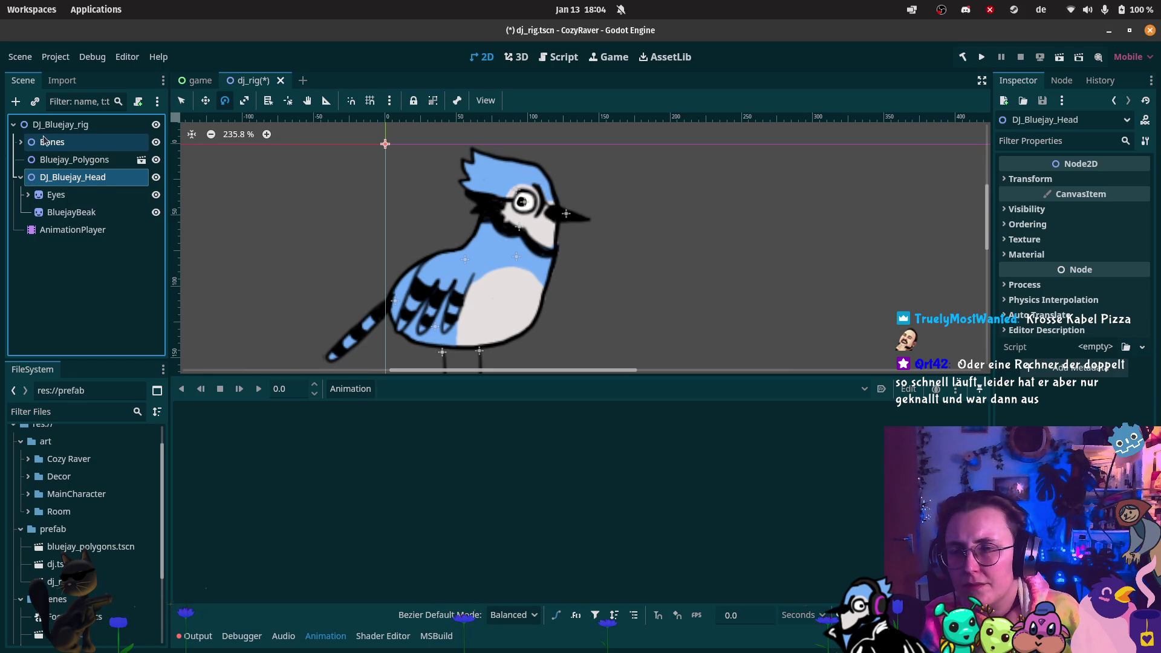
# - Expand Bones and create a new Bone2D child under the Head bone
pyautogui.click(20, 143)
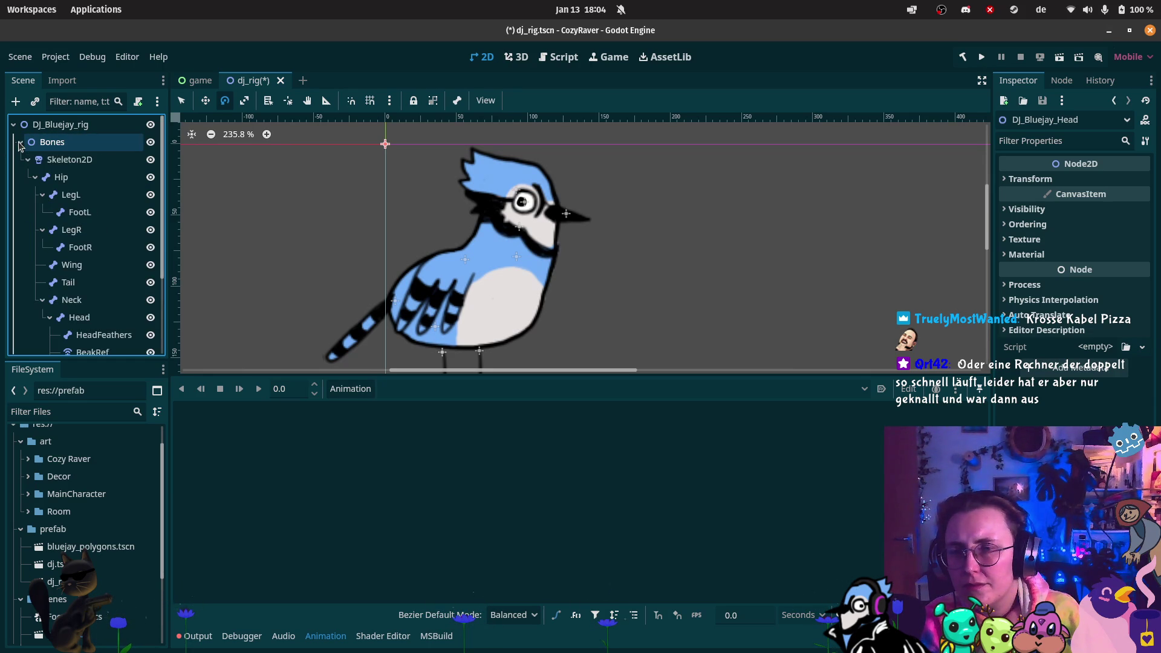
pyautogui.scroll(-3, 79, 236)
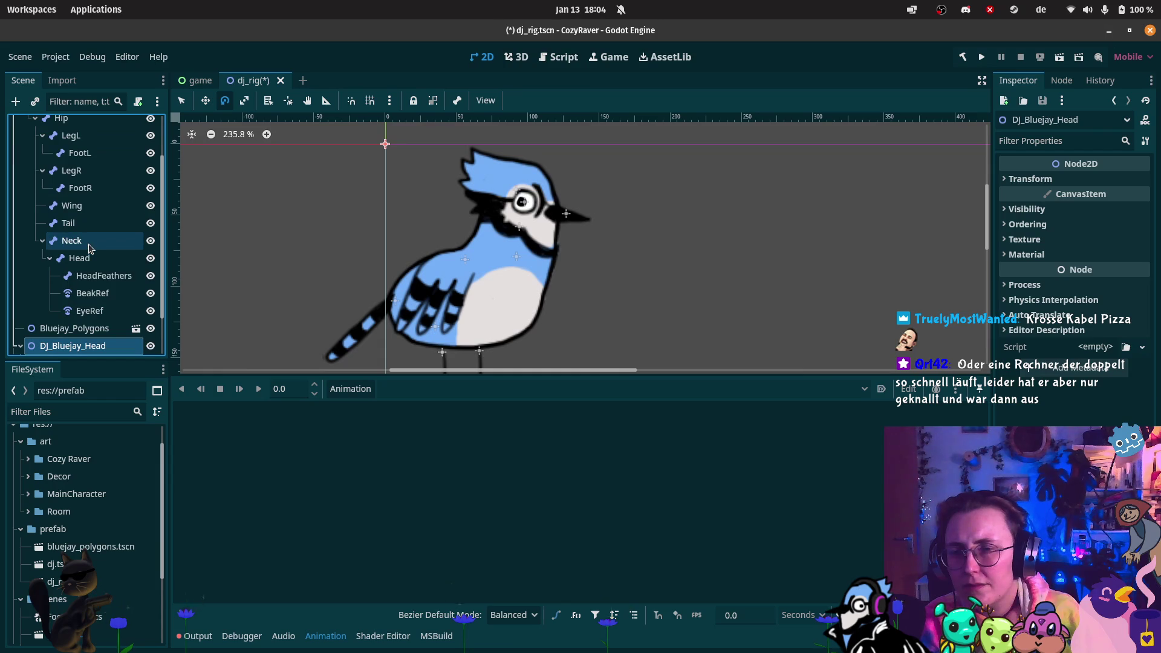
pyautogui.rightClick(107, 278)
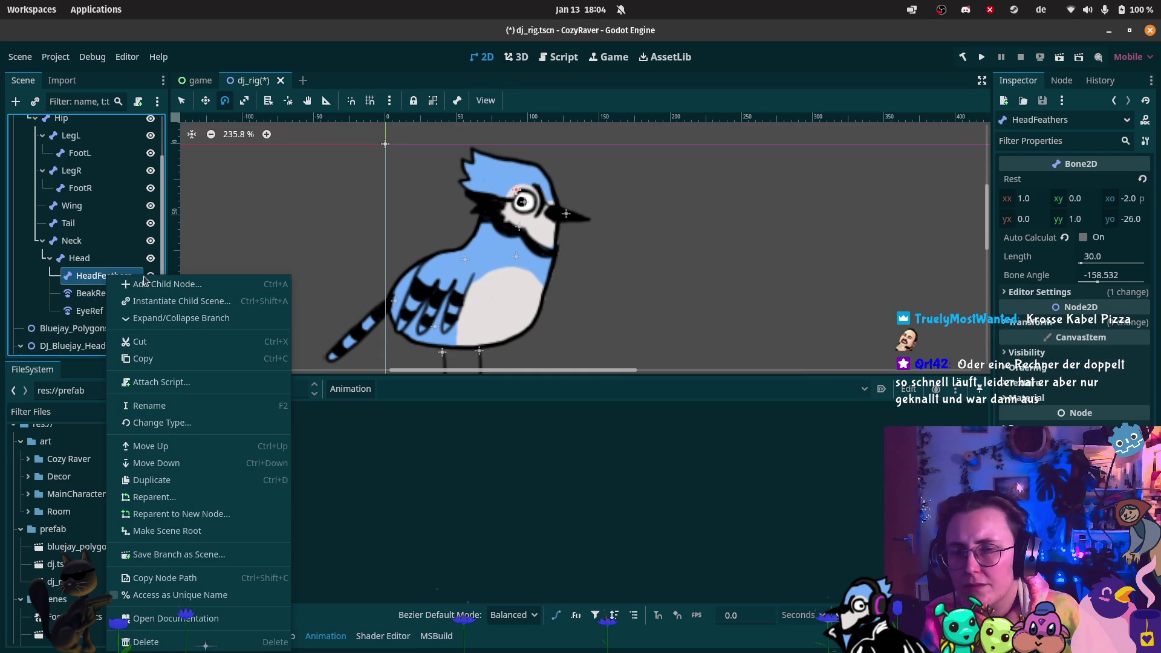
pyautogui.rightClick(117, 262)
pyautogui.rightClick(117, 262)
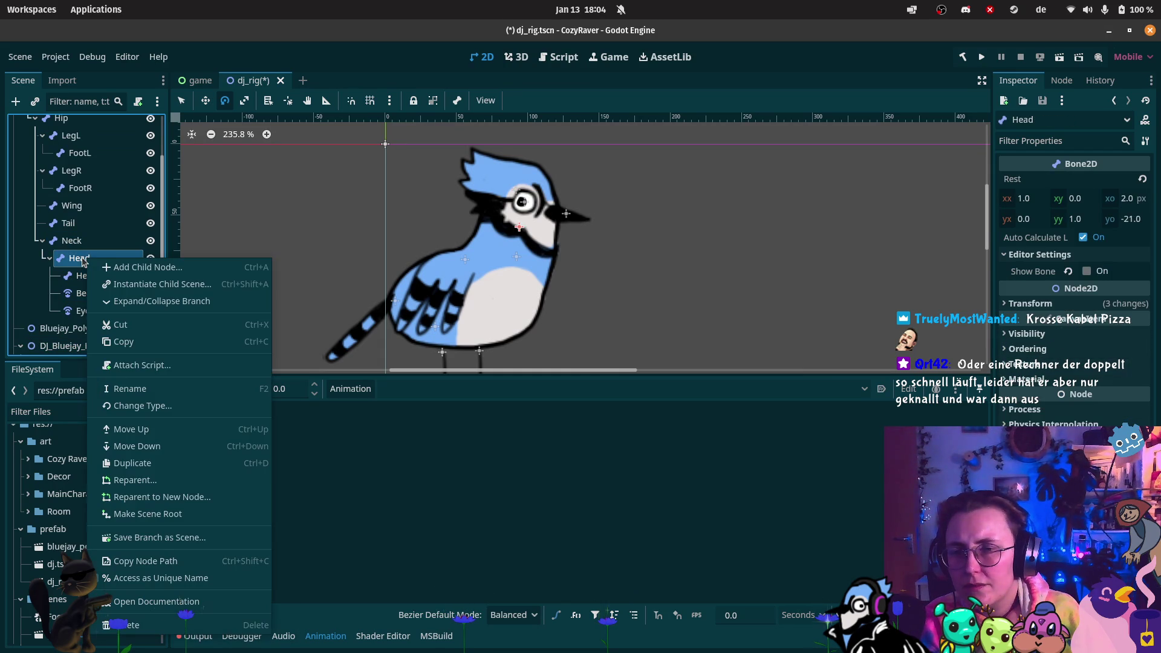
pyautogui.click(117, 267)
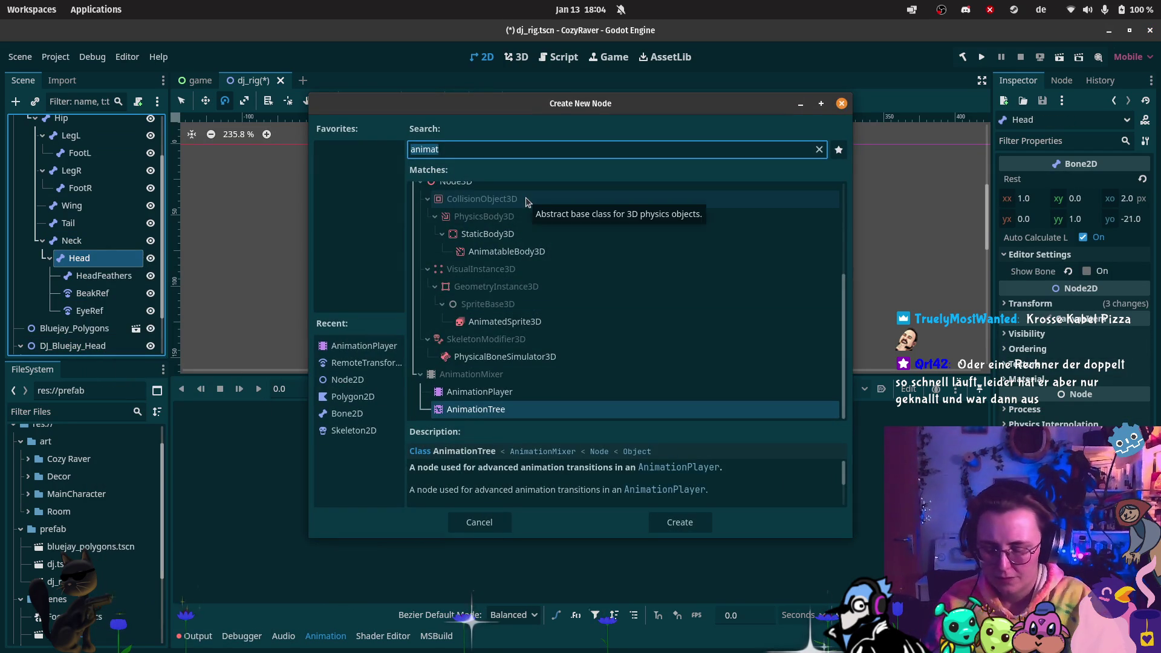
pyautogui.press('BackSpace')
pyautogui.press('BackSpace')
pyautogui.press('BackSpace')
pyautogui.write('b')
pyautogui.press('Return')
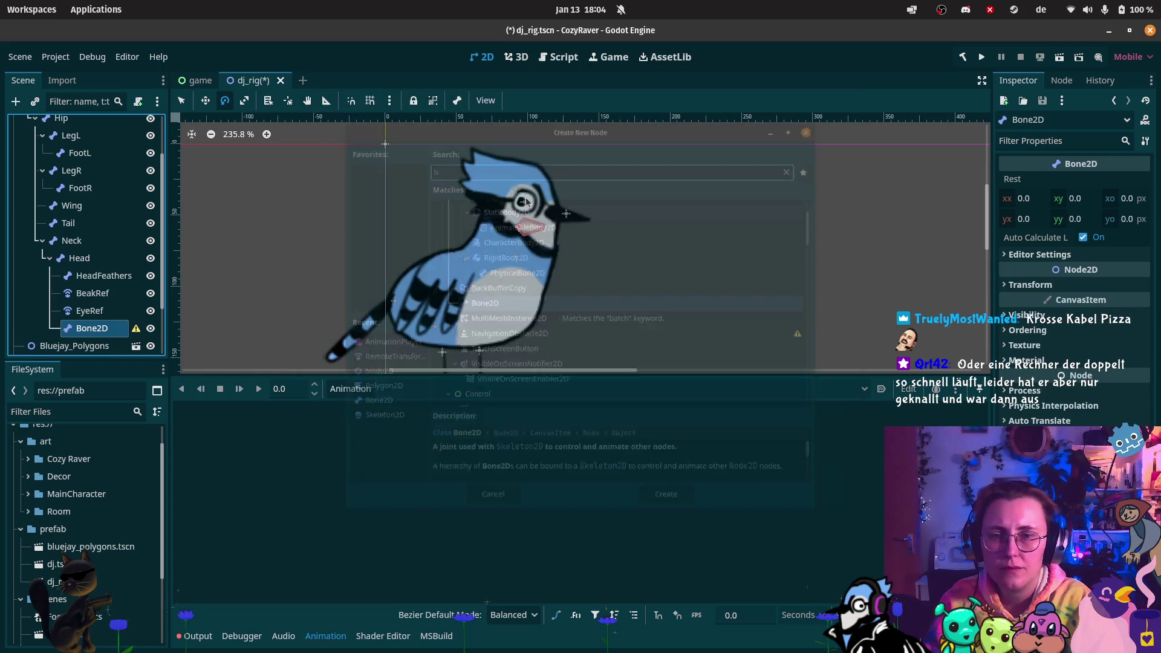
# - Rename the new bone to HeadAccessoire
pyautogui.doubleClick(100, 330)
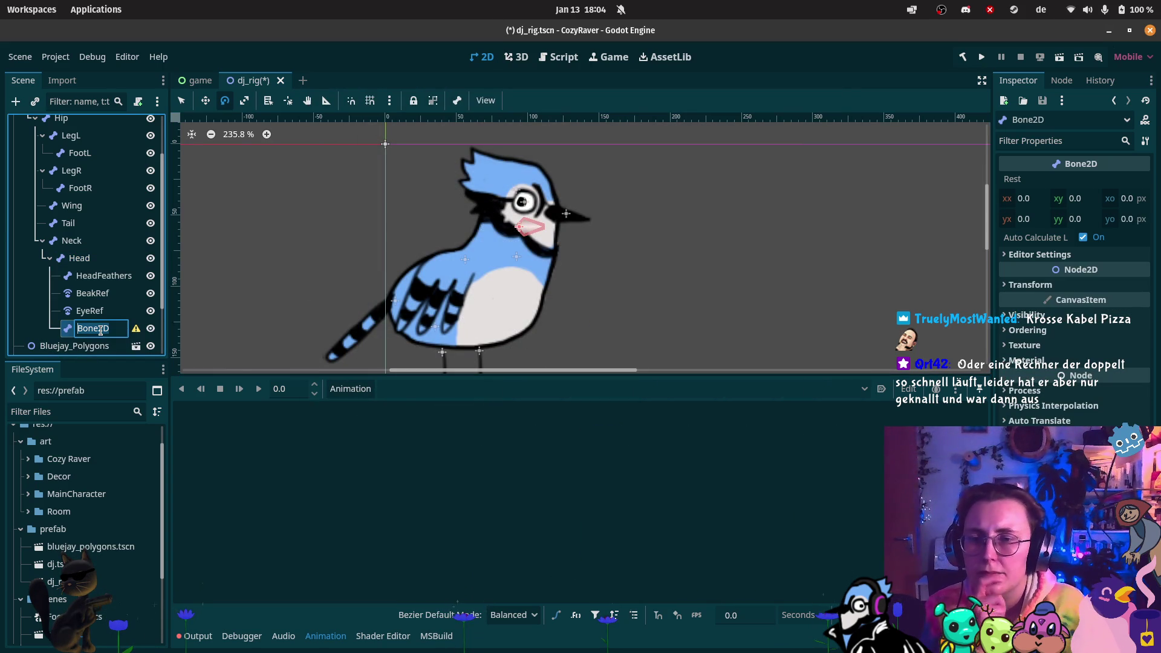
pyautogui.write('Hea')
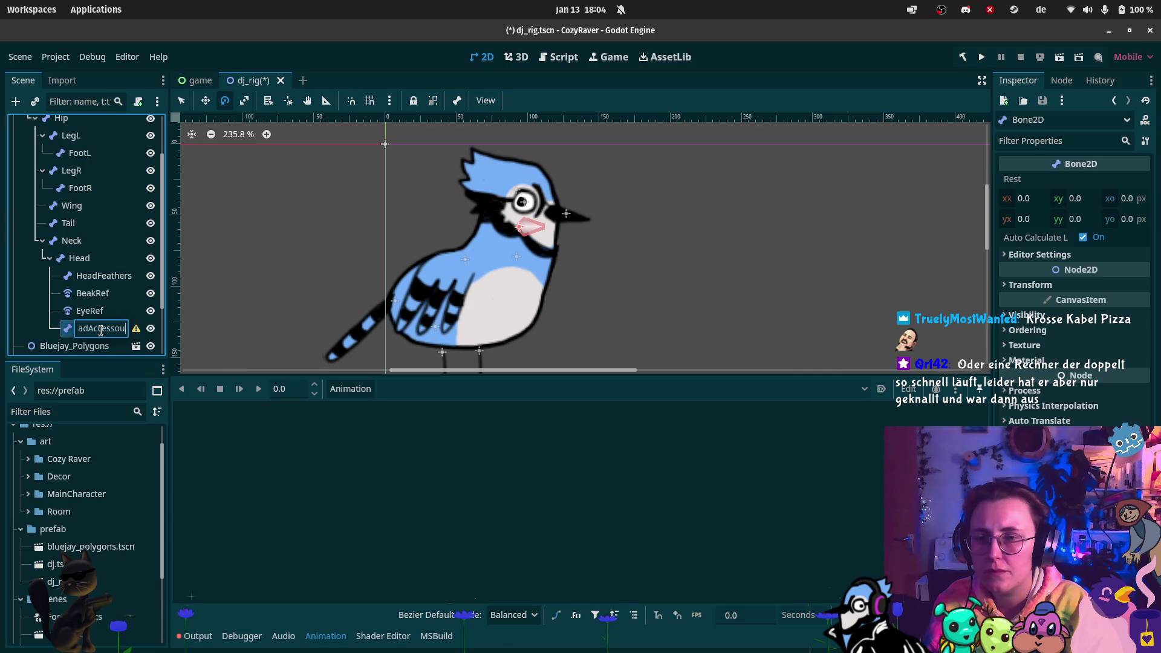
pyautogui.write('re')
pyautogui.press('Return')
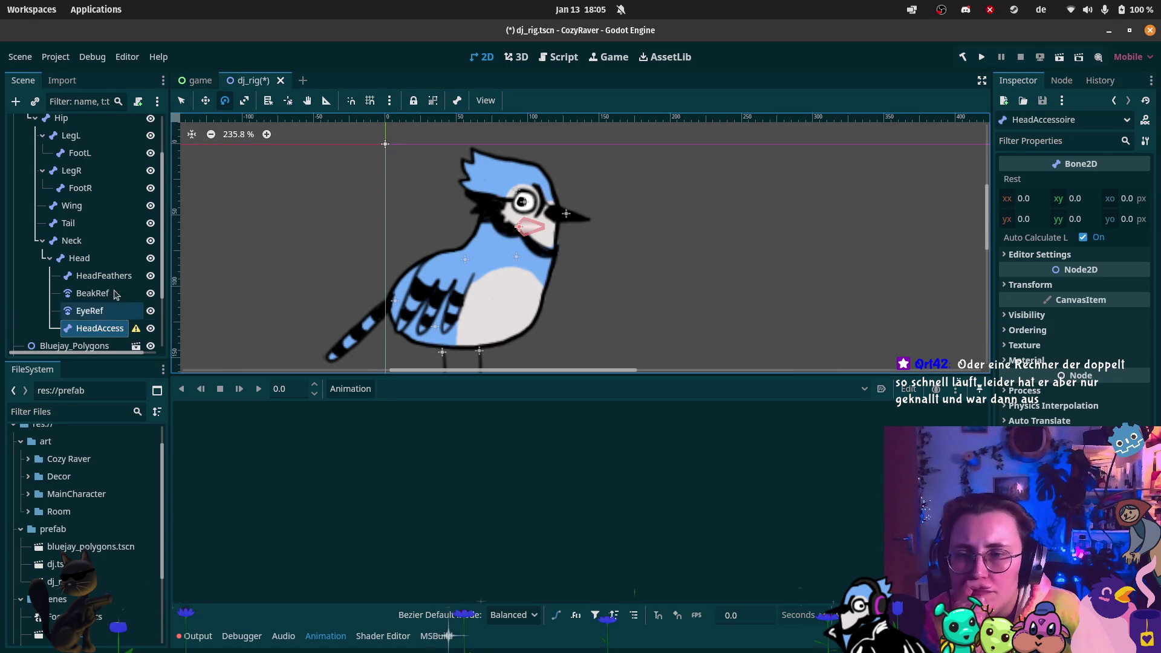
# - Move the HeadAccessoire bone up onto the bluejay's head crest
pyautogui.click(82, 259)
pyautogui.click(91, 332)
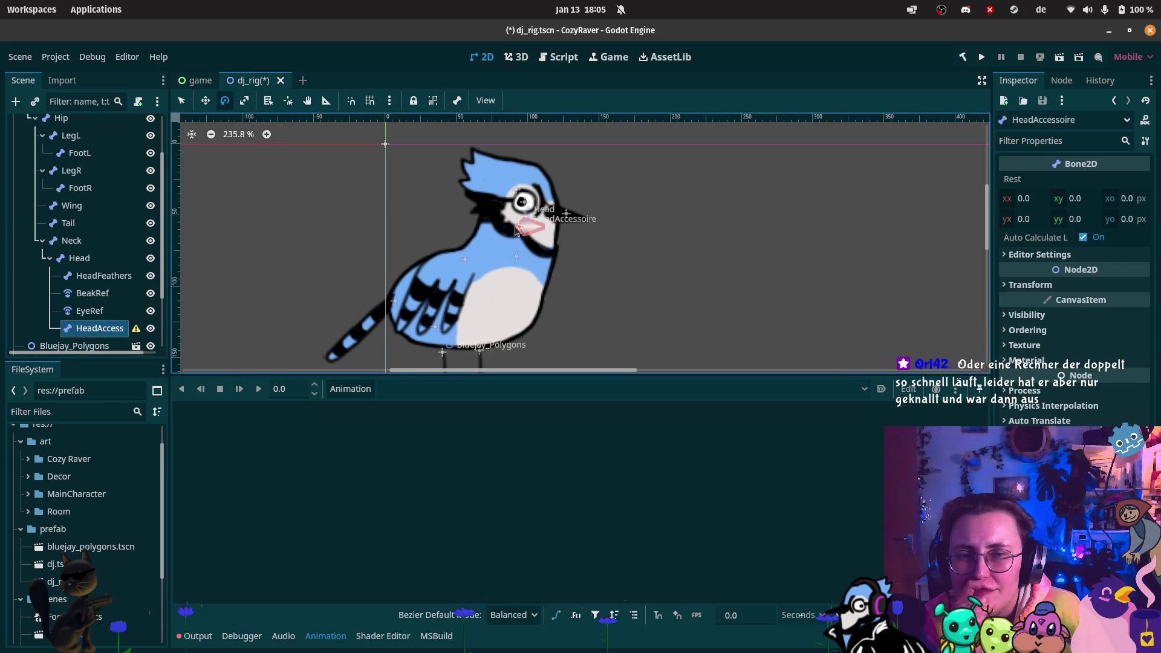
pyautogui.click(209, 102)
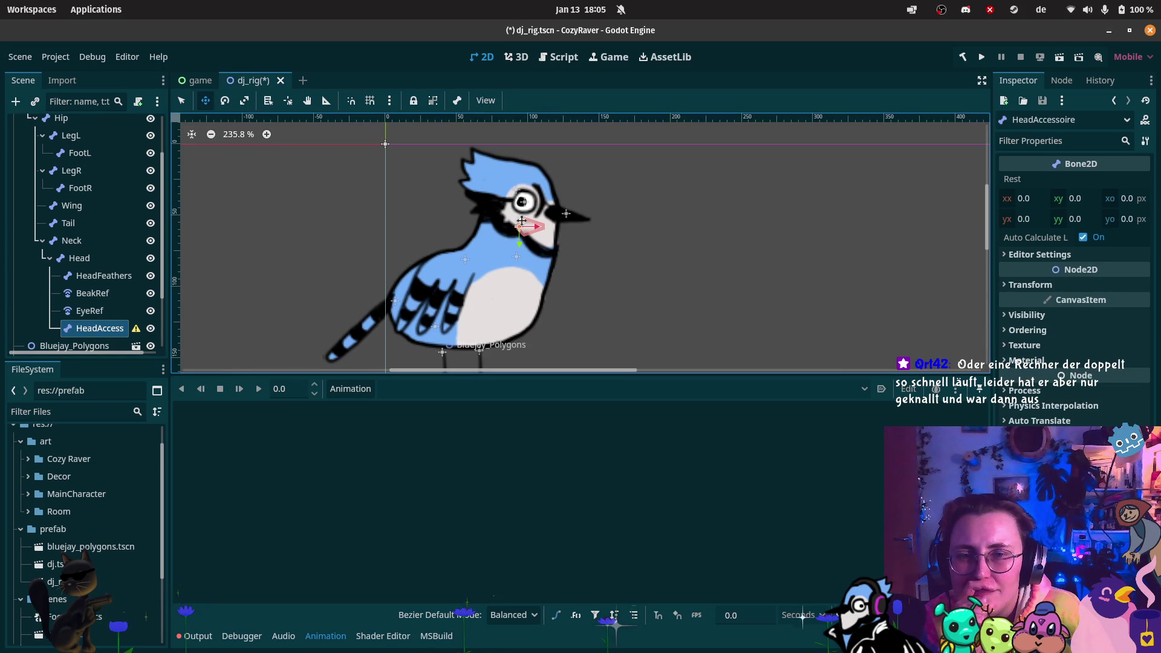
pyautogui.moveTo(518, 230); pyautogui.dragTo(508, 166)
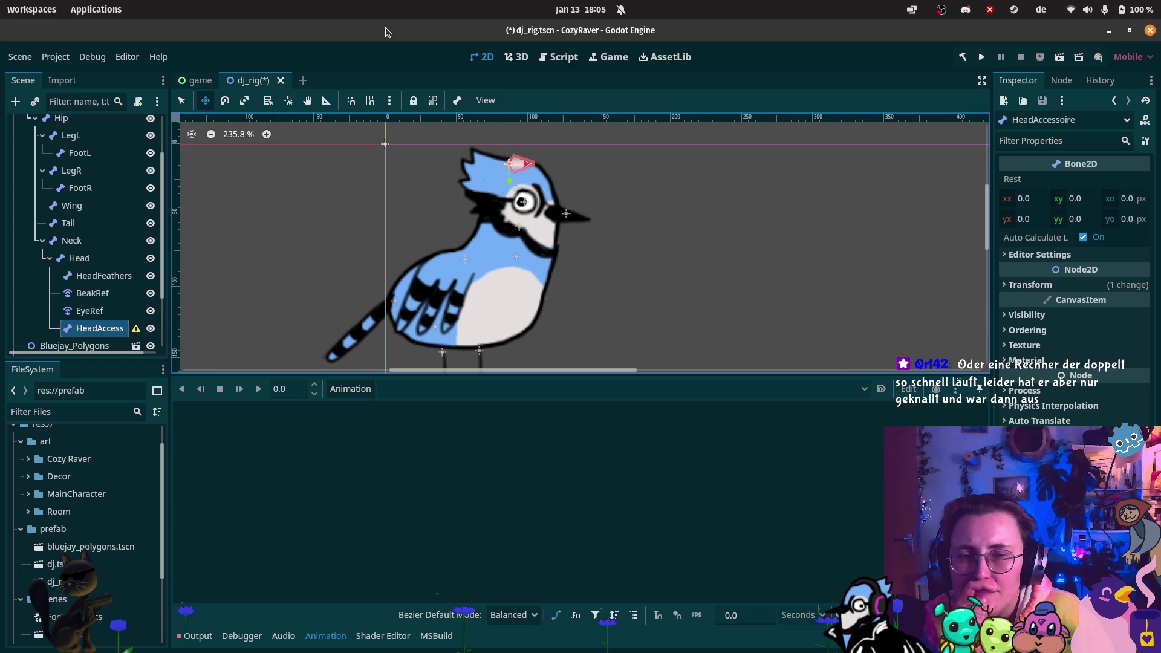
# - Enable Show Bones from Skeleton2D so bone shapes appear over the bird, then reselect HeadAccessoire
pyautogui.click(457, 100)
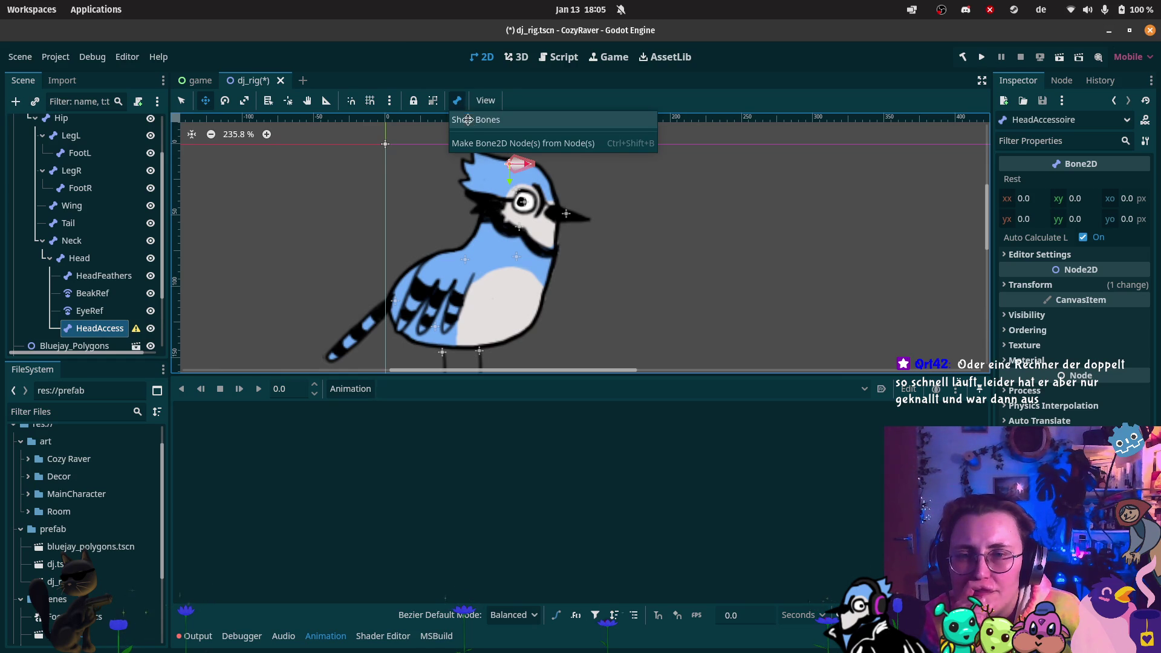
pyautogui.click(472, 120)
pyautogui.click(80, 258)
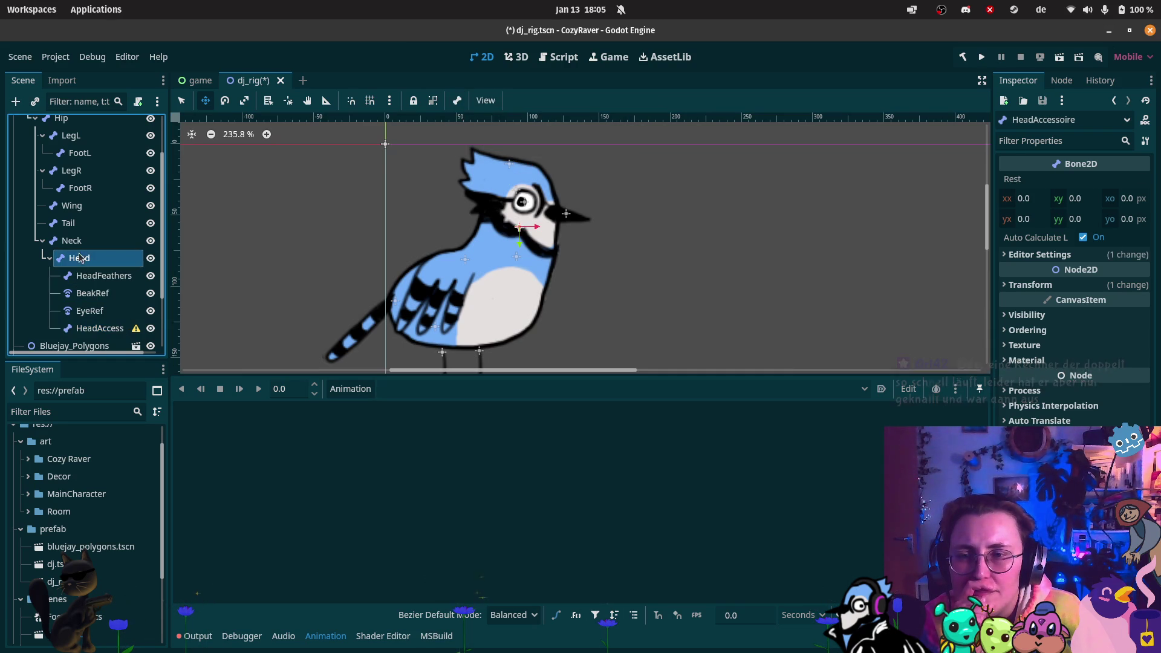
pyautogui.click(97, 328)
pyautogui.scroll(3, 72, 209)
pyautogui.click(70, 157)
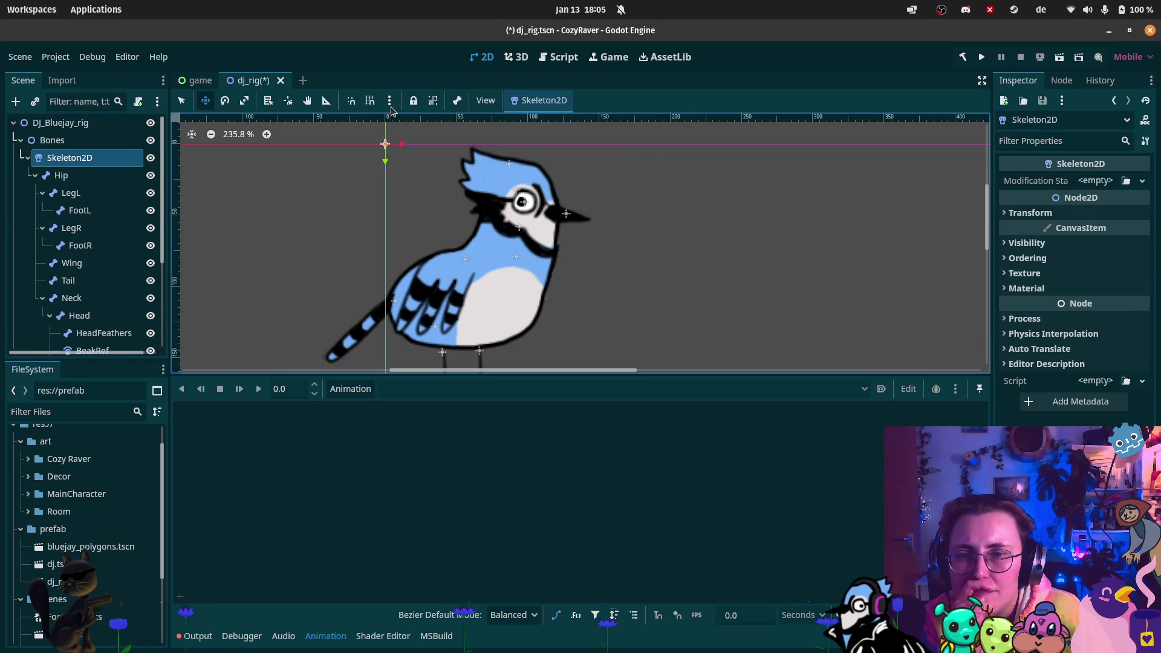
pyautogui.click(457, 100)
pyautogui.click(474, 120)
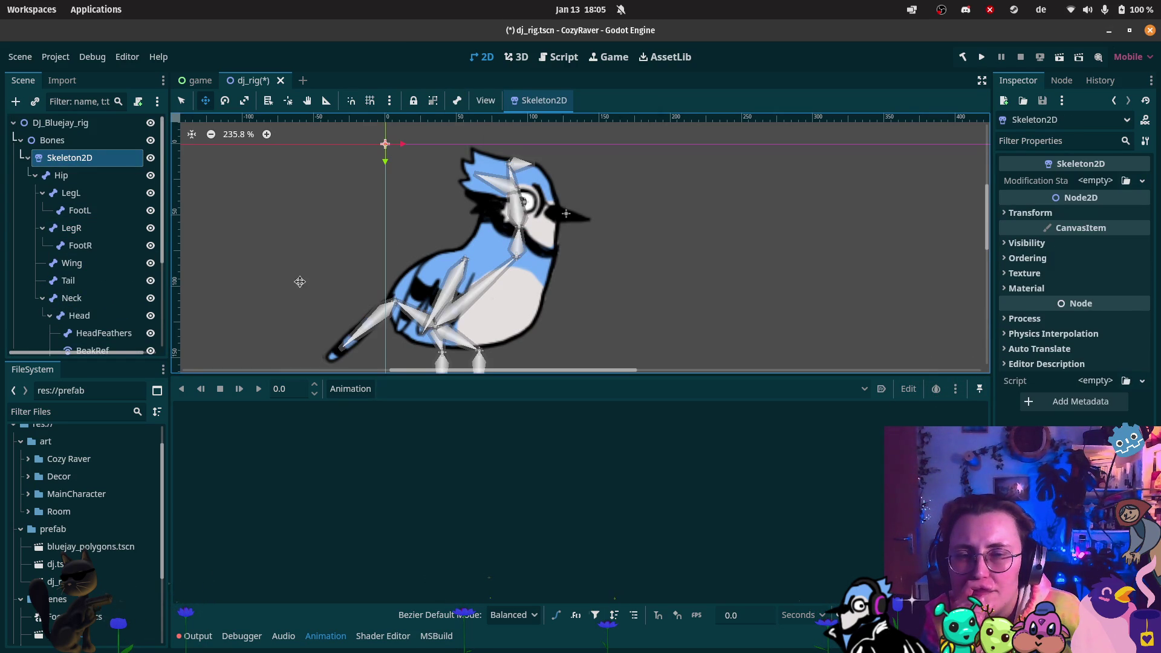
pyautogui.scroll(-3, 114, 314)
pyautogui.click(111, 301)
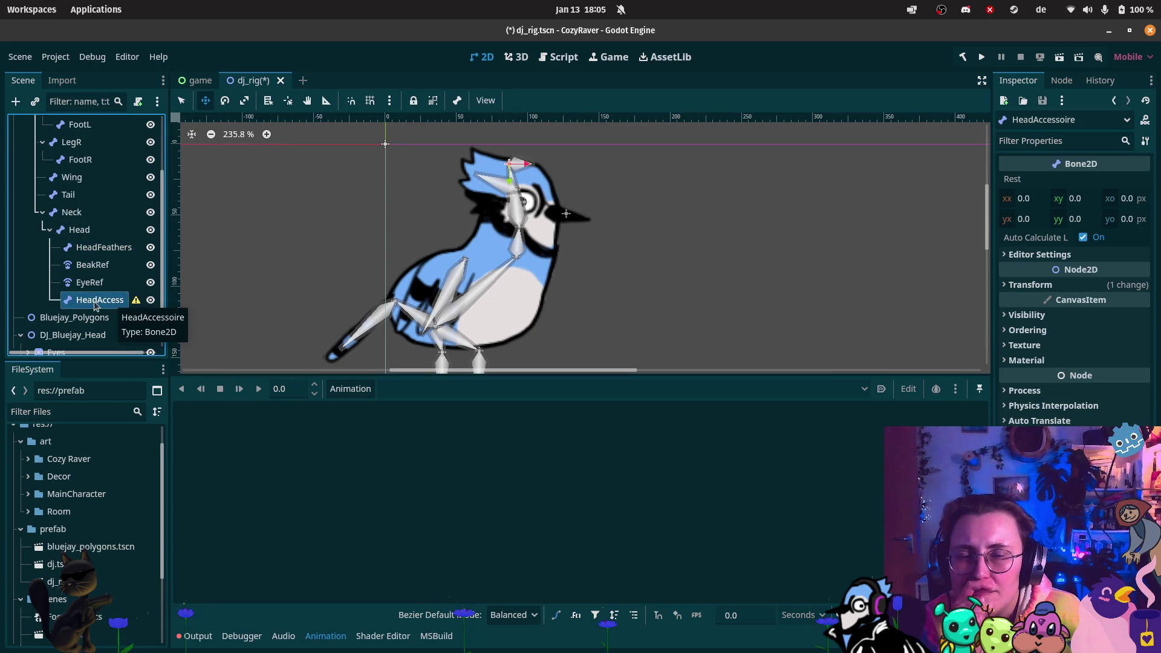
pyautogui.scroll(3, 122, 274)
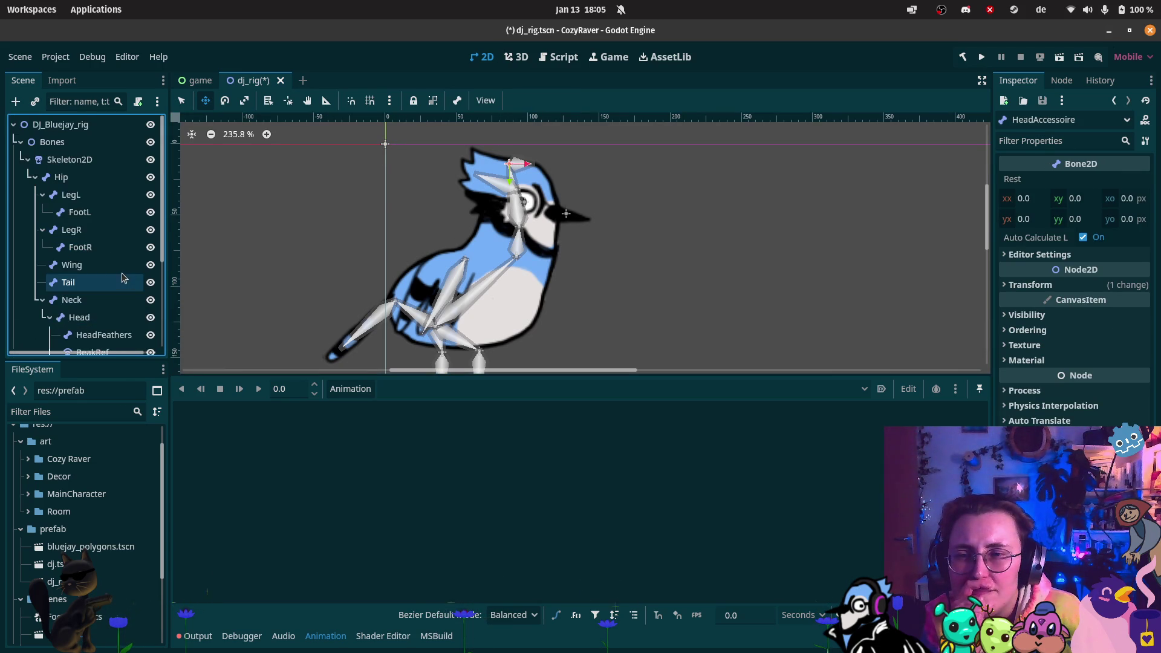
# - Overwrite the Skeleton2D rest pose with the current bone positions
pyautogui.click(91, 160)
pyautogui.click(559, 104)
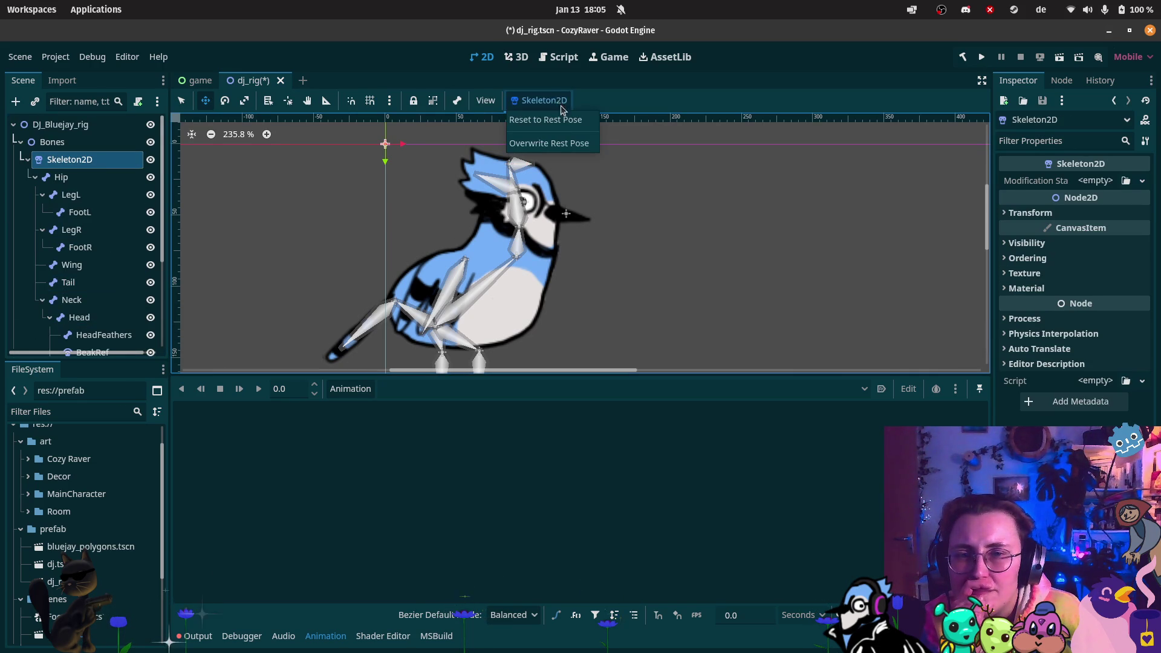
pyautogui.click(550, 150)
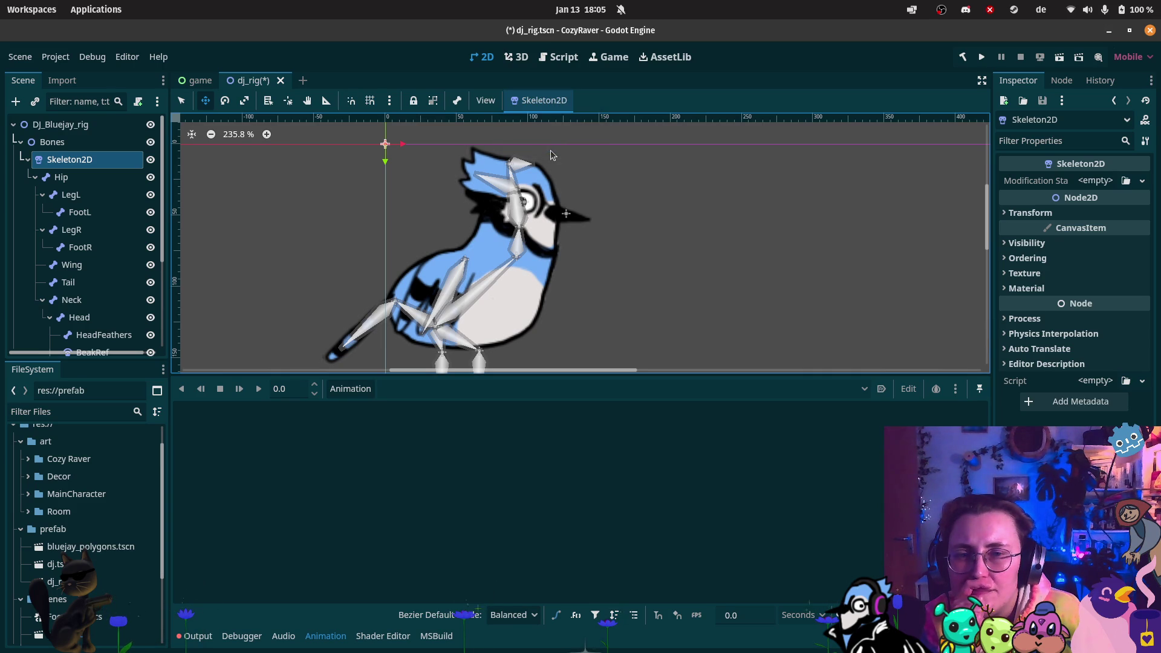
pyautogui.click(550, 100)
pyautogui.click(552, 117)
# - Review the scene tree and select the DJ_Bluejay_Head node
pyautogui.scroll(-2, 736, 244)
pyautogui.moveTo(696, 186); pyautogui.dragTo(661, 166)
pyautogui.scroll(-3, 121, 302)
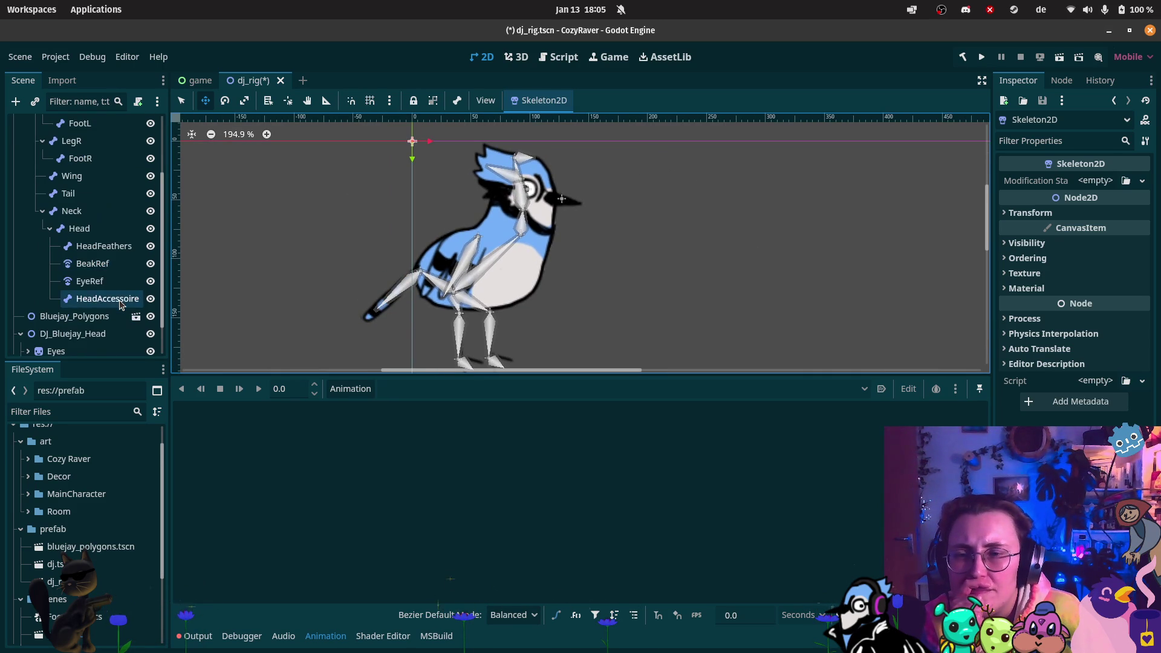
pyautogui.moveTo(120, 305); pyautogui.dragTo(76, 321)
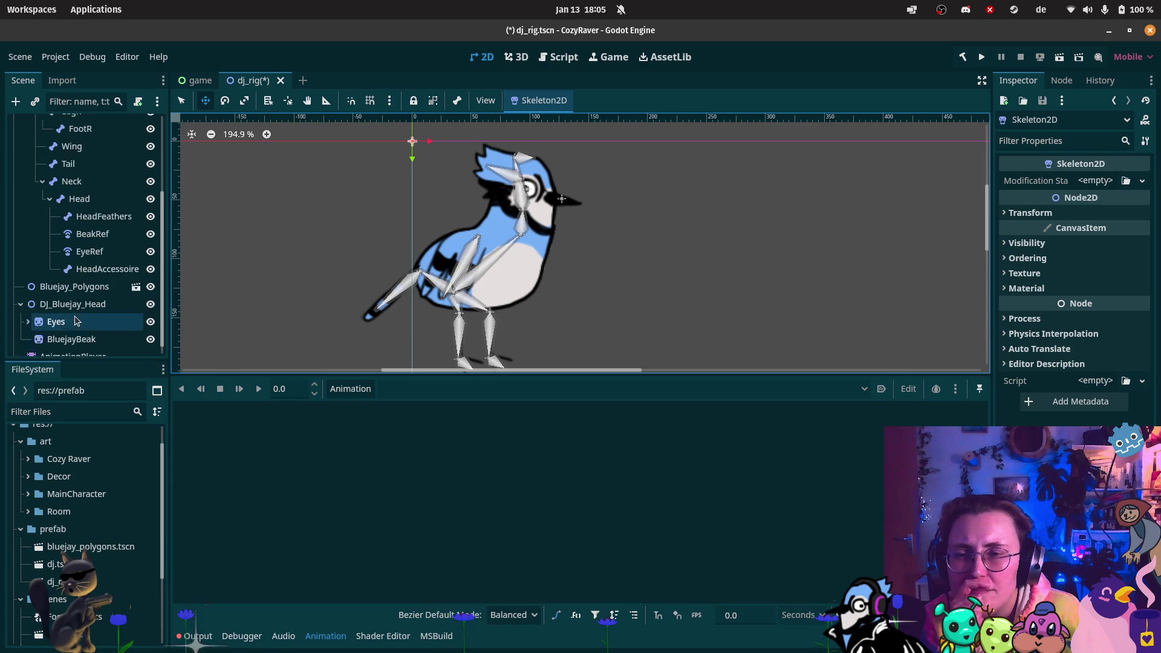
pyautogui.click(75, 293)
pyautogui.scroll(-4, 90, 599)
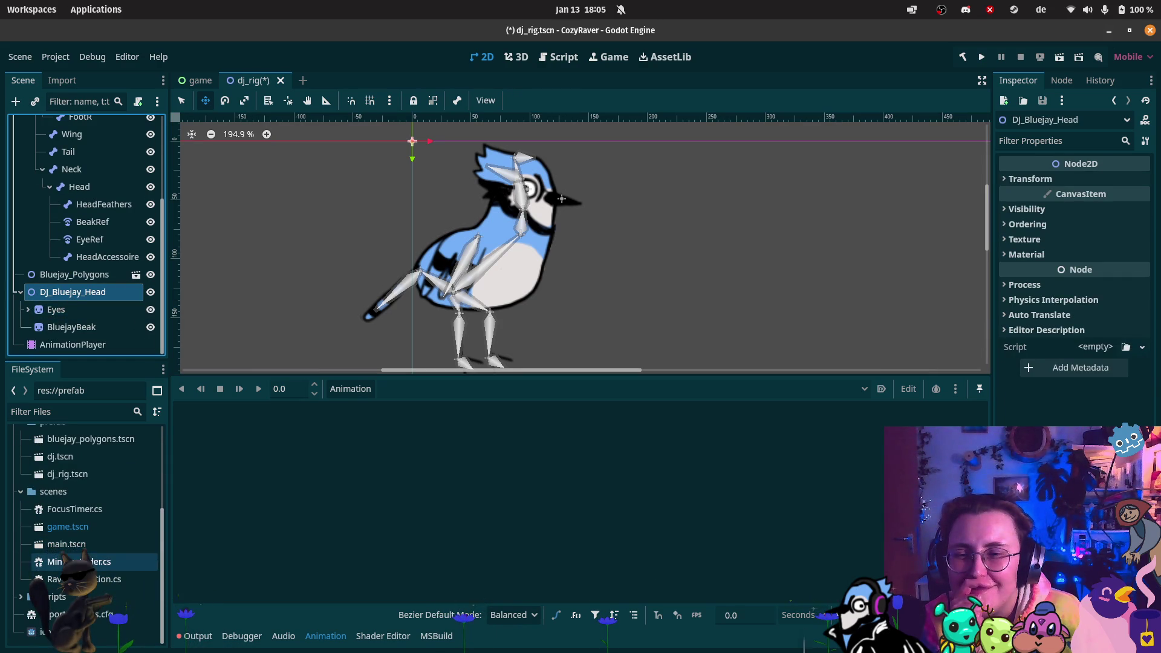
pyautogui.scroll(1, 77, 531)
pyautogui.scroll(3, 78, 531)
pyautogui.scroll(-1, 77, 531)
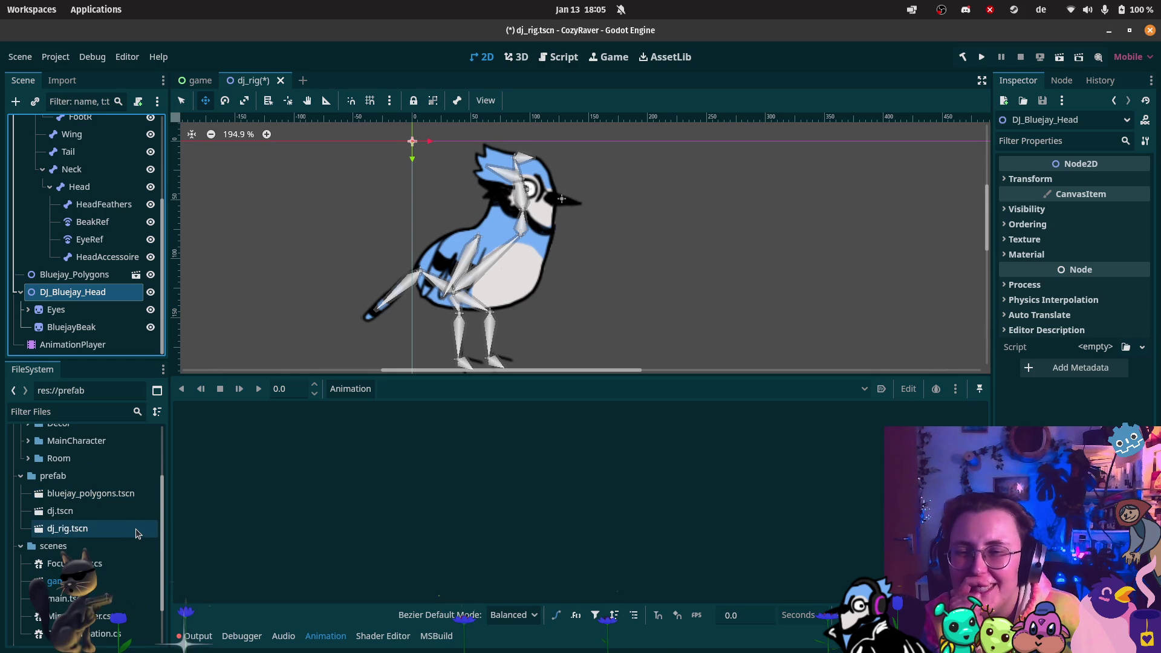
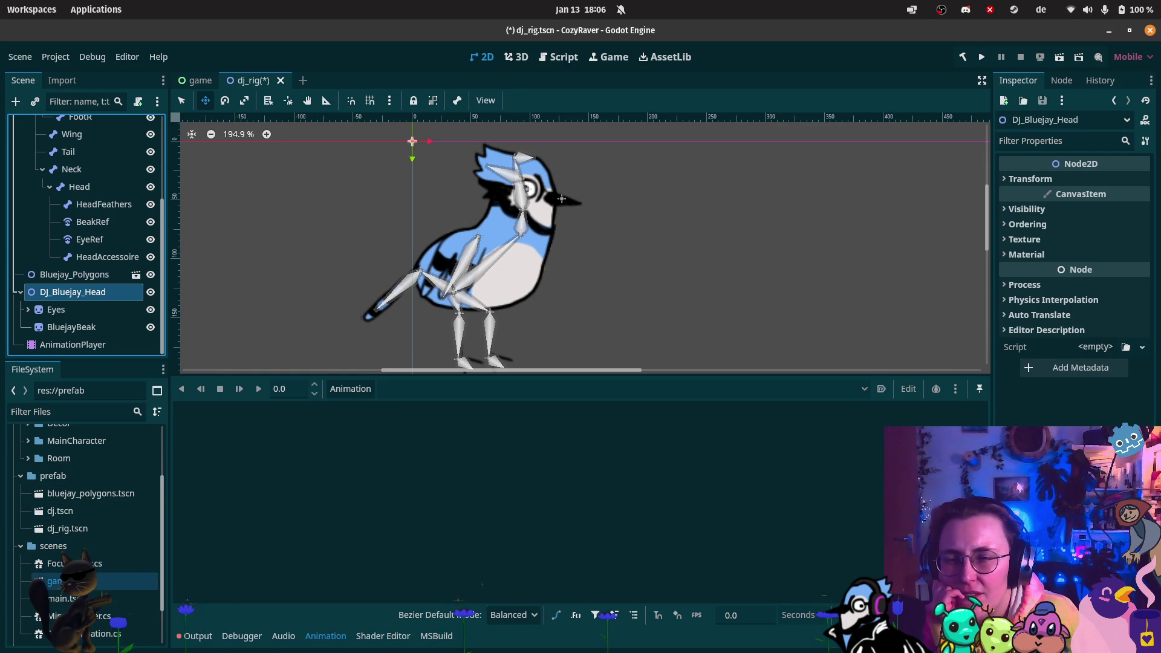
# - Drag headphones.png from MainCharacter/customization into the scene and parent the sprite under DJ_Bluejay_Head
pyautogui.scroll(3, 89, 548)
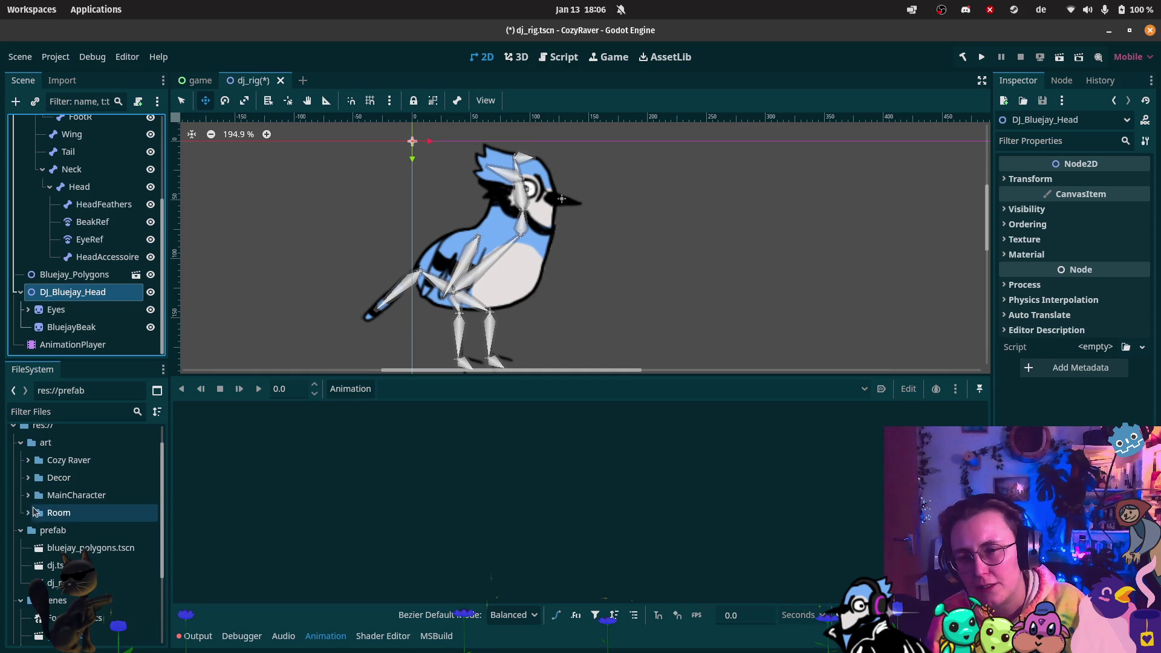
pyautogui.click(28, 494)
pyautogui.scroll(-3, 61, 565)
pyautogui.scroll(-2, 78, 568)
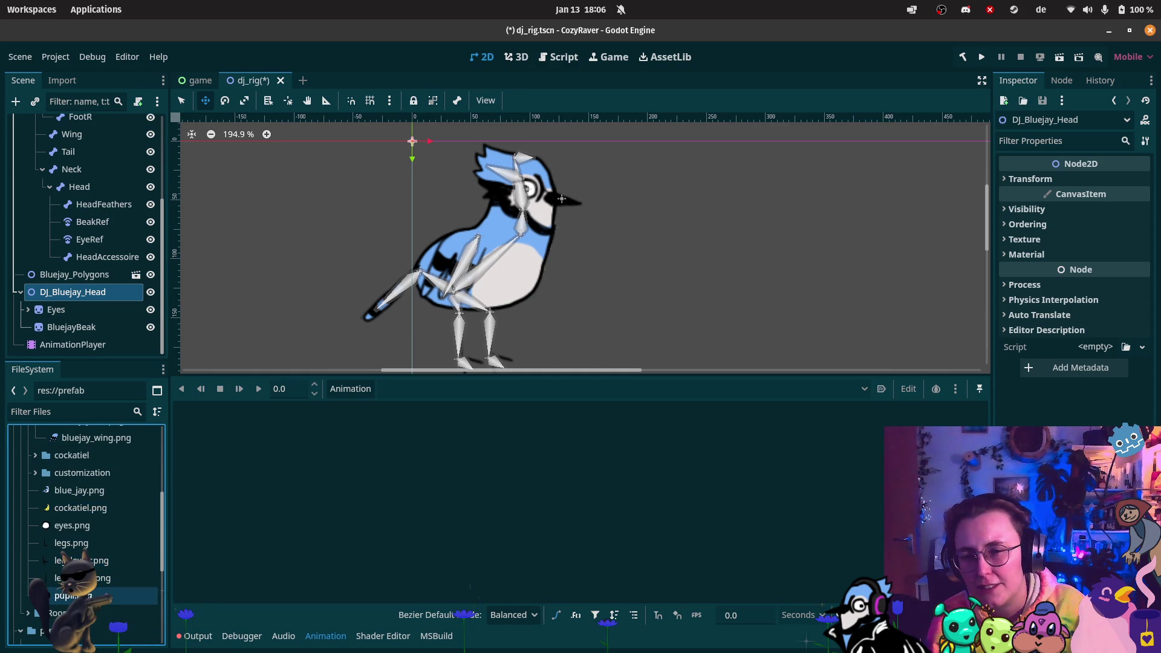
pyautogui.scroll(1, 68, 533)
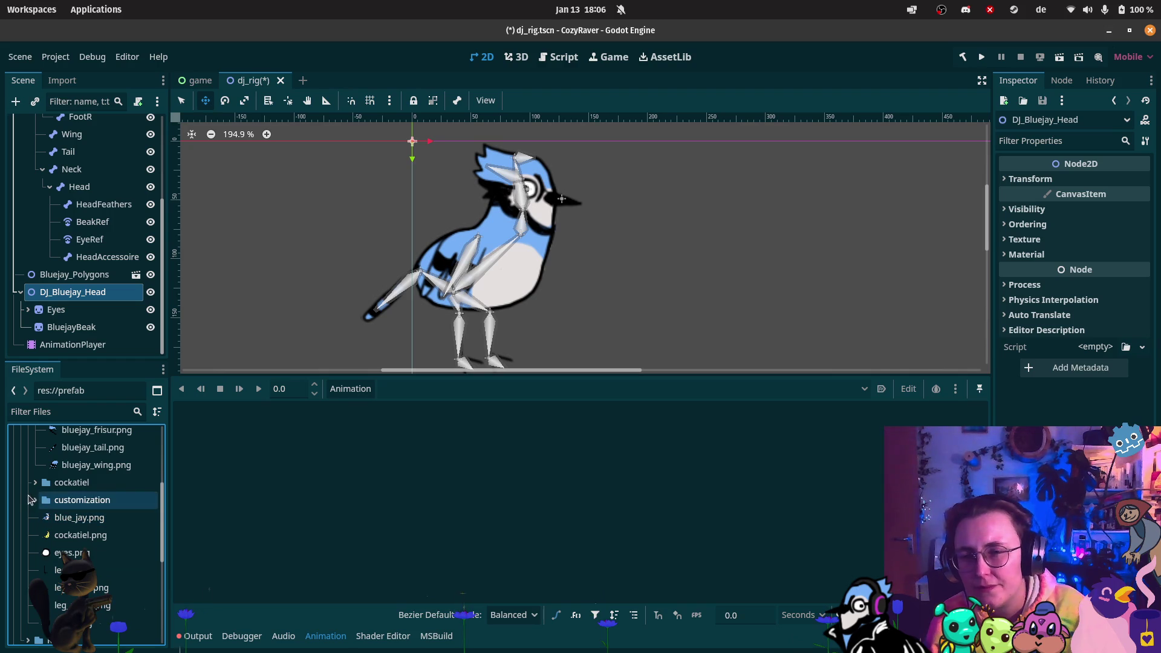
pyautogui.click(35, 500)
pyautogui.moveTo(91, 518)
pyautogui.mouseDown()
pyautogui.moveTo(95, 294)
pyautogui.moveTo(505, 223)
pyautogui.moveTo(510, 179)
pyautogui.mouseUp()
pyautogui.moveTo(59, 350)
pyautogui.mouseDown()
pyautogui.moveTo(98, 261)
pyautogui.moveTo(95, 276)
pyautogui.mouseUp()
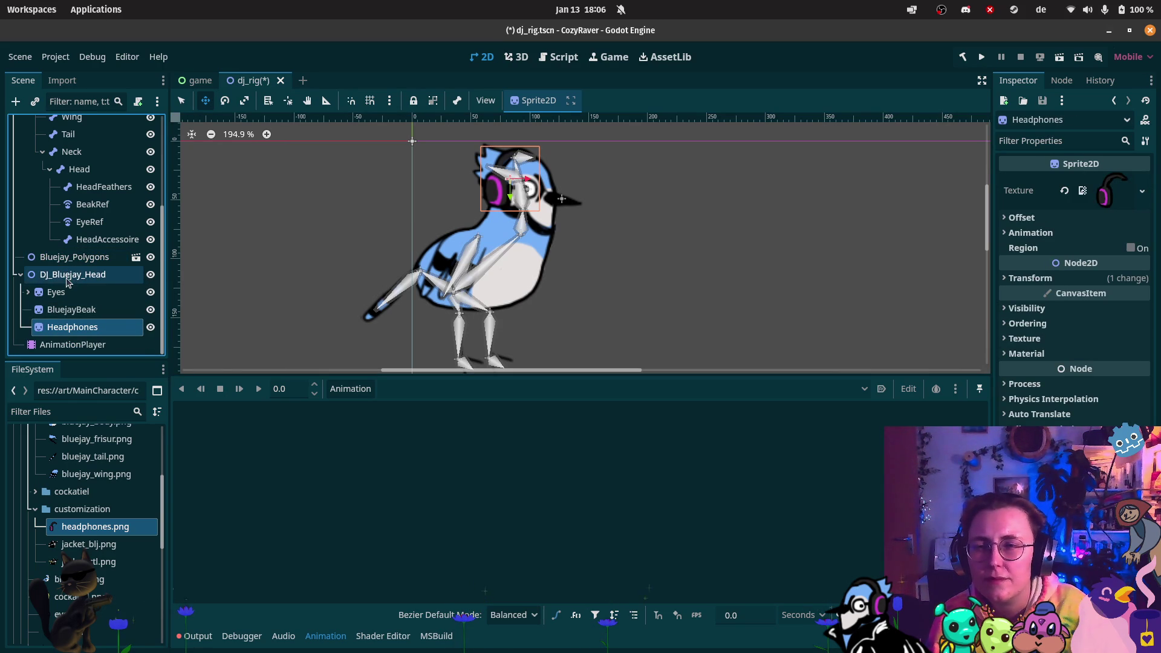
# - Add a RemoteTransform2D child named Headphones under the HeadAccessoire bone
pyautogui.rightClick(108, 240)
pyautogui.click(130, 246)
pyautogui.write('b')
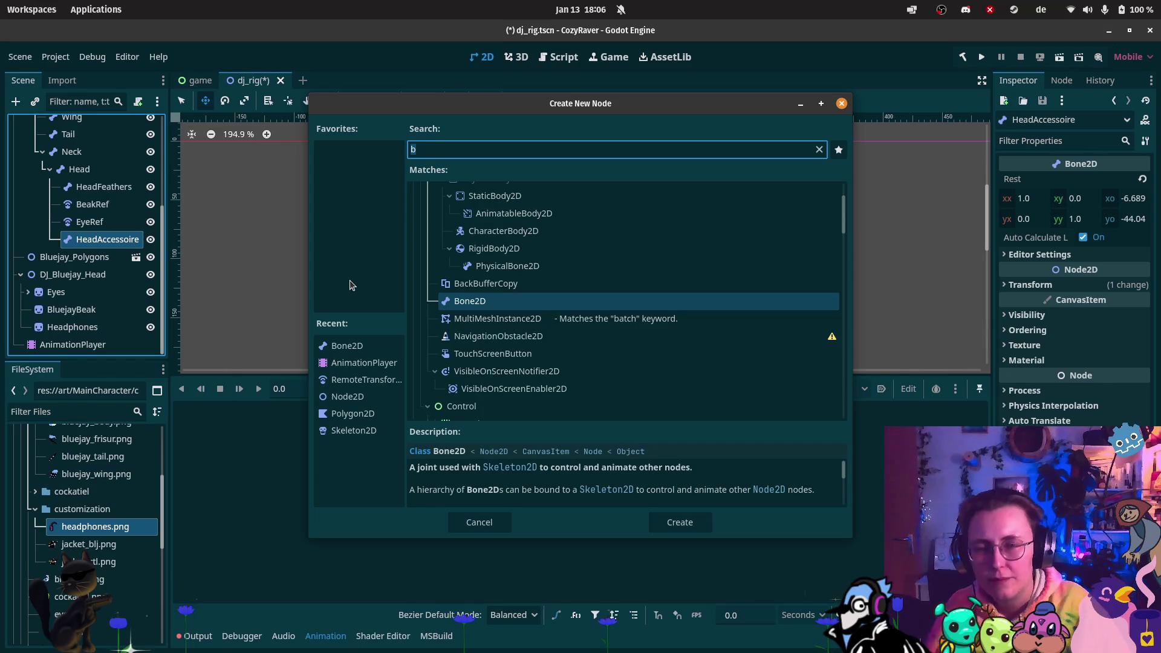
pyautogui.press('BackSpace')
pyautogui.write('remote')
pyautogui.press('Return')
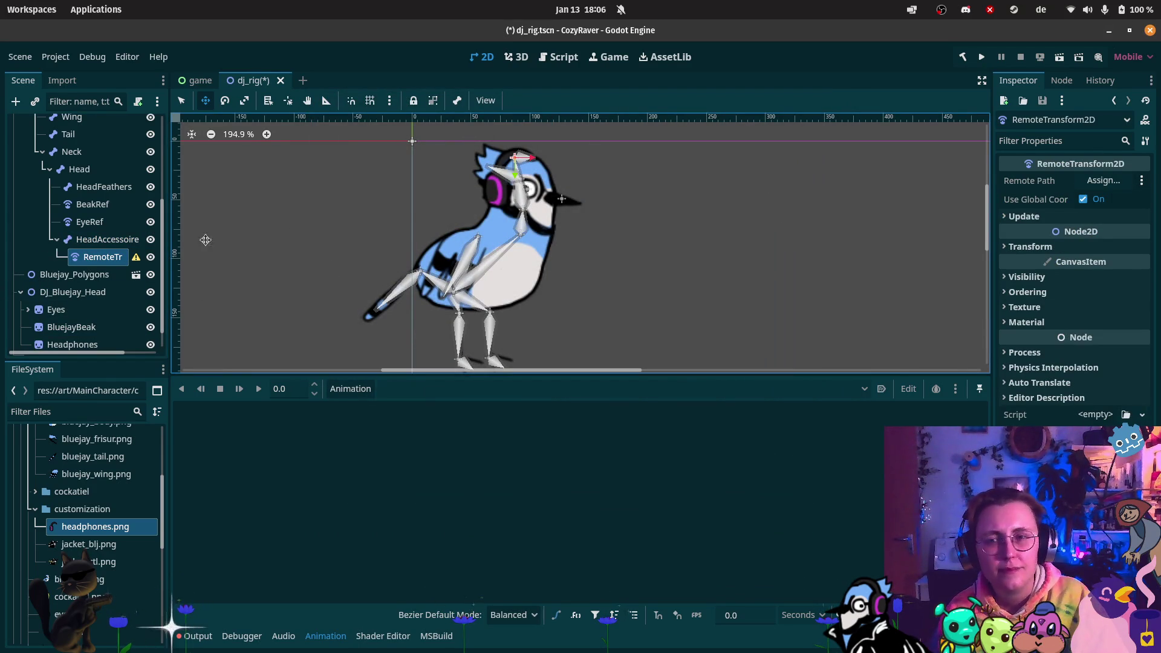
pyautogui.press('F2')
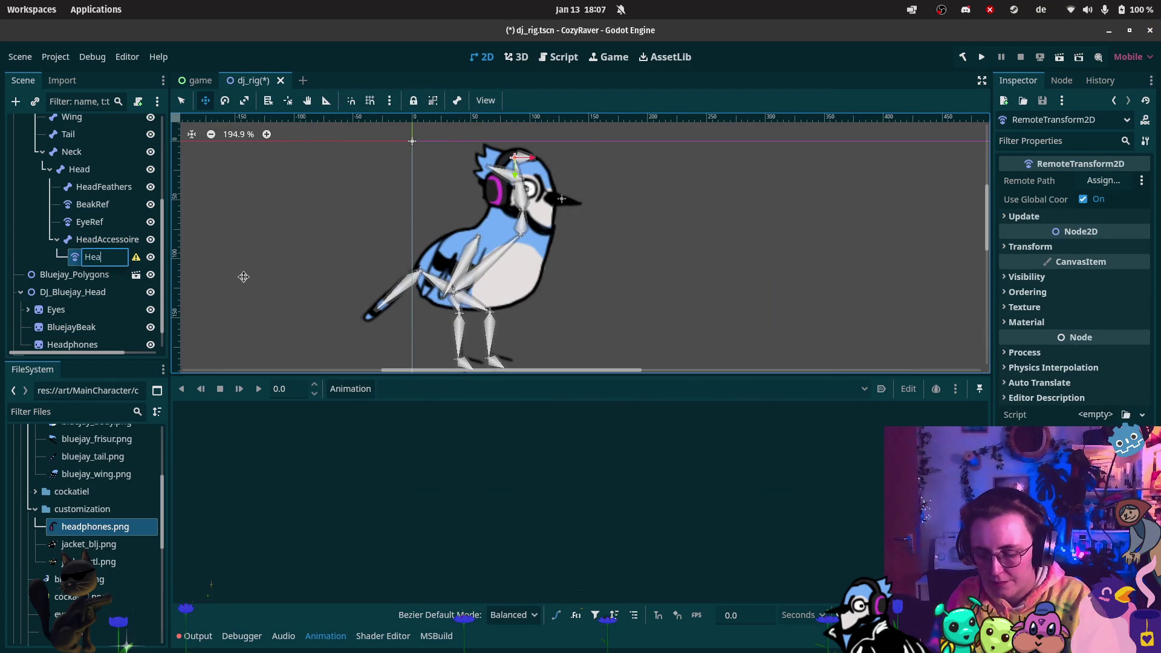
pyautogui.press('Return')
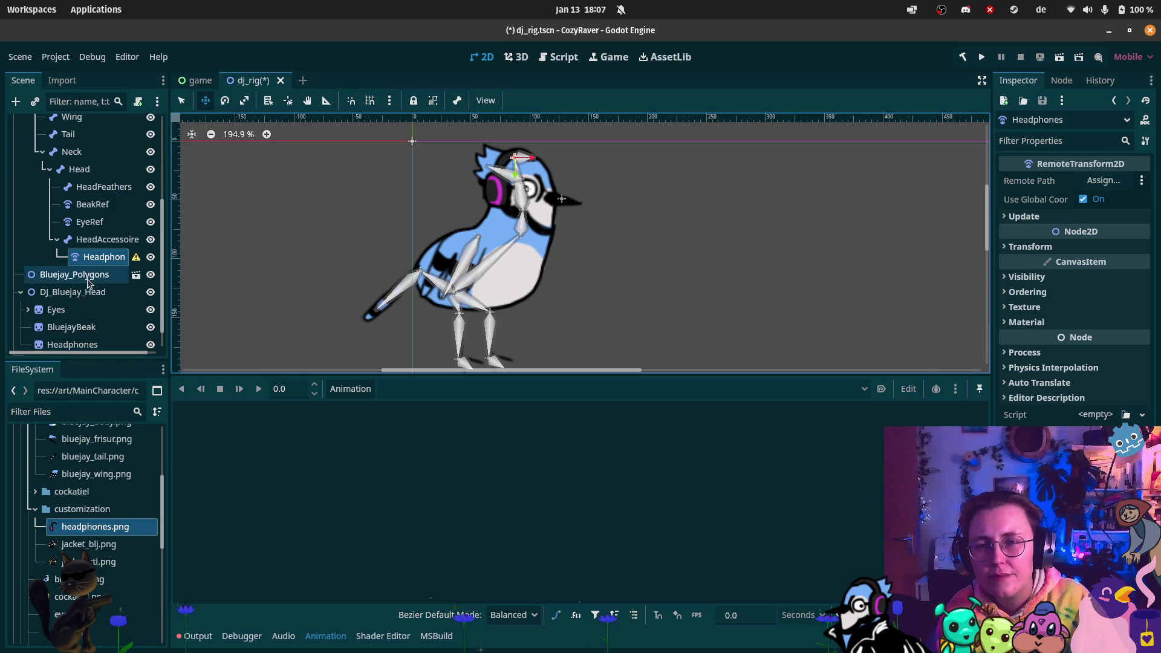
# - Point its Remote Path at the Headphones sprite and move the headphones down onto the head
pyautogui.moveTo(81, 346)
pyautogui.mouseDown()
pyautogui.moveTo(898, 244)
pyautogui.moveTo(1102, 180)
pyautogui.mouseUp()
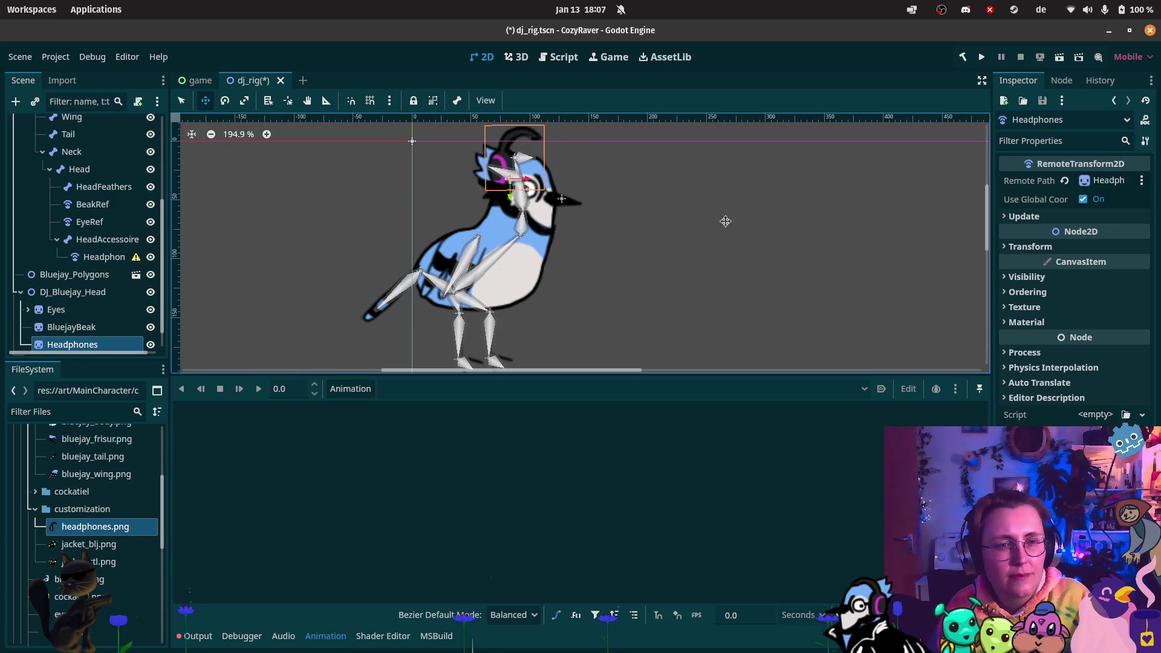
pyautogui.moveTo(512, 189); pyautogui.dragTo(510, 208)
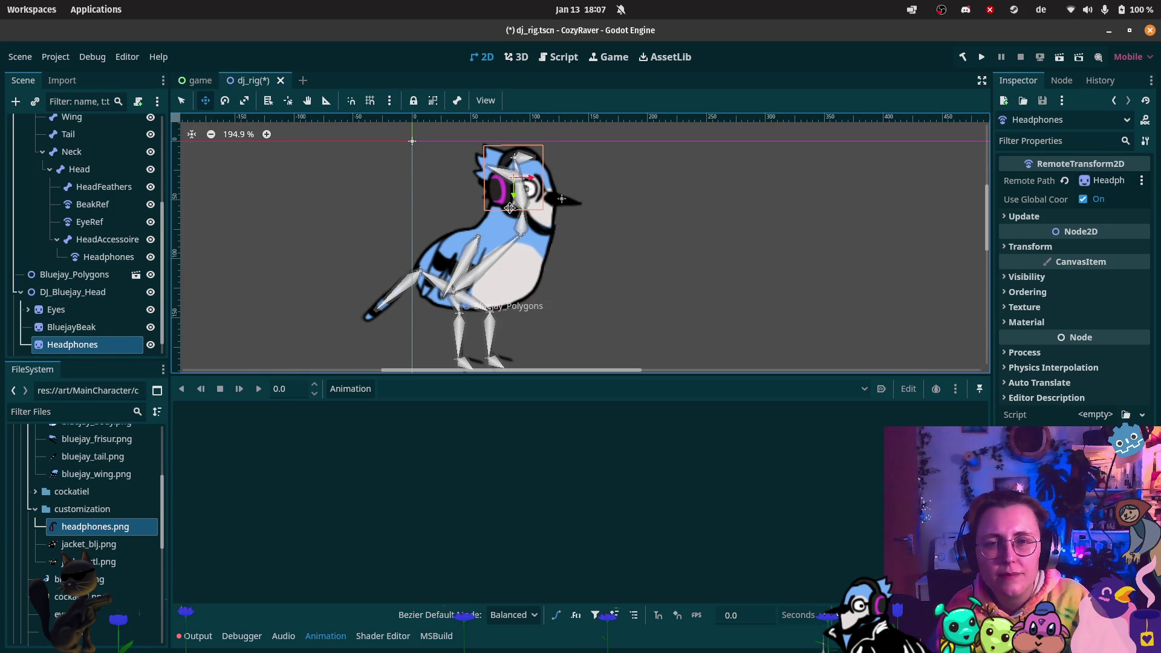
pyautogui.click(115, 241)
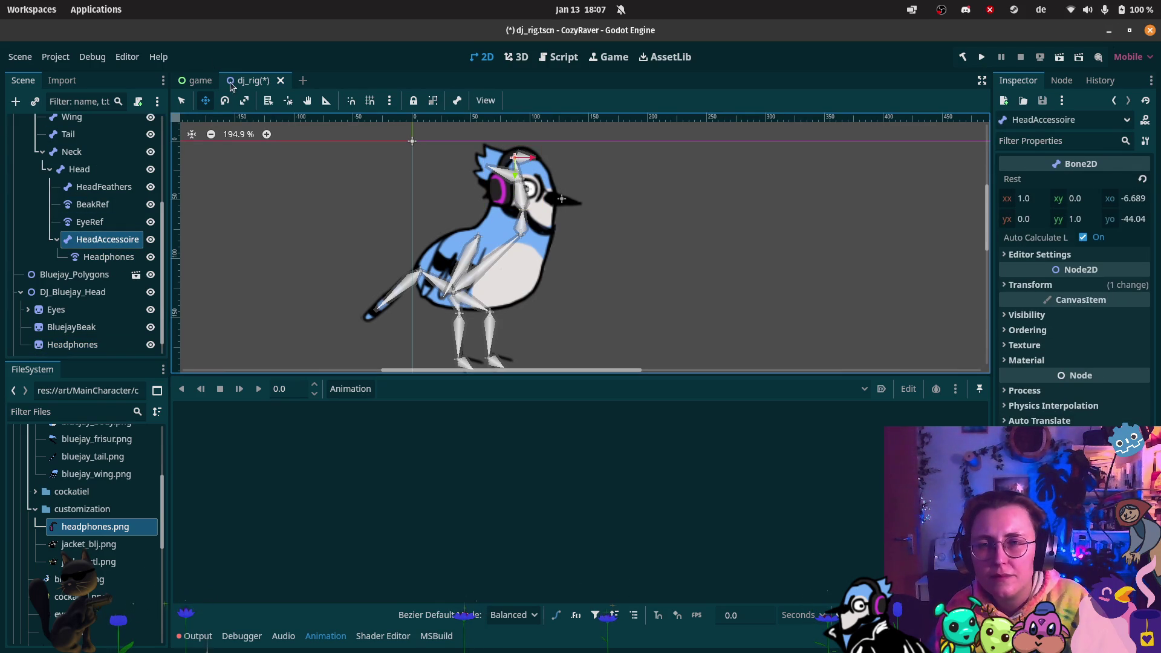
# - Rotate HeadAccessoire about 20° upward, nudge the headphones down, then fine-tune the bone's angle
pyautogui.click(225, 100)
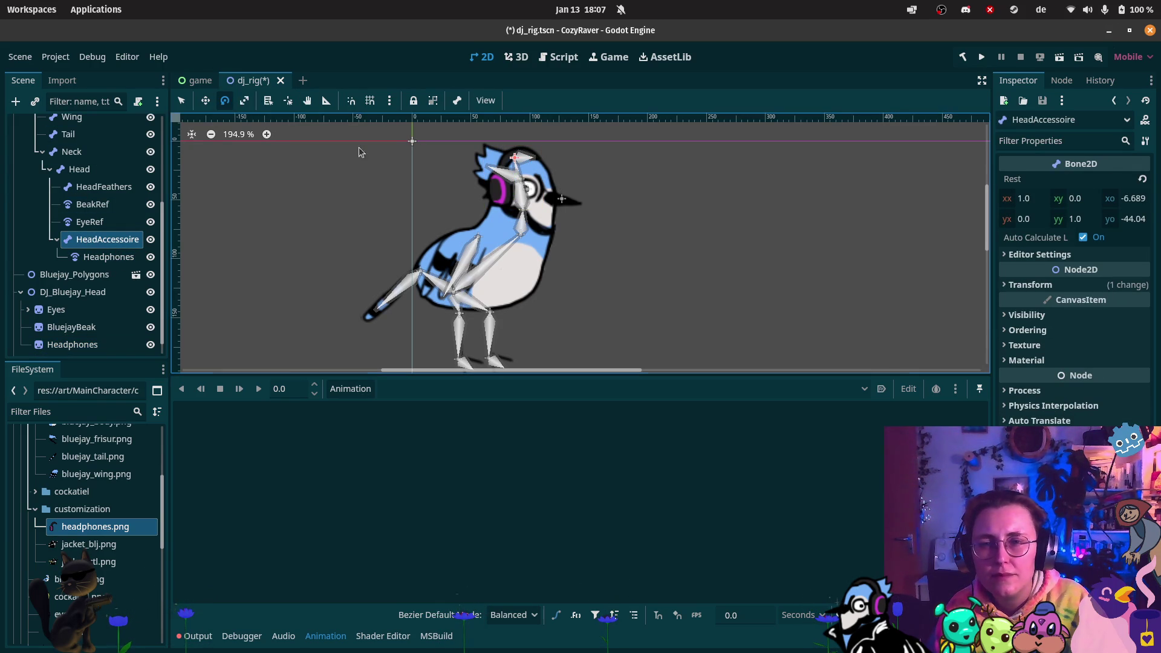
pyautogui.moveTo(536, 164)
pyautogui.mouseDown()
pyautogui.moveTo(541, 155)
pyautogui.moveTo(546, 172)
pyautogui.mouseUp()
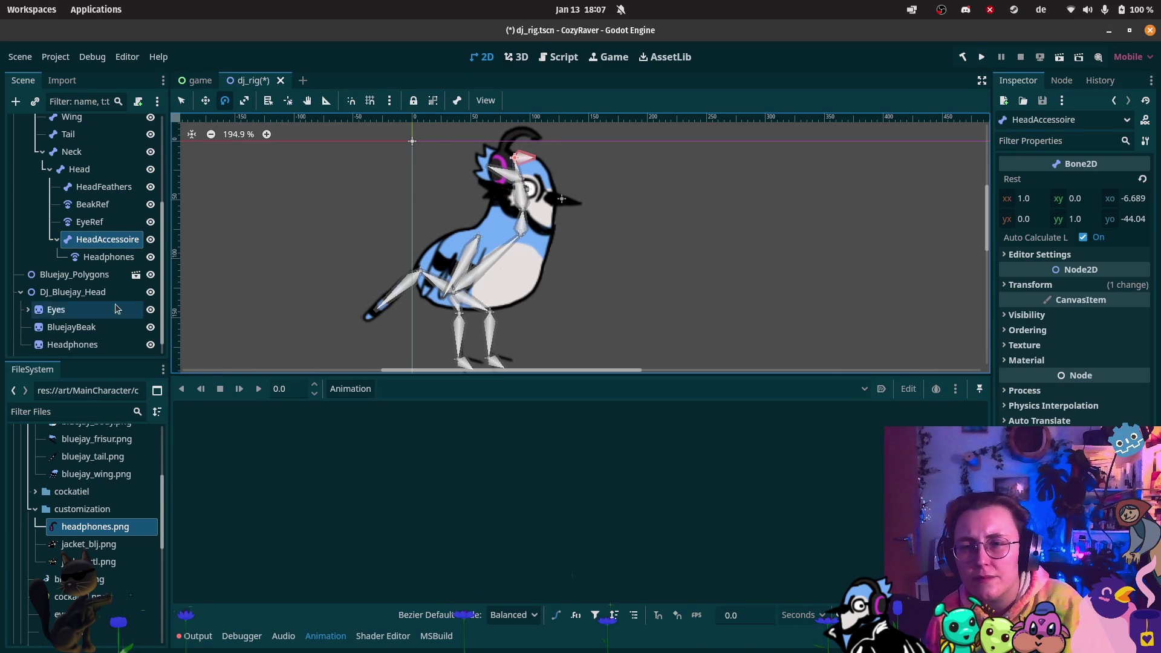
pyautogui.click(109, 257)
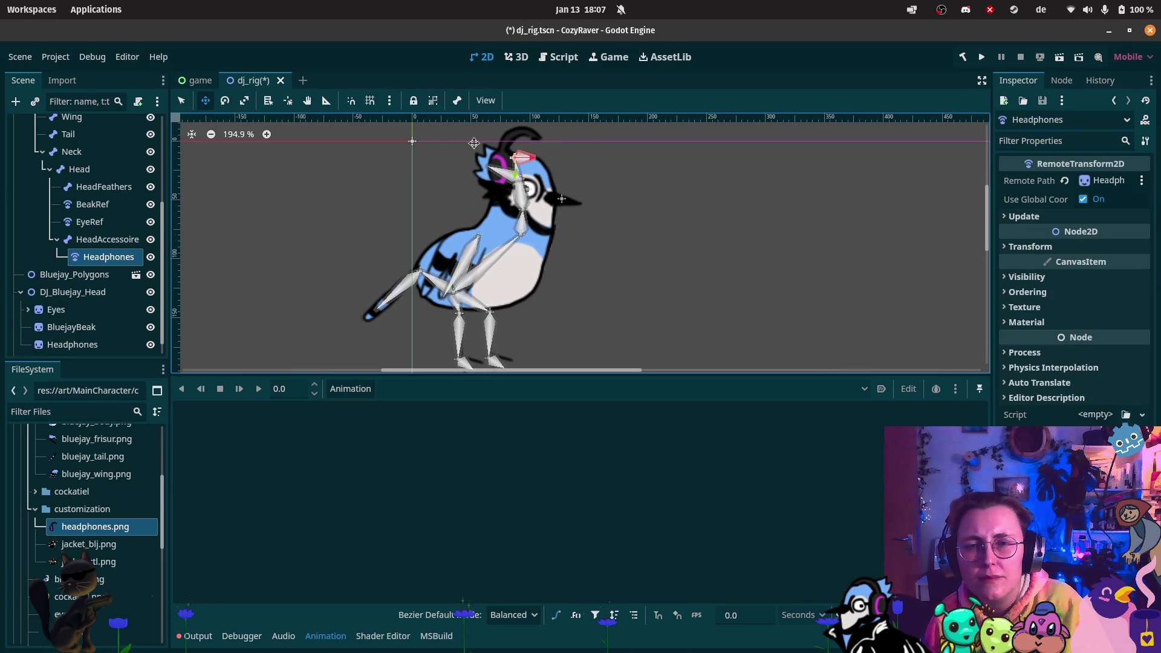
pyautogui.moveTo(497, 160); pyautogui.dragTo(498, 177)
pyautogui.click(531, 162)
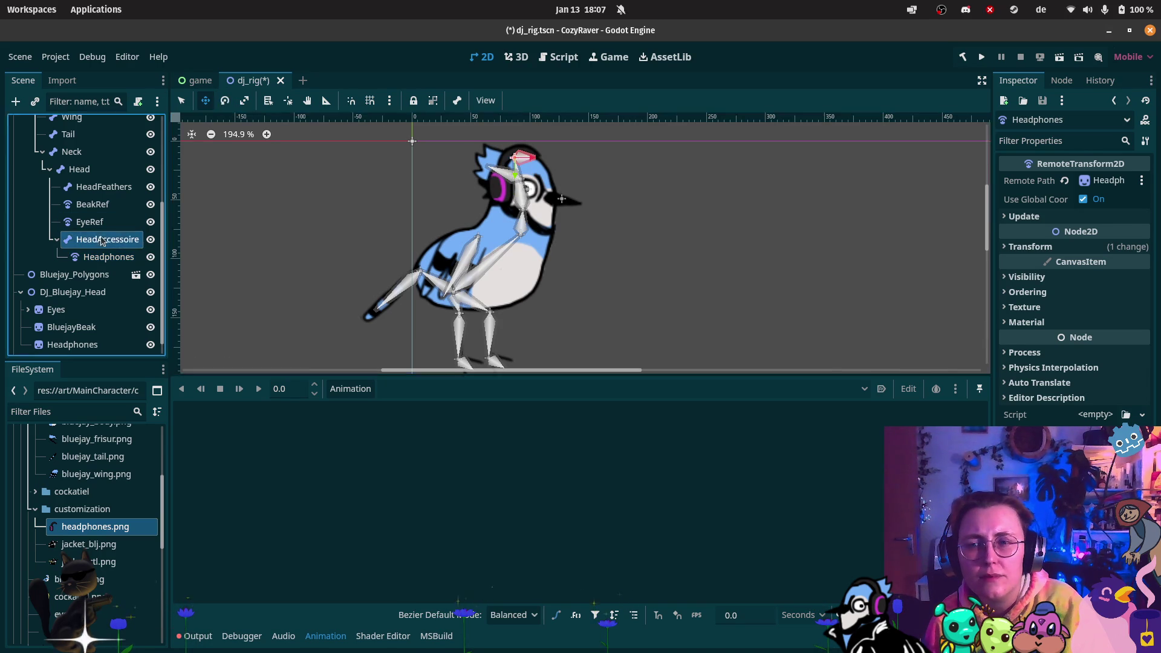
pyautogui.moveTo(537, 165)
pyautogui.mouseDown()
pyautogui.moveTo(532, 176)
pyautogui.moveTo(542, 166)
pyautogui.mouseUp()
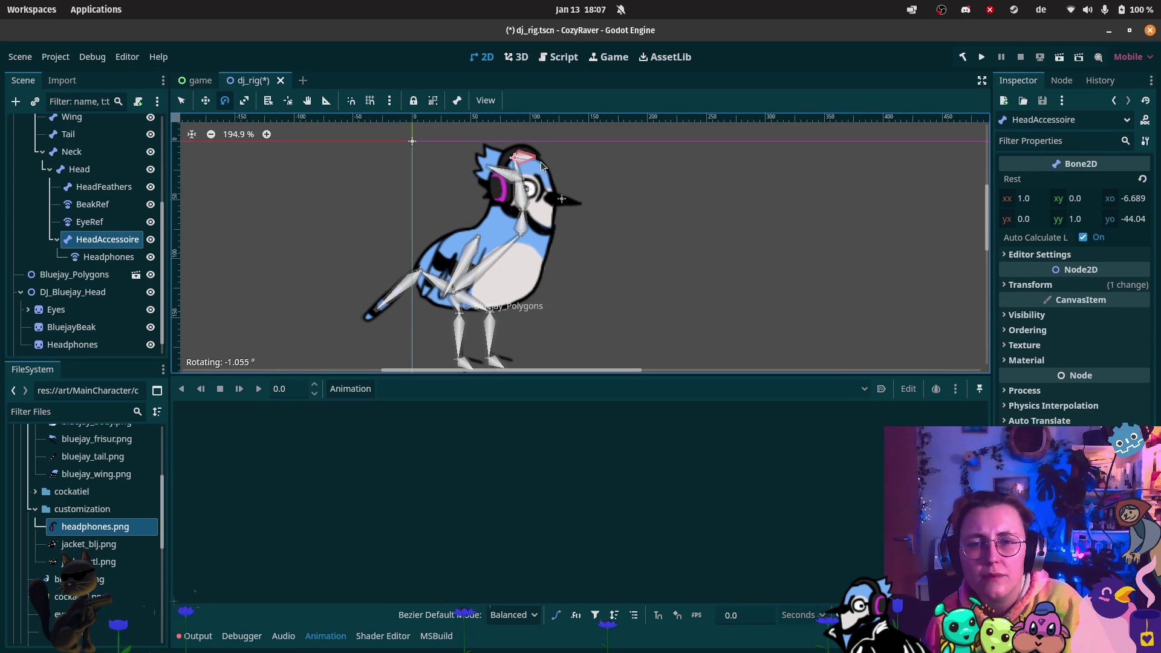
# - Collapse DJ_Bluejay_Head in the scene tree and save dj_rig.tscn
pyautogui.scroll(-1, 78, 290)
pyautogui.click(72, 326)
pyautogui.click(21, 275)
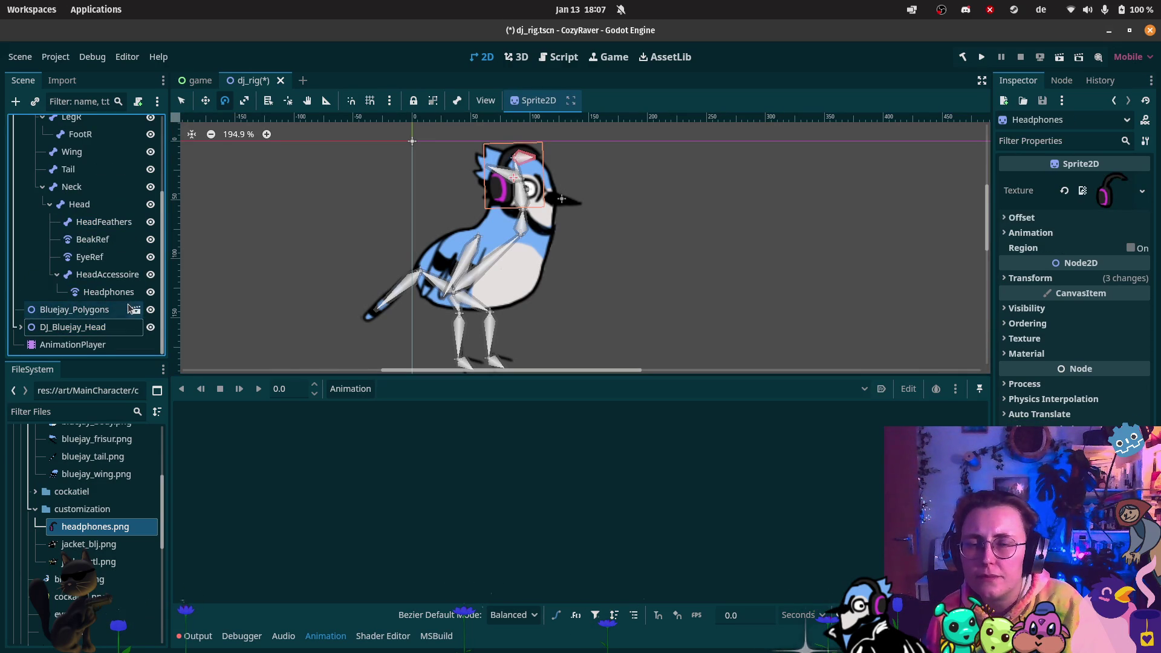
pyautogui.hotkey('ctrl', 's')
pyautogui.scroll(-1, 434, 248)
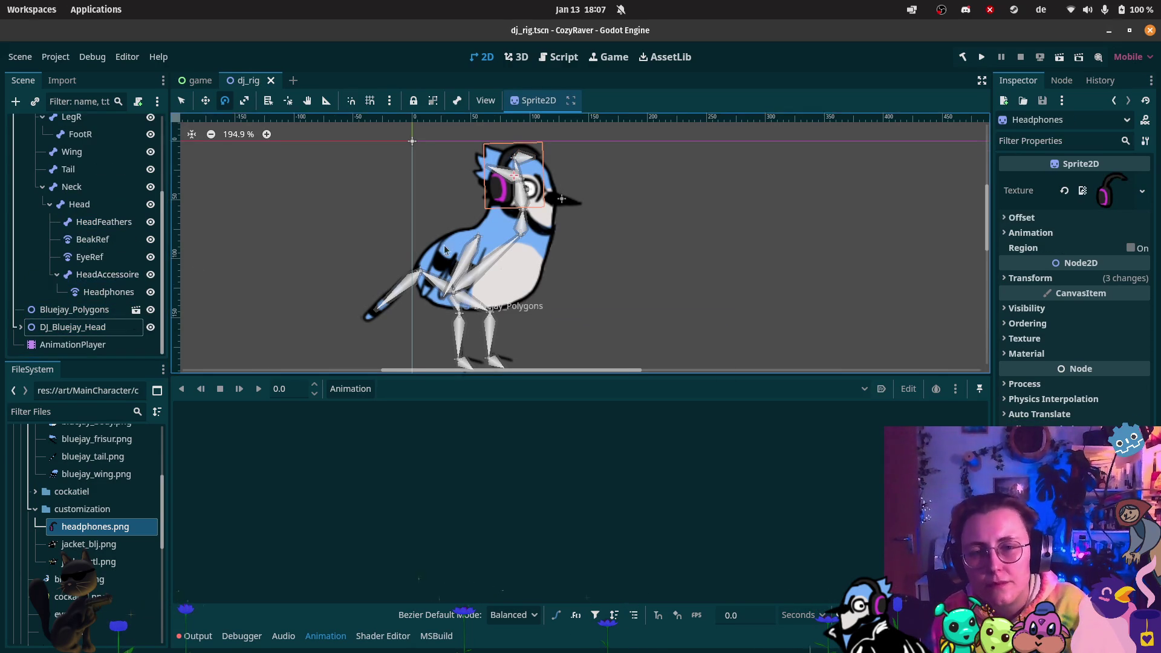
# - Select the AnimationPlayer and briefly view, then dismiss, its animation actions list
pyautogui.click(60, 346)
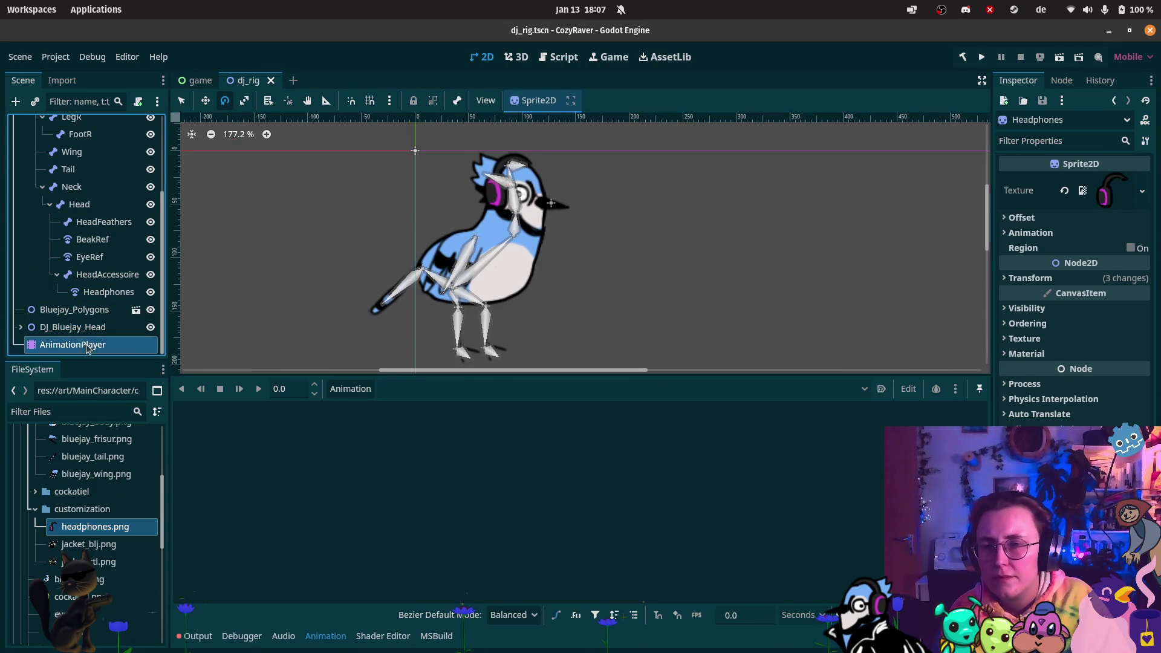
pyautogui.click(354, 390)
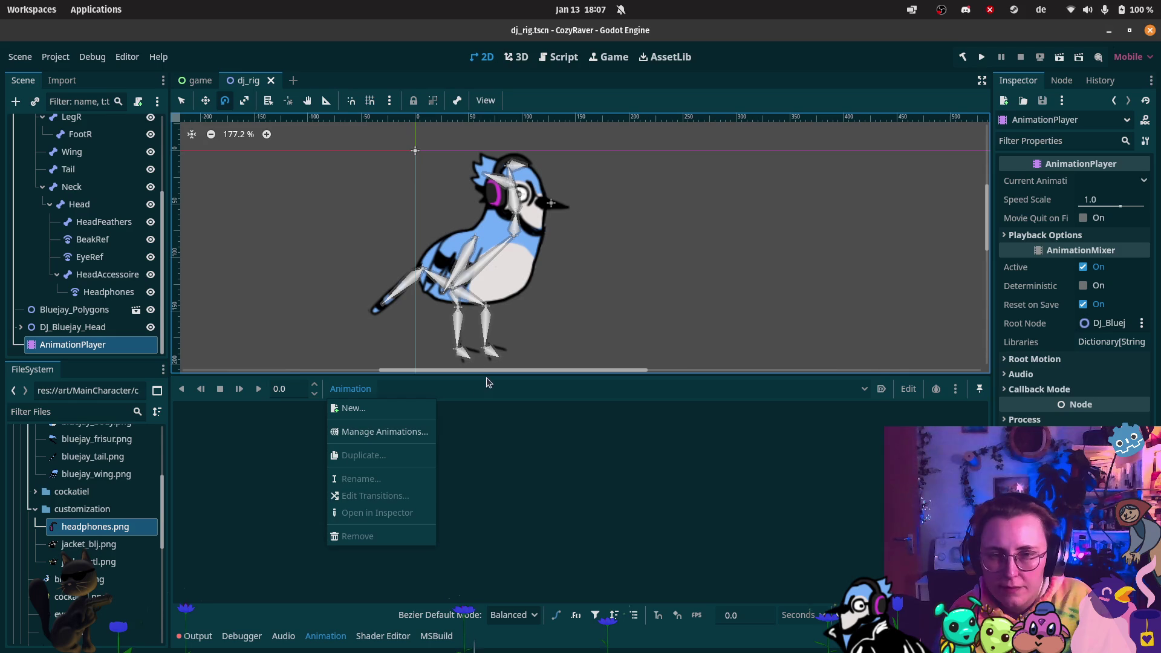
pyautogui.scroll(3, 72, 180)
pyautogui.click(234, 137)
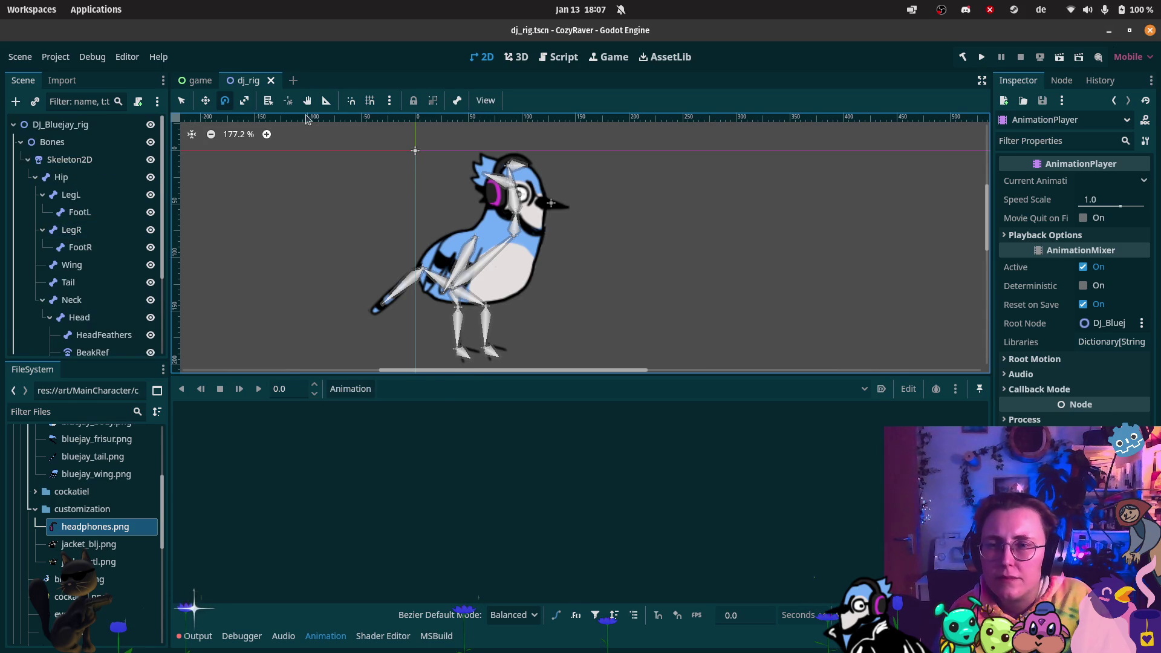
# - Reset Skeleton2D to its rest pose and hide the bone overlays
pyautogui.click(52, 141)
pyautogui.click(69, 159)
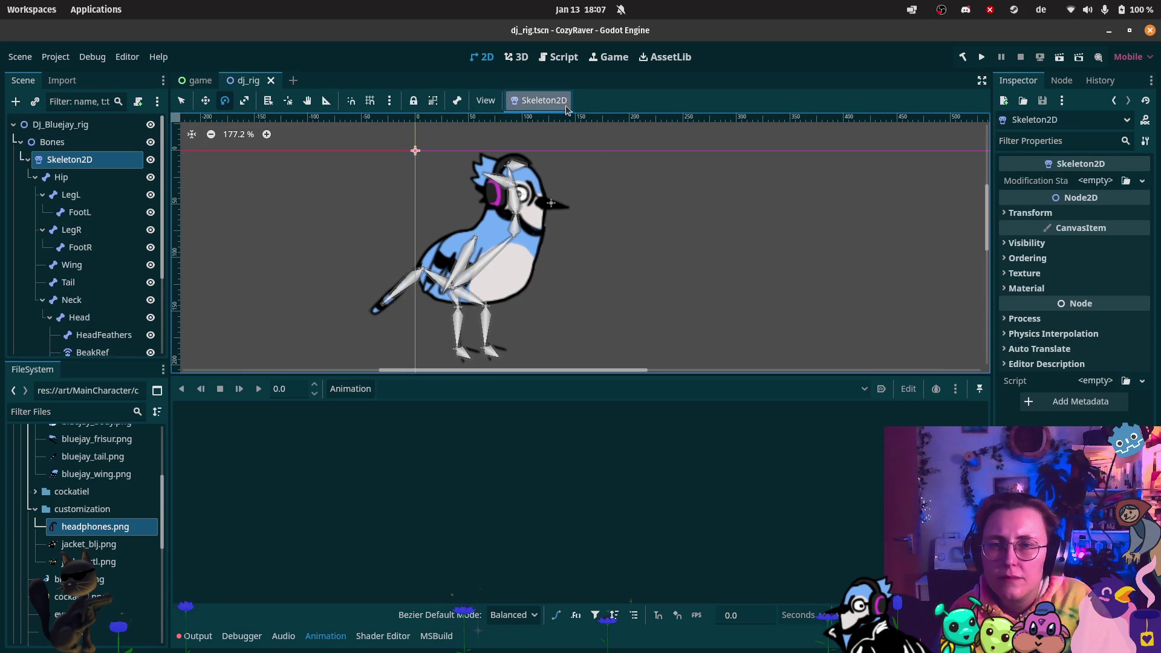
pyautogui.click(544, 100)
pyautogui.click(569, 119)
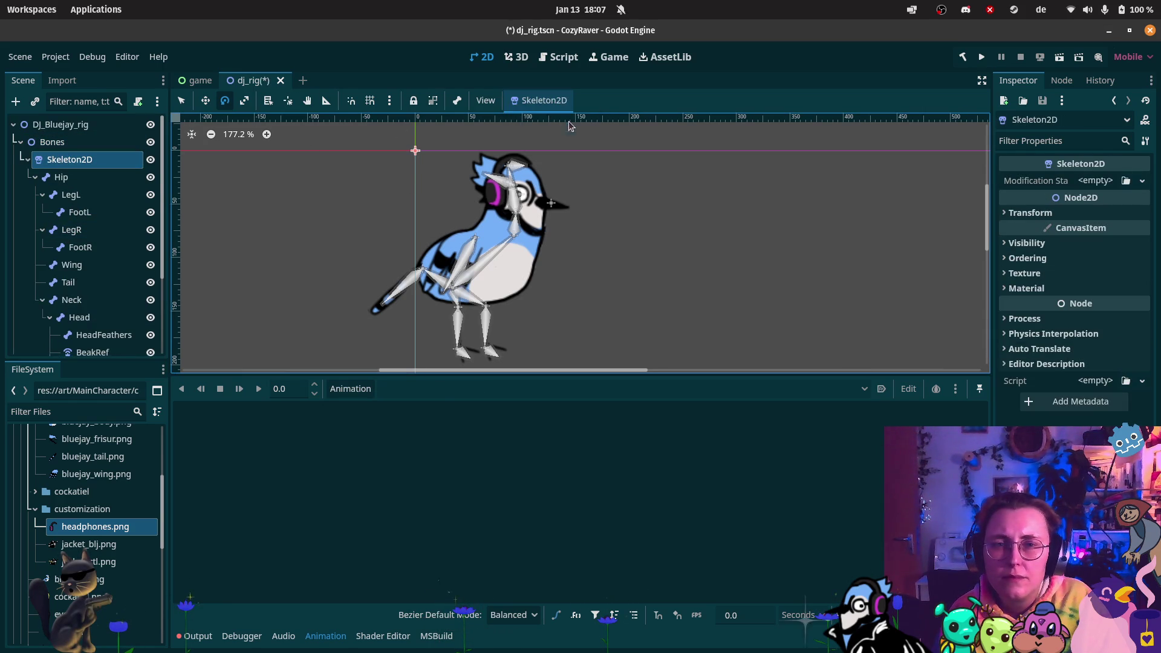
pyautogui.click(462, 100)
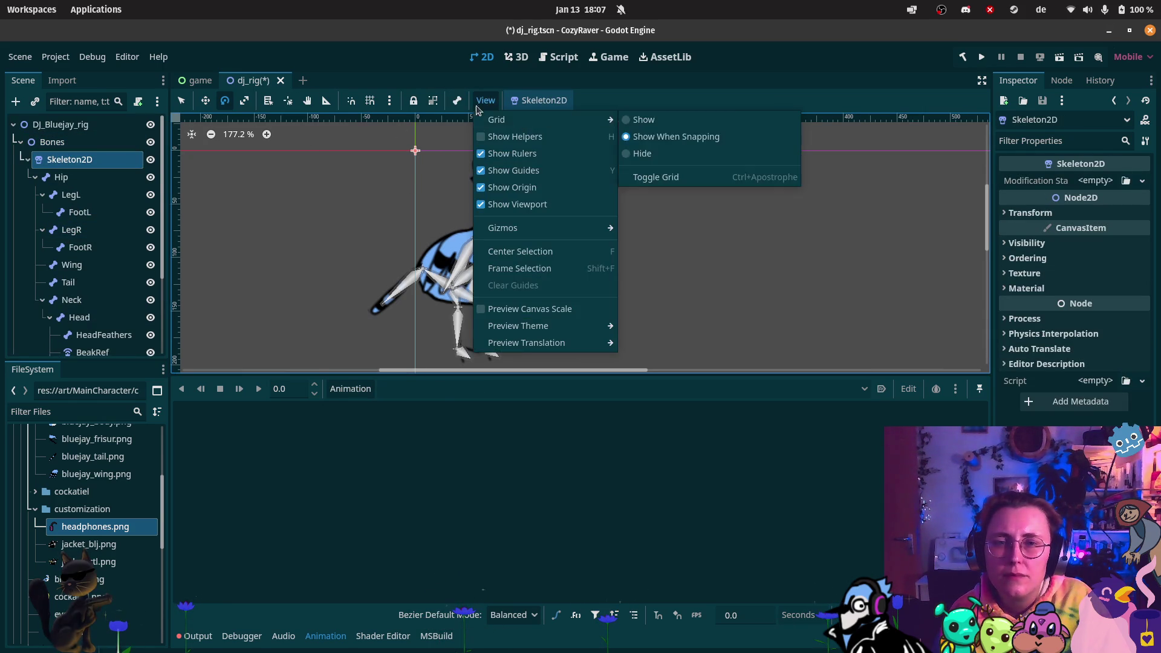
pyautogui.click(465, 121)
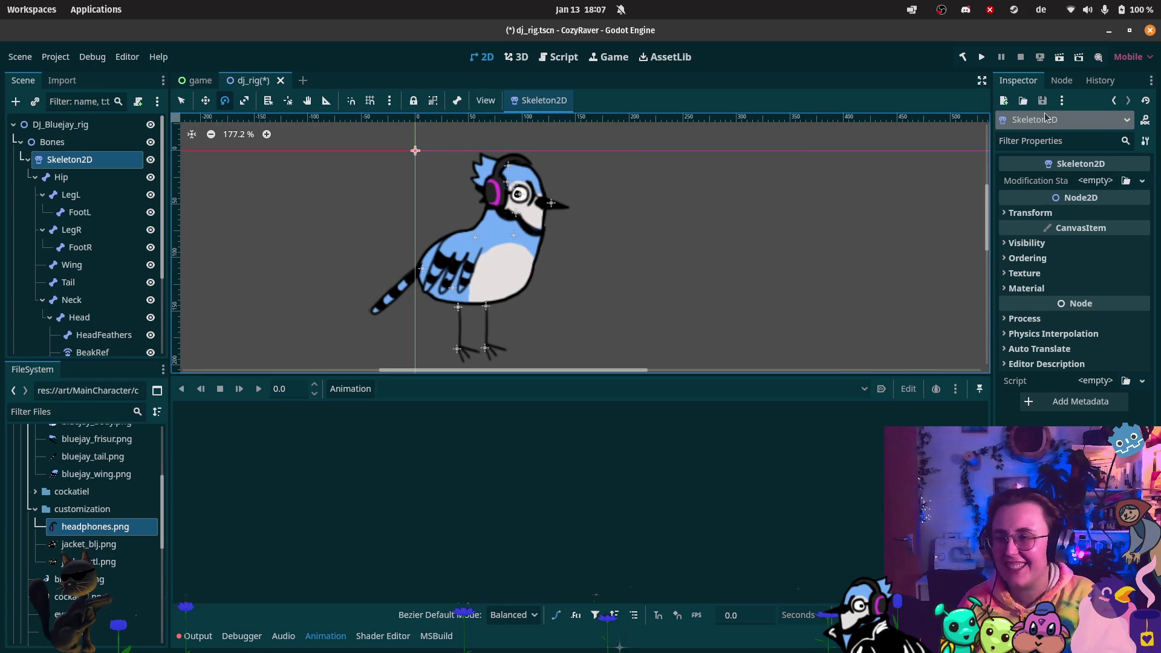
# - Make the canvas taller by shrinking the animation panel
pyautogui.scroll(2, 511, 218)
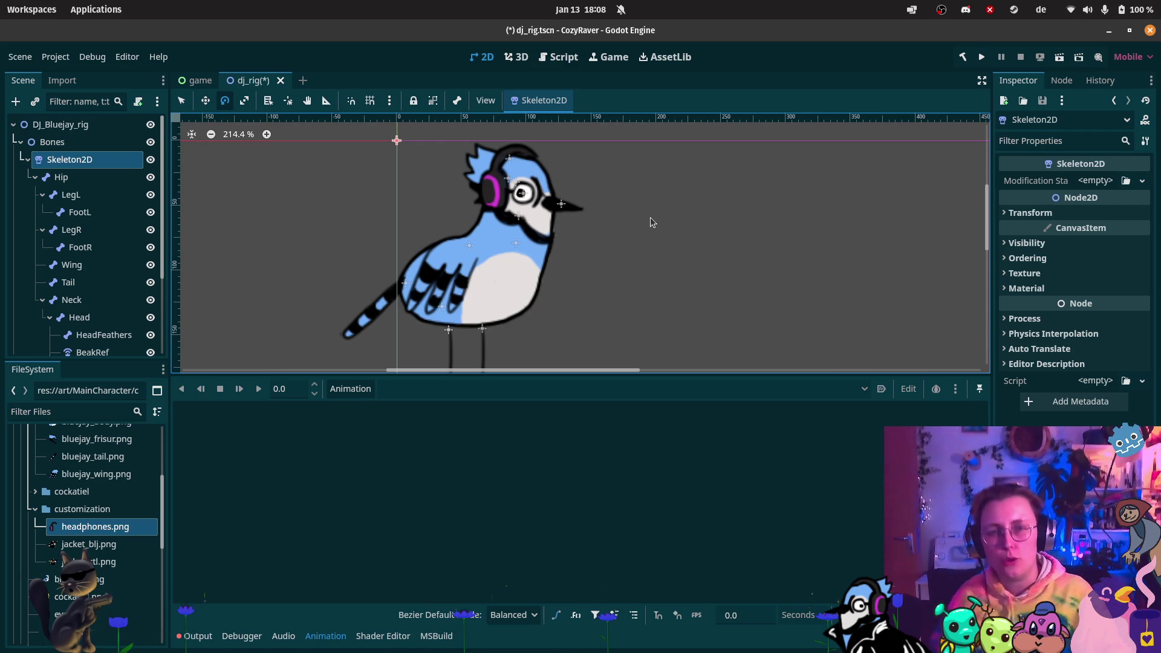
pyautogui.click(727, 370)
pyautogui.moveTo(730, 373); pyautogui.dragTo(730, 480)
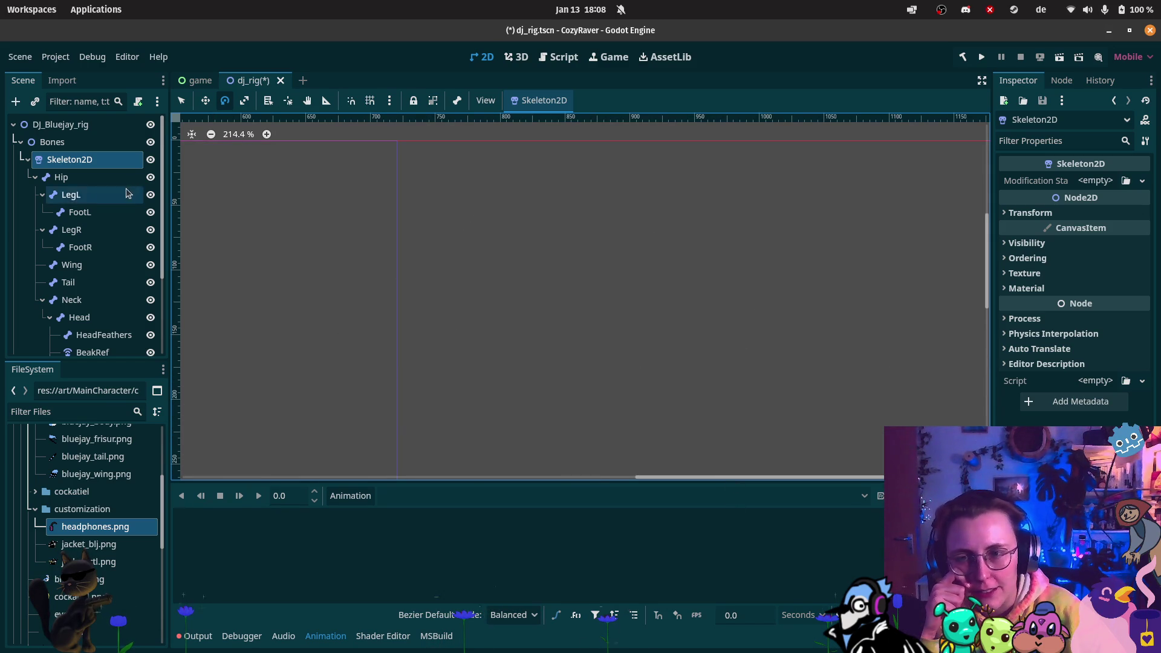
# - Collapse the Skeleton2D hierarchy, then pan and zoom to centre the blue jay
pyautogui.click(28, 159)
pyautogui.click(51, 141)
pyautogui.doubleClick(69, 159)
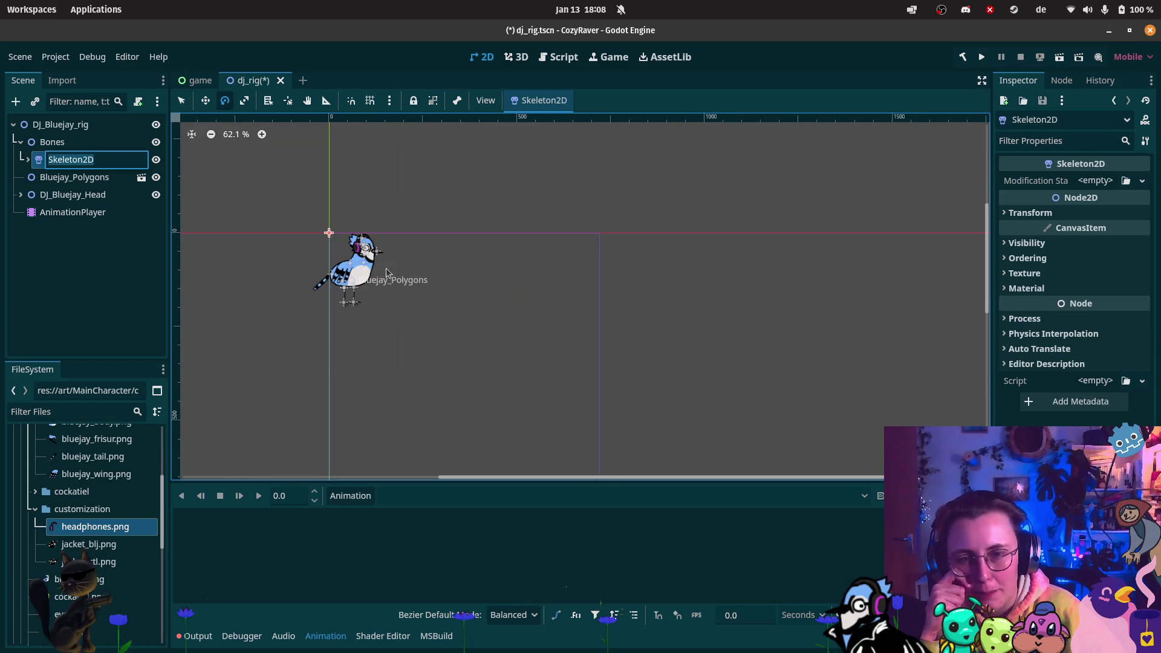
pyautogui.press('Return')
pyautogui.moveTo(412, 242); pyautogui.dragTo(522, 231)
pyautogui.scroll(8, 521, 231)
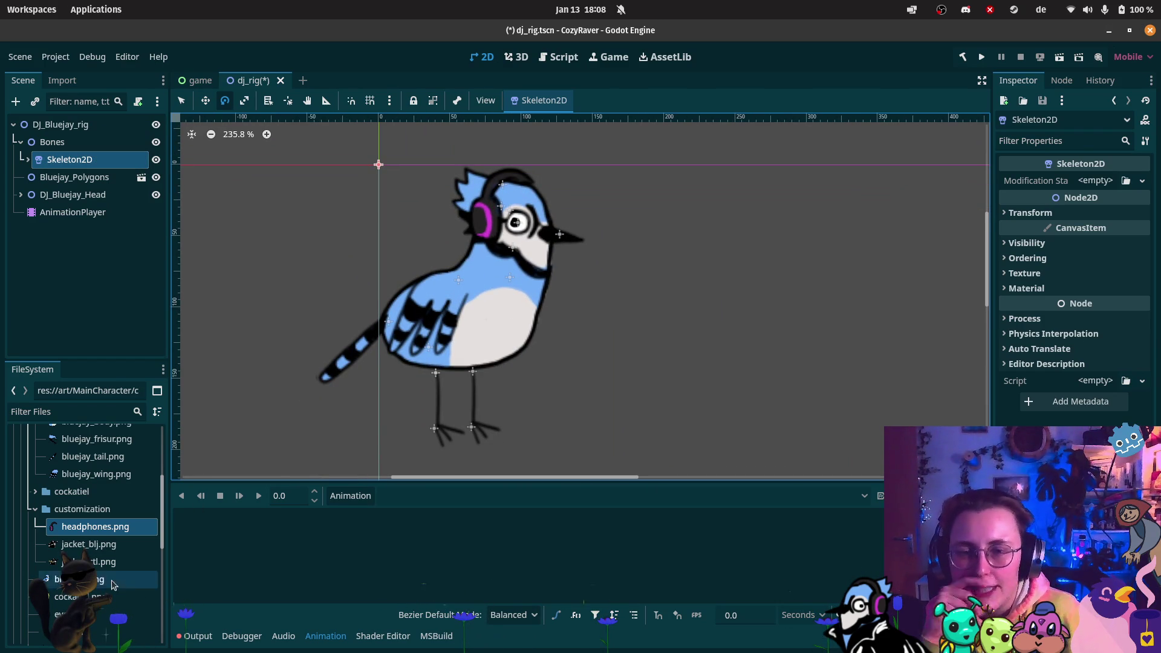
pyautogui.click(357, 496)
# - Create an animation named idle and glance at the track-type list
pyautogui.click(415, 517)
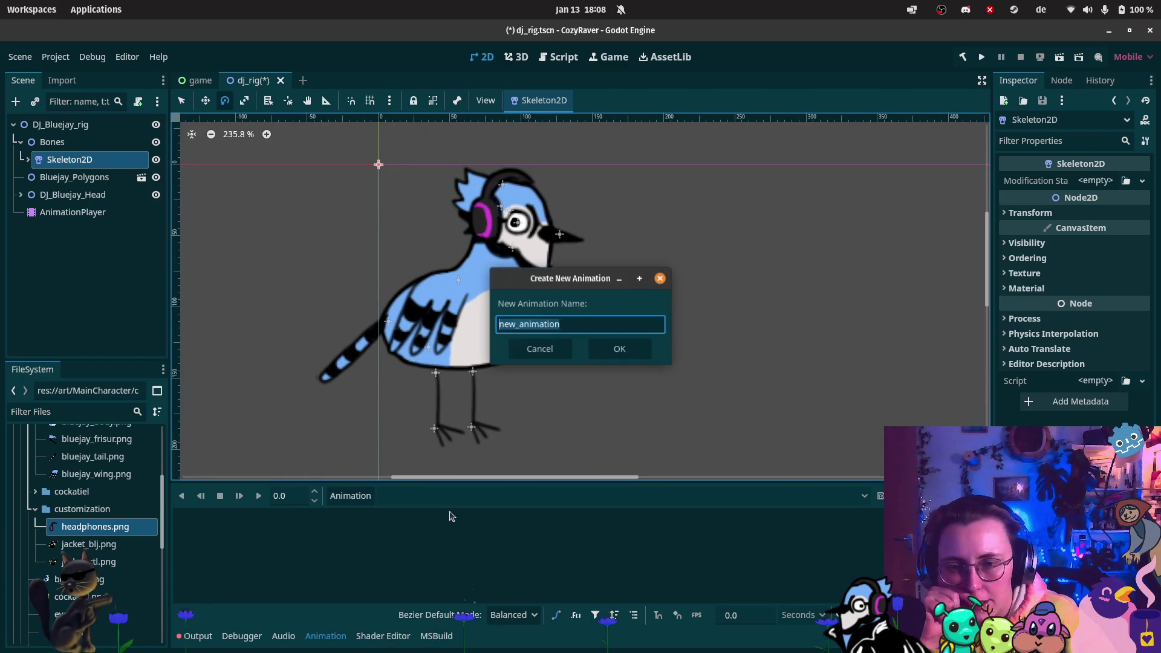
pyautogui.write('idle')
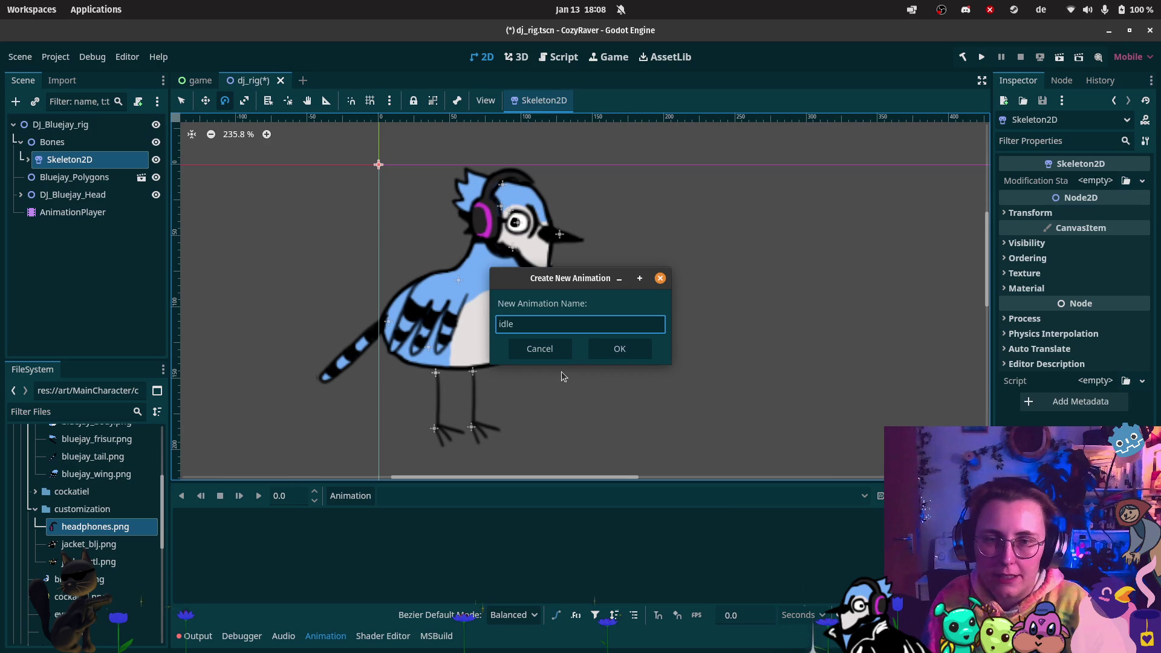
pyautogui.press('Return')
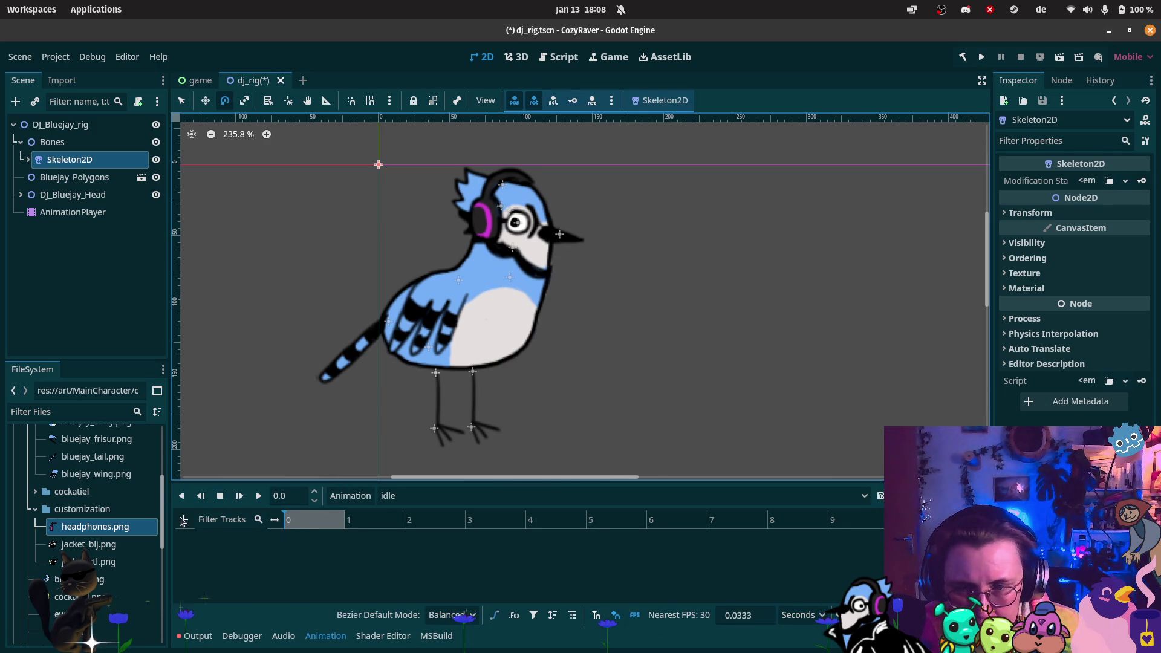
pyautogui.click(182, 520)
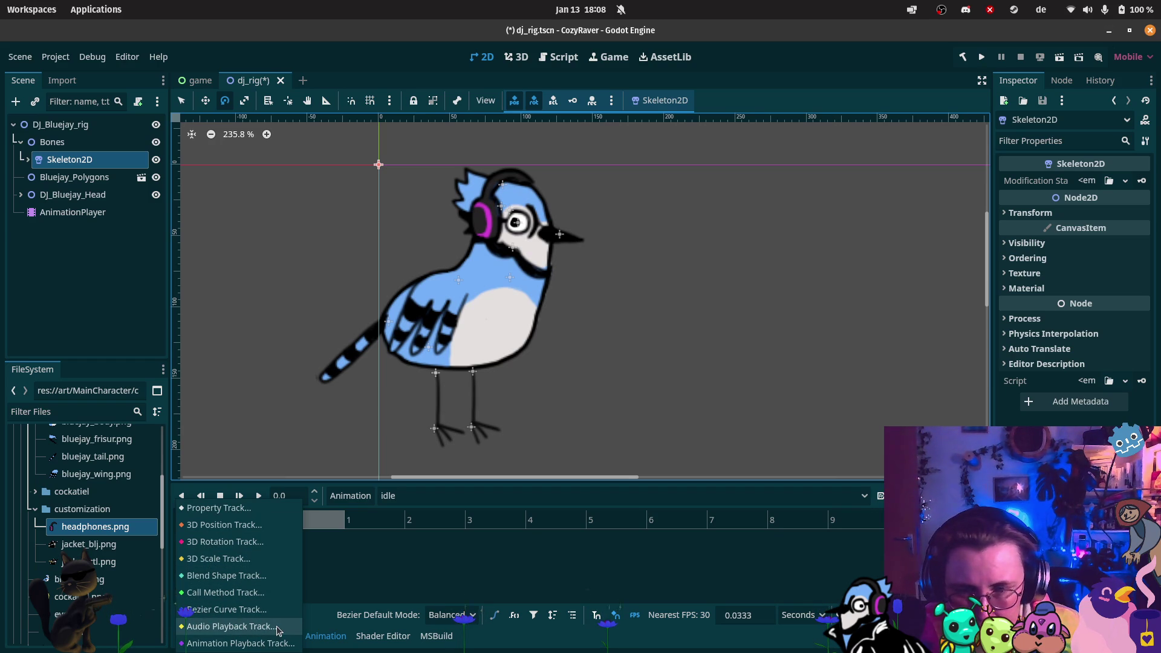
pyautogui.click(439, 572)
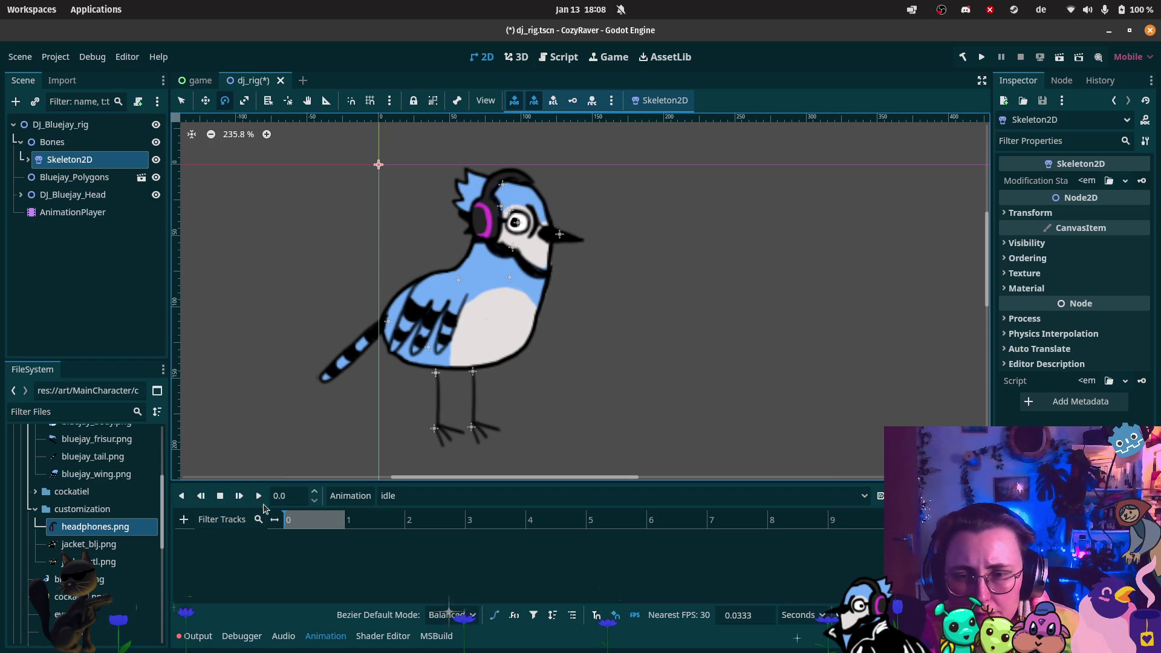
# - Clear the output log, return to the animation editor and stop playback
pyautogui.click(205, 634)
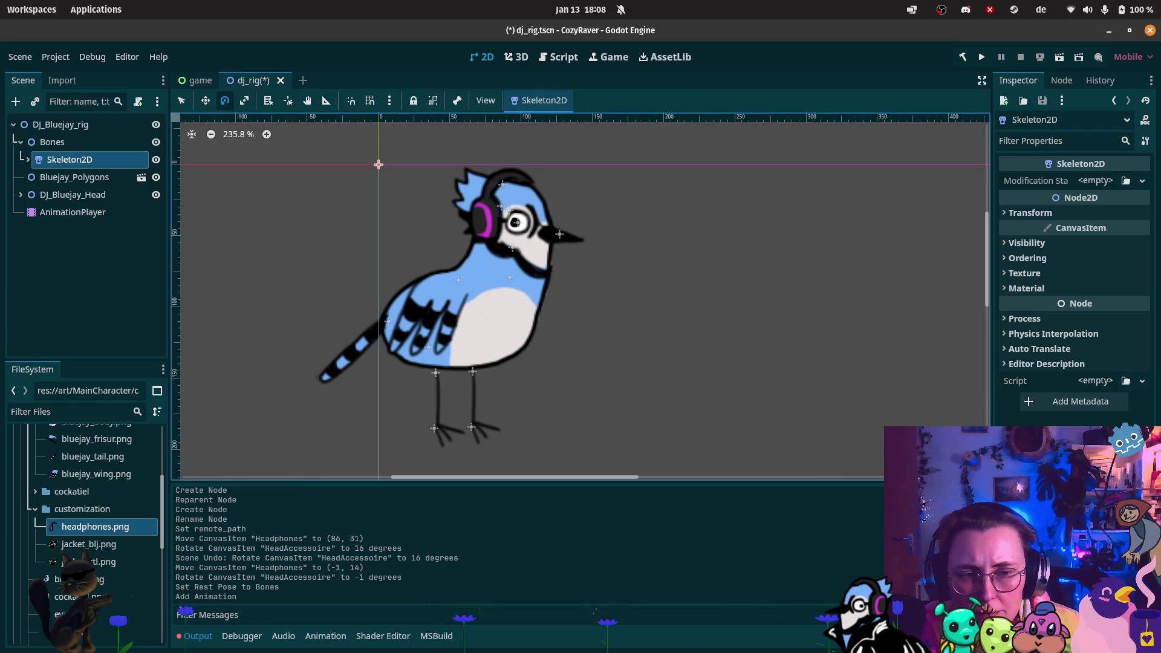
pyautogui.hotkey('ctrl', 'shift', 'k')
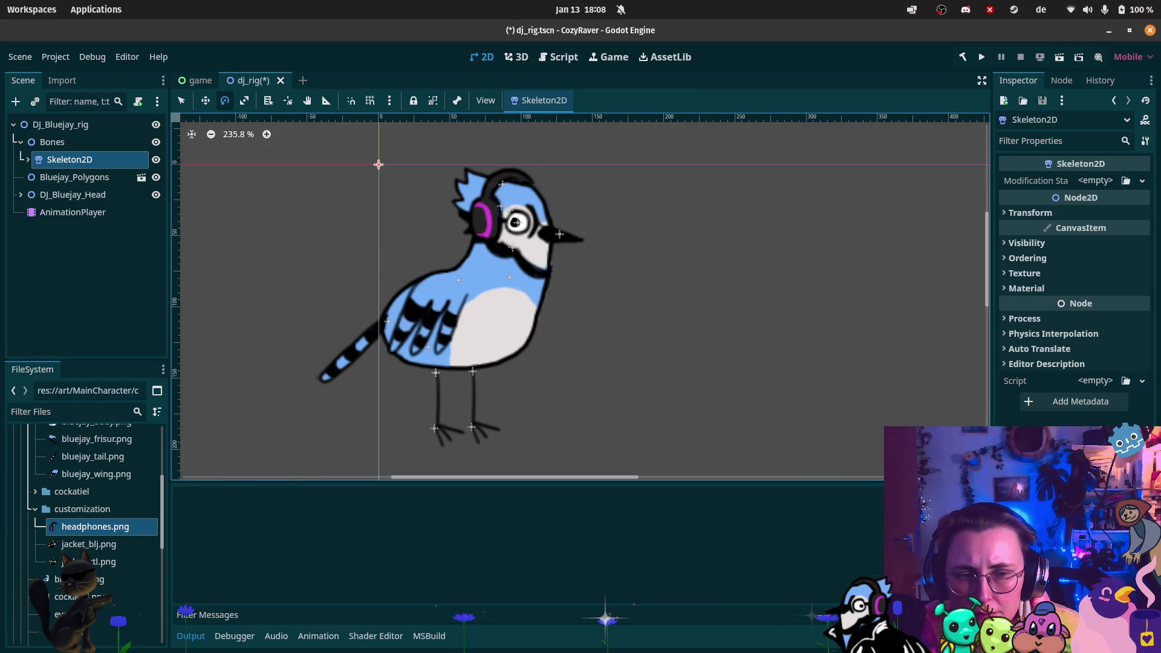
pyautogui.click(318, 635)
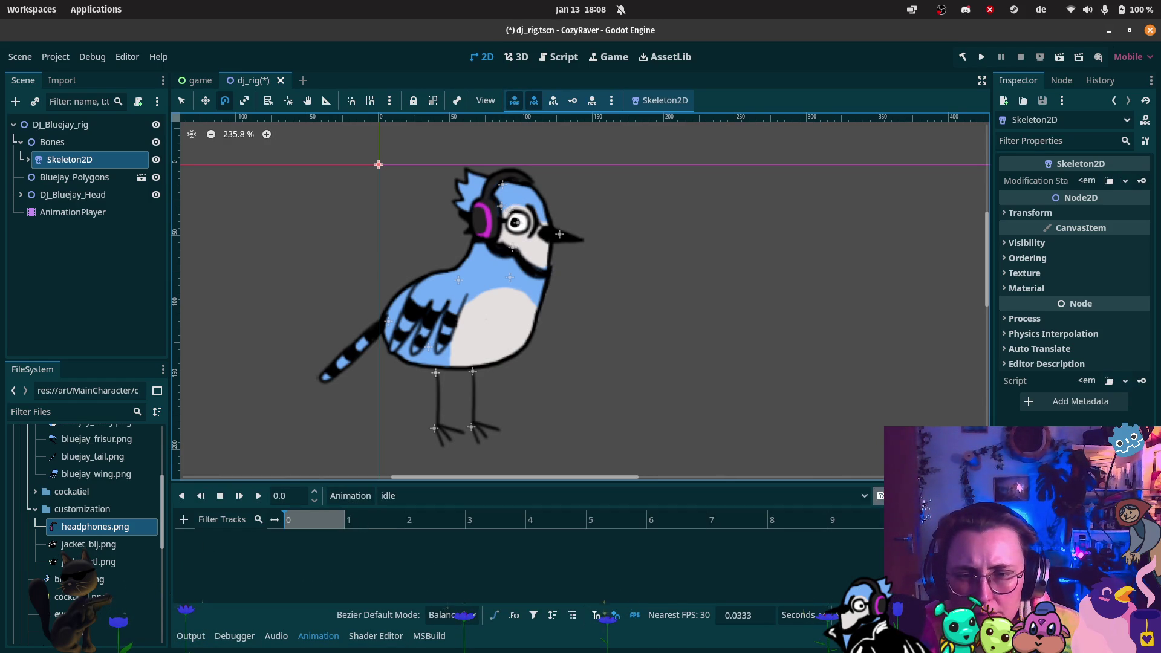
pyautogui.click(549, 495)
pyautogui.click(542, 510)
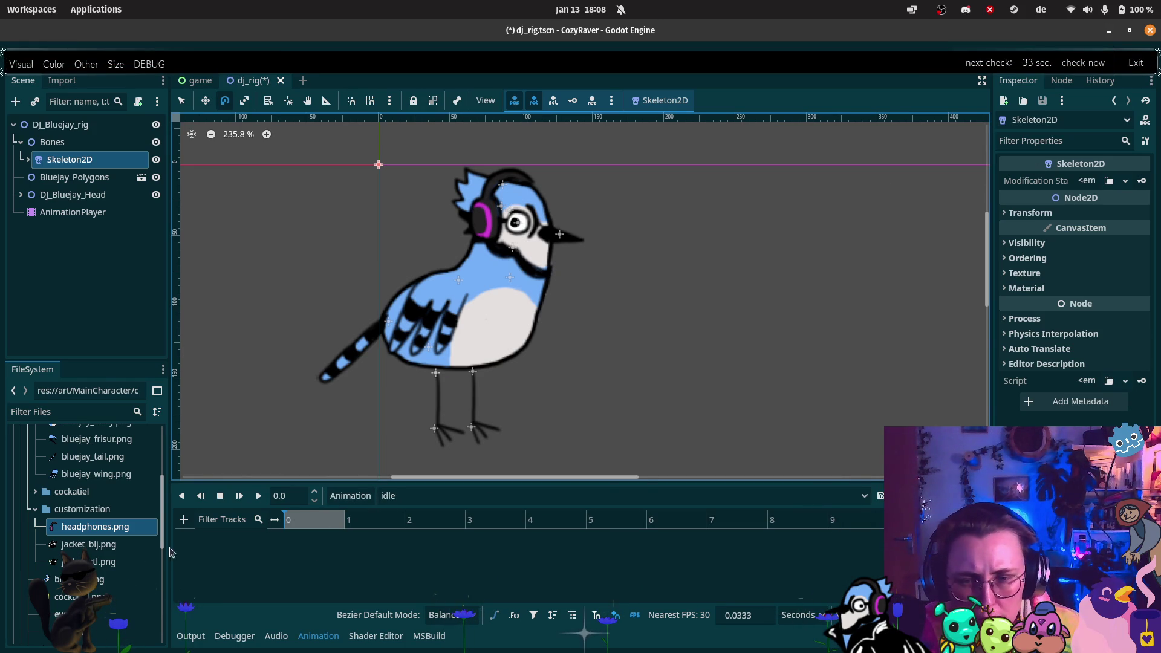
pyautogui.click(220, 495)
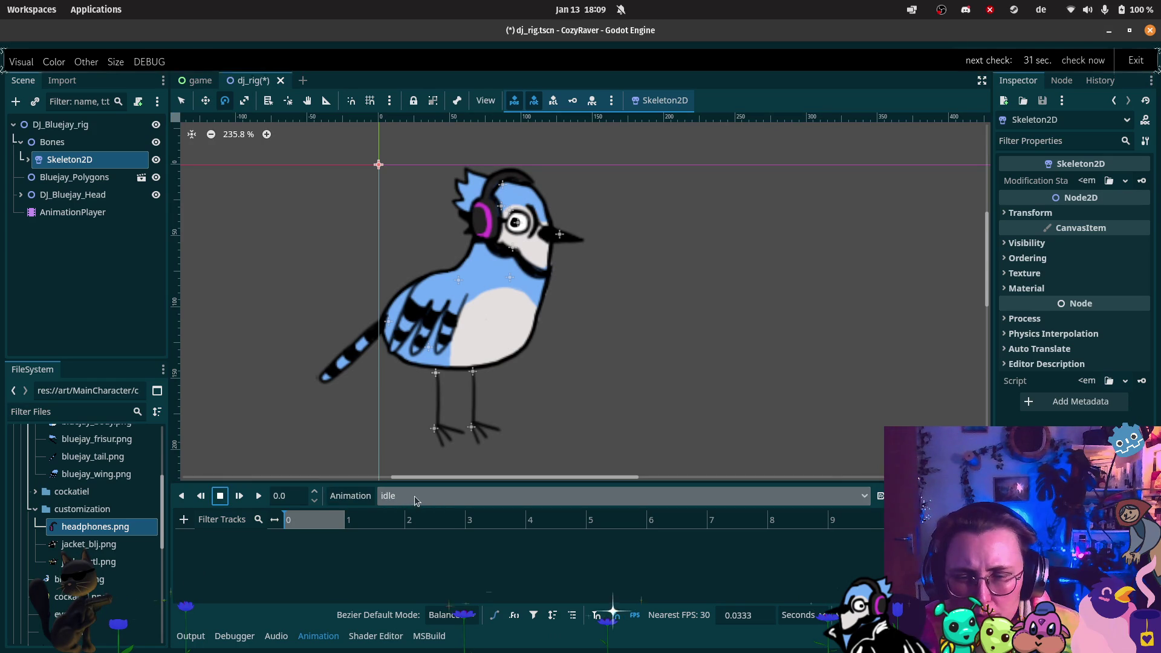
# - Delete the idle animation and recreate a fresh idle with AnimationPlayer selected
pyautogui.click(350, 495)
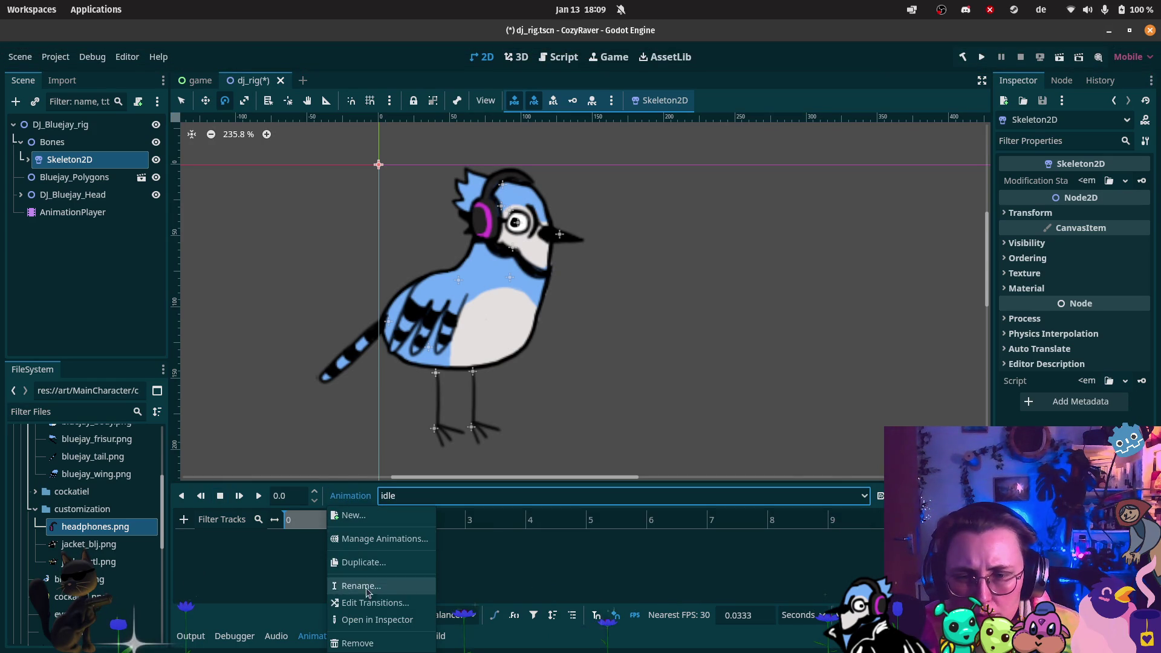
pyautogui.click(363, 643)
pyautogui.click(632, 341)
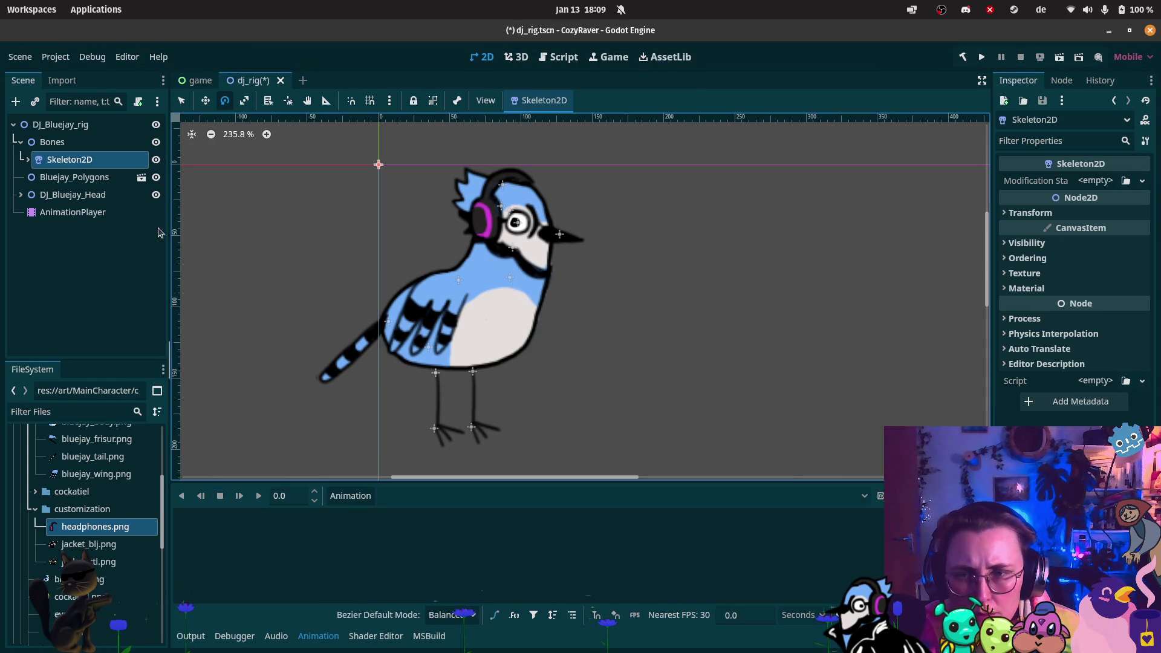
pyautogui.click(94, 212)
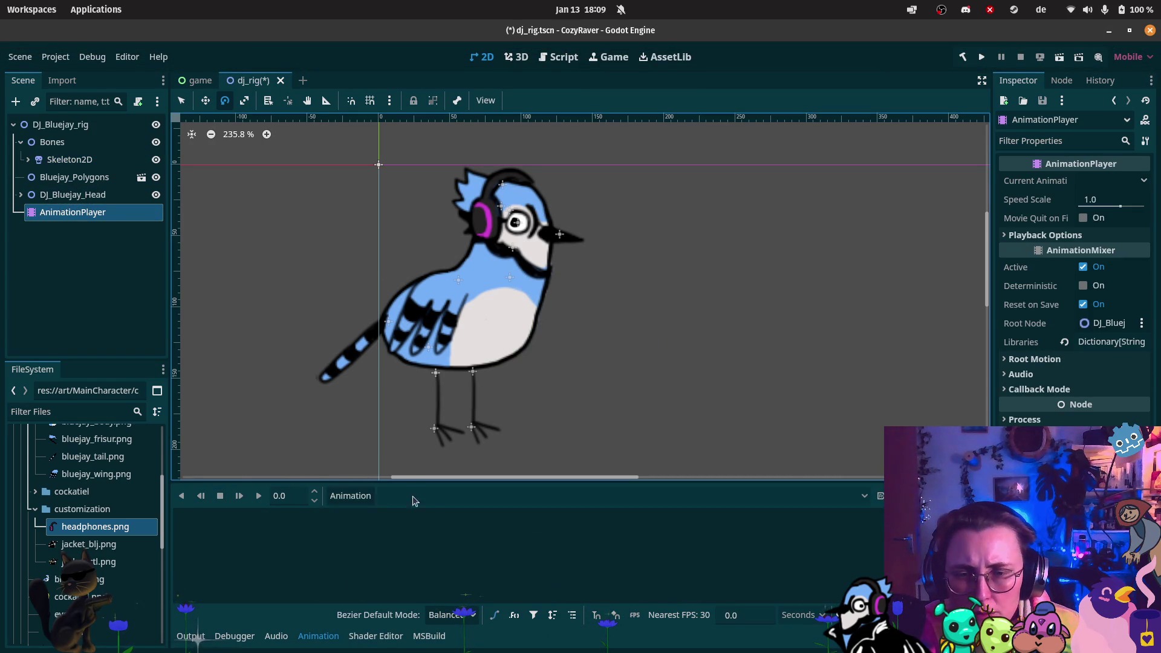
pyautogui.click(350, 495)
pyautogui.click(351, 516)
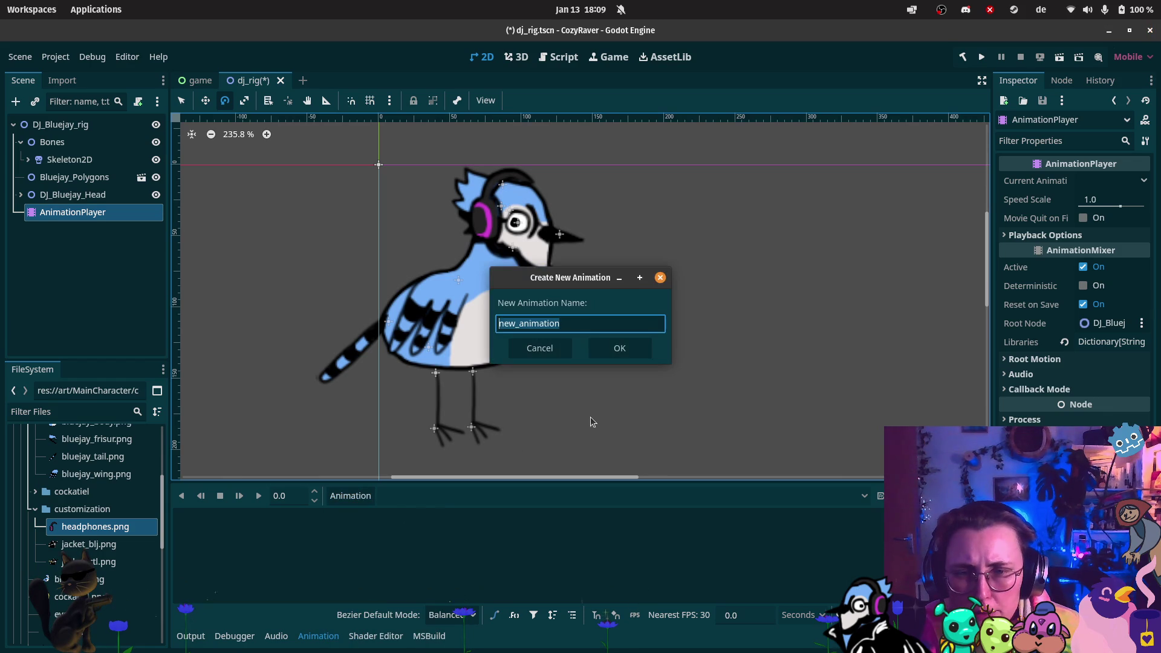
pyautogui.write('idle')
pyautogui.press('Return')
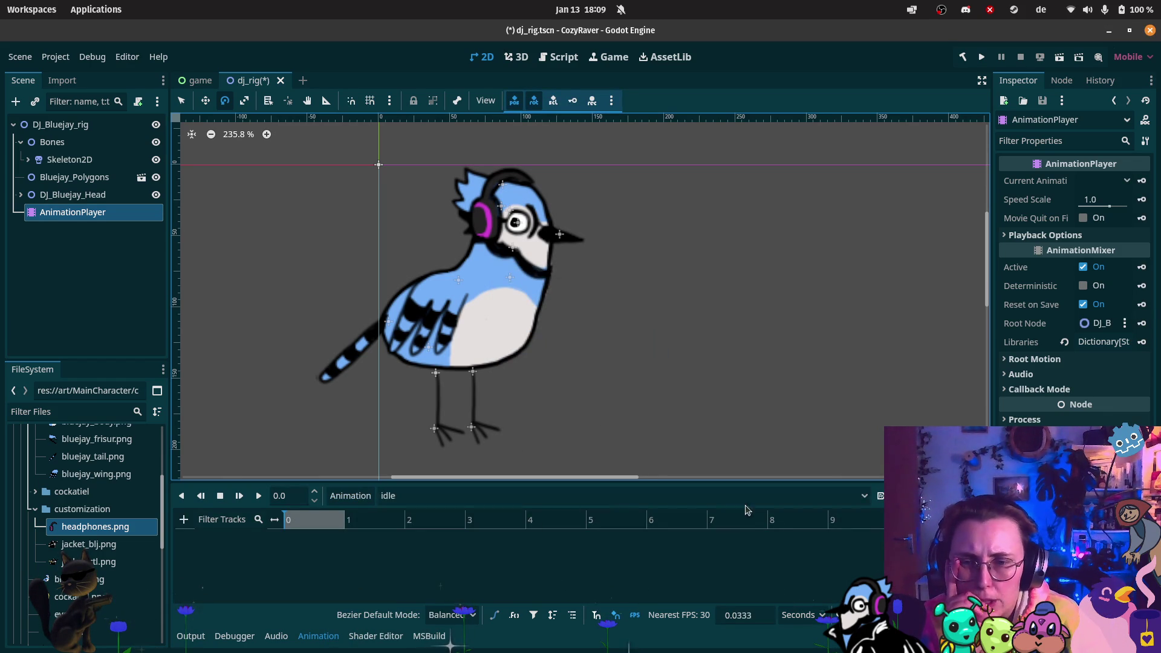
pyautogui.click(605, 496)
pyautogui.click(605, 496)
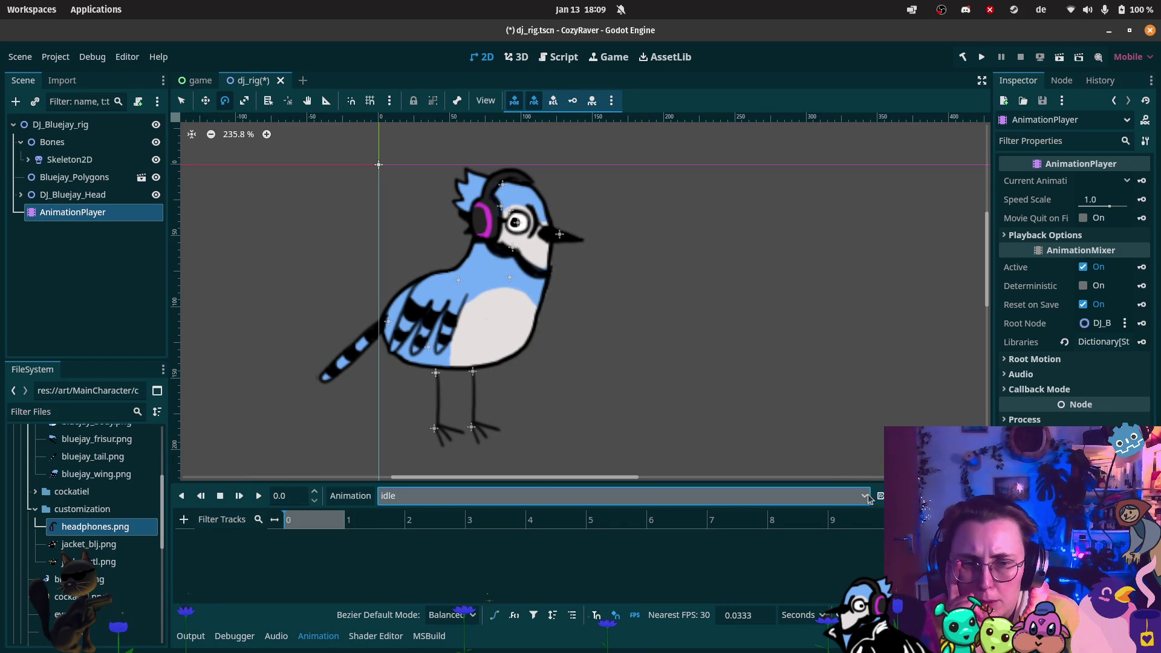
# - Drag AnimationPlayer onto Bones so it sits beside Skeleton2D, then select Skeleton2D
pyautogui.click(394, 496)
pyautogui.click(393, 496)
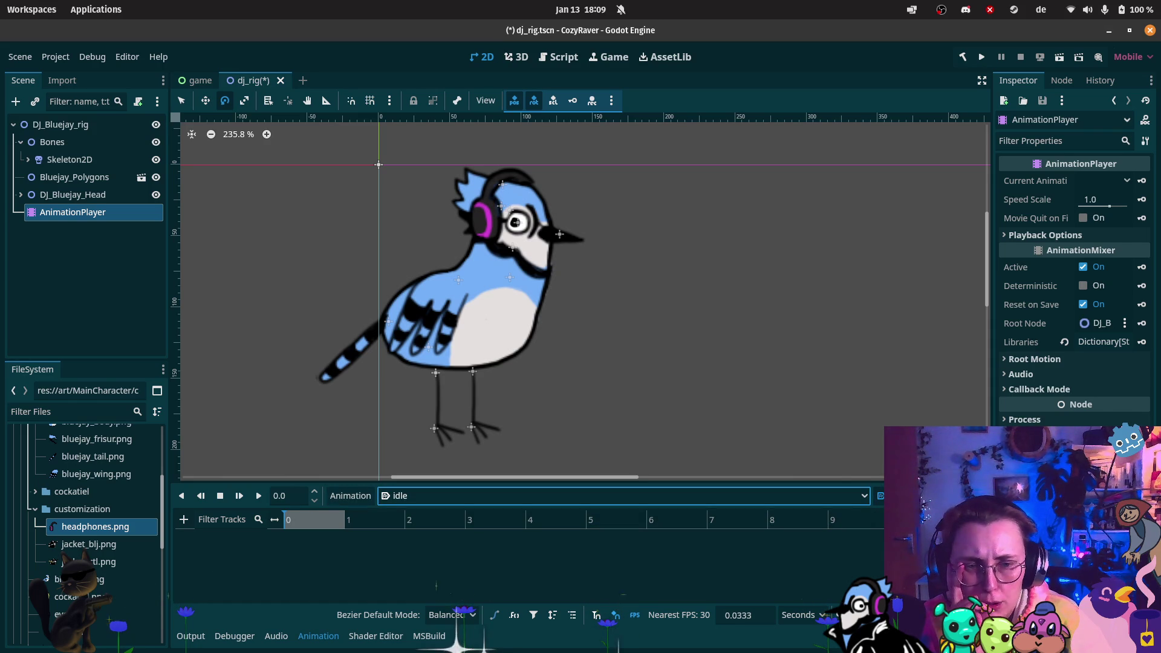
pyautogui.click(881, 496)
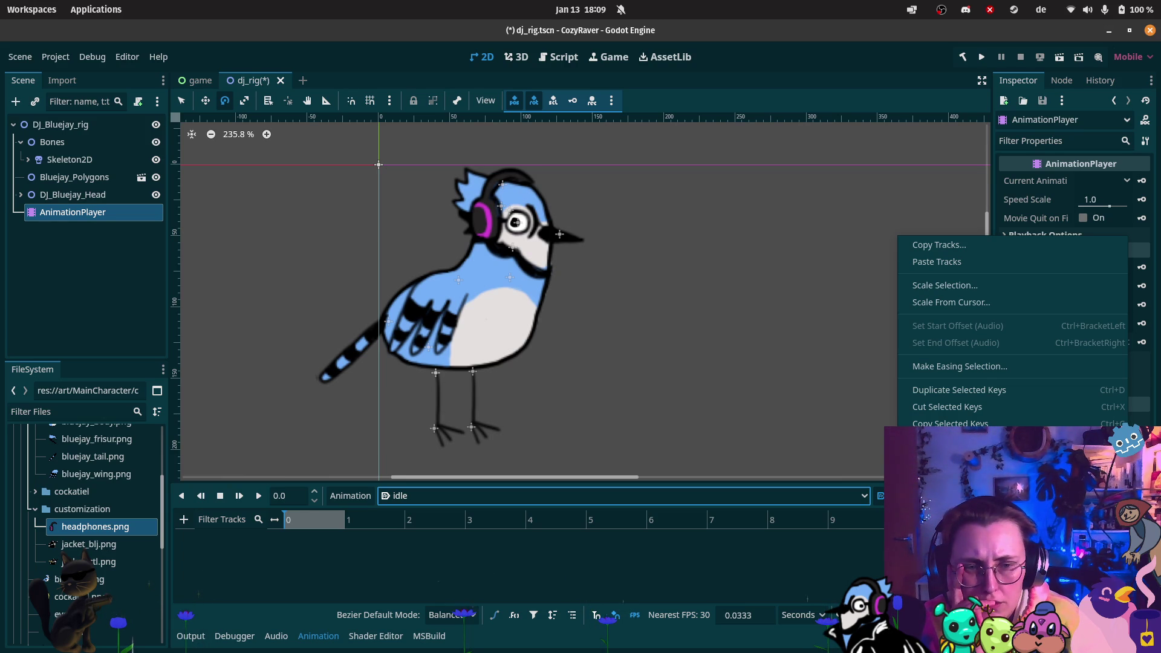
pyautogui.press('Escape')
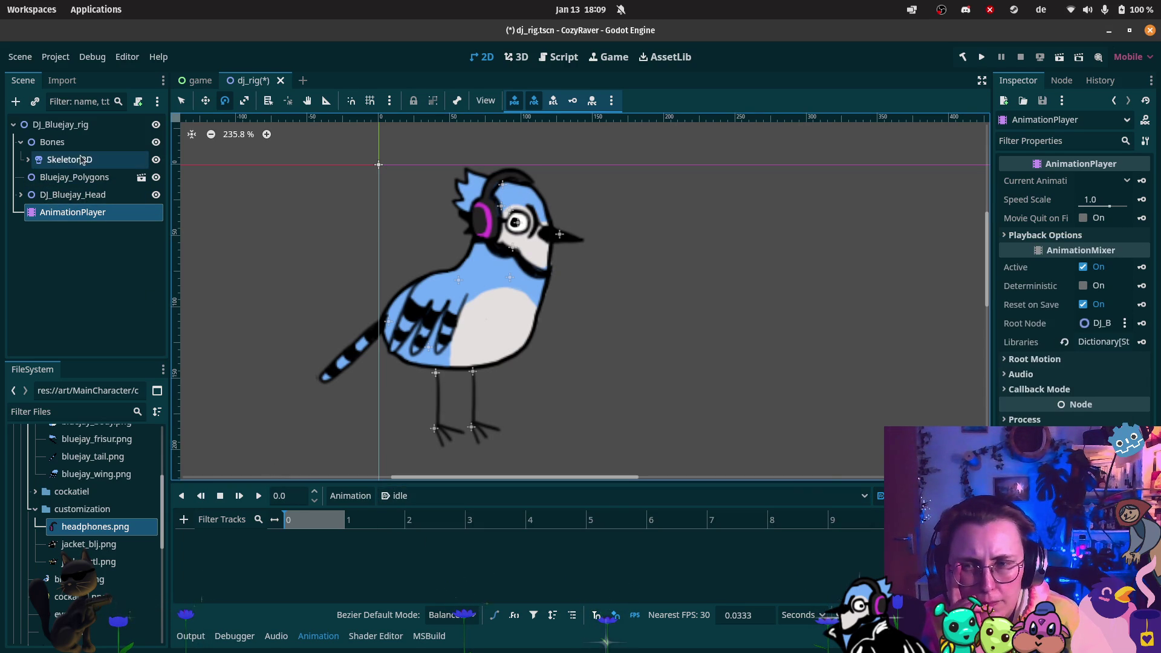
pyautogui.moveTo(76, 213); pyautogui.dragTo(64, 168)
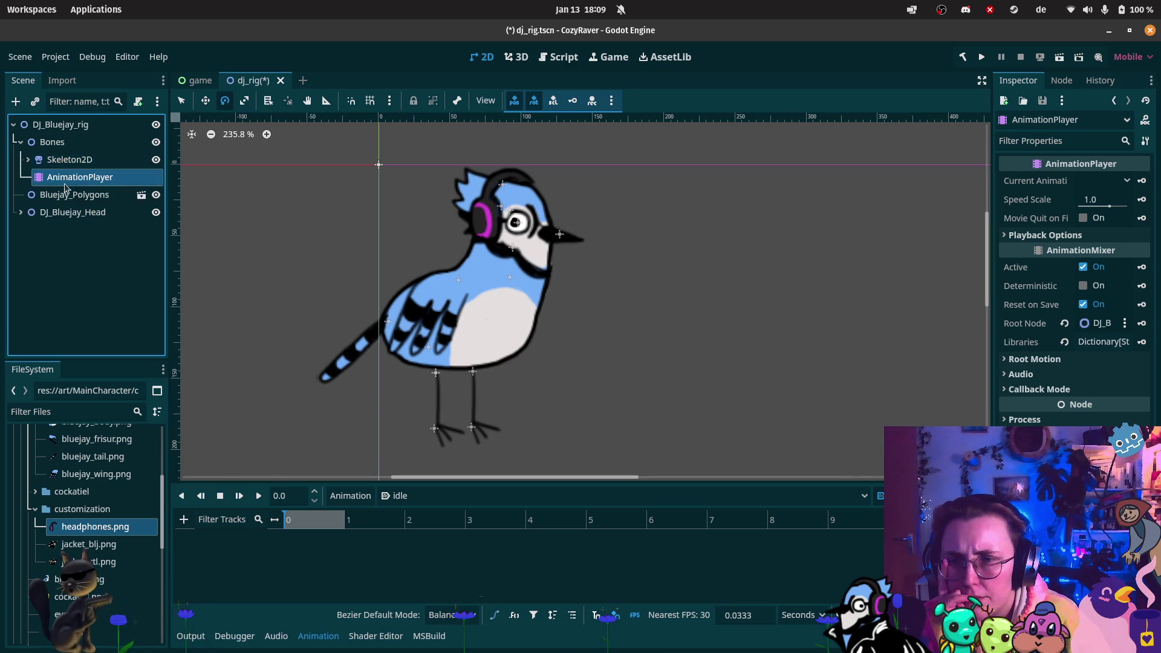
pyautogui.click(39, 160)
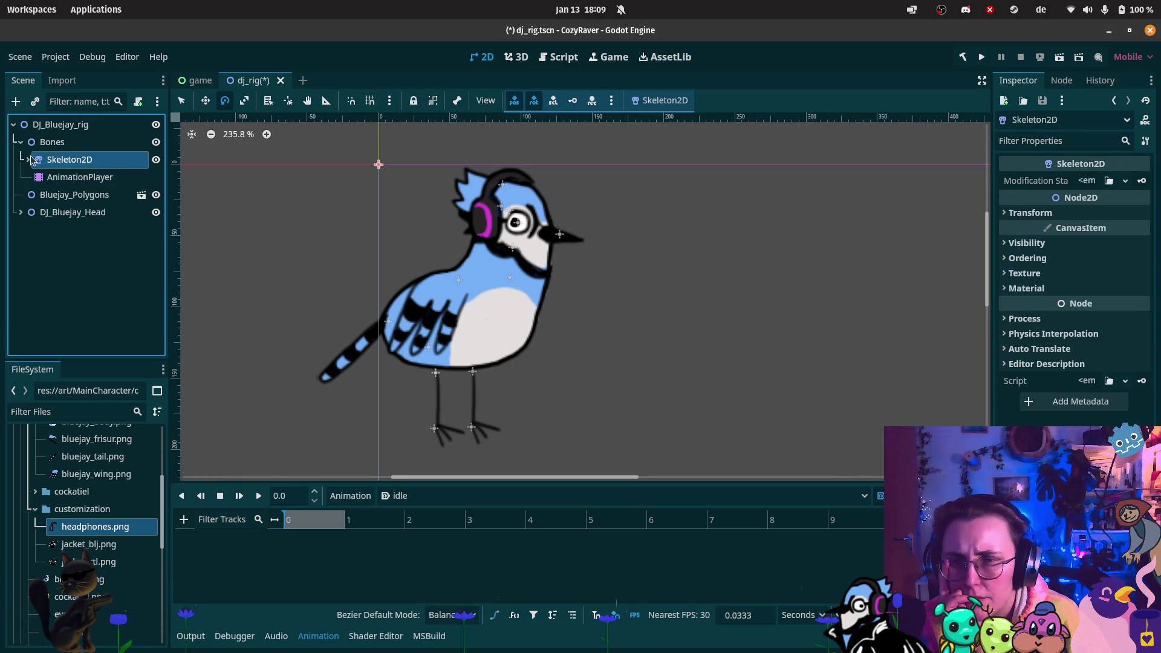
# - Add a property track for FootR's rotation to the idle animation
pyautogui.click(28, 159)
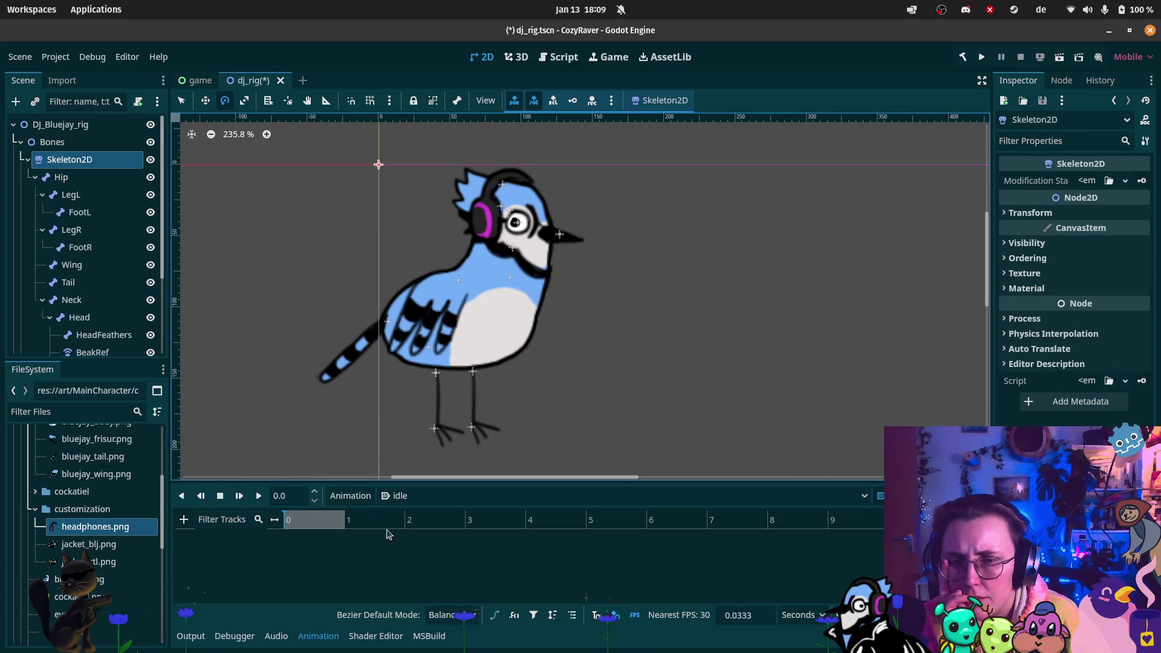
pyautogui.click(183, 520)
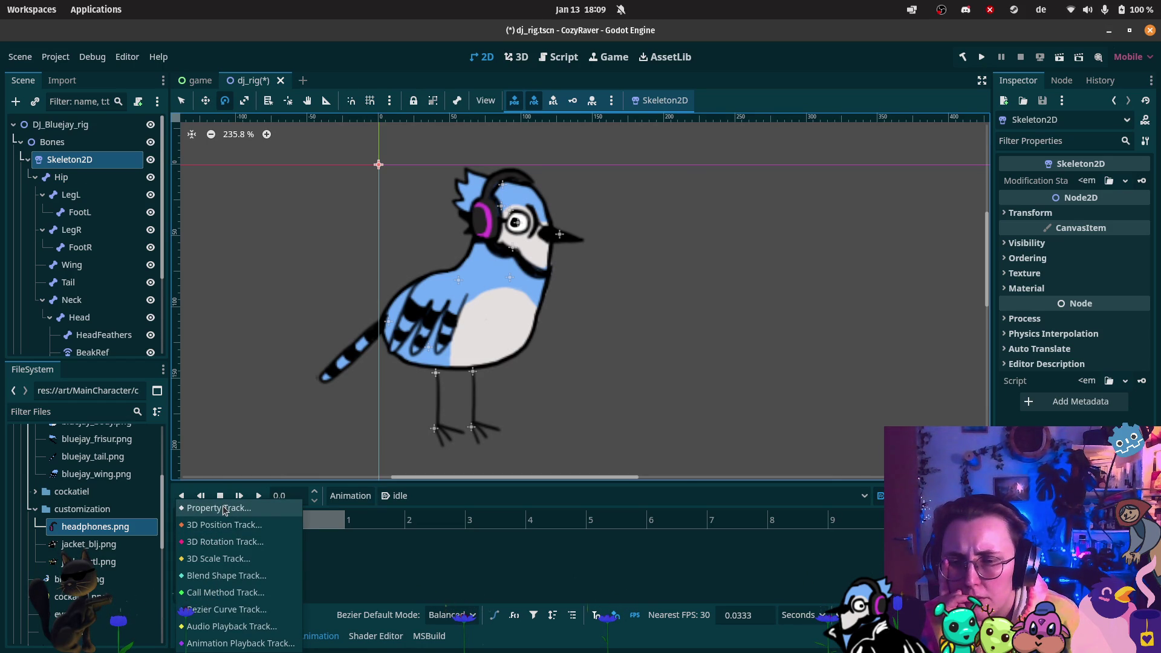
pyautogui.click(224, 509)
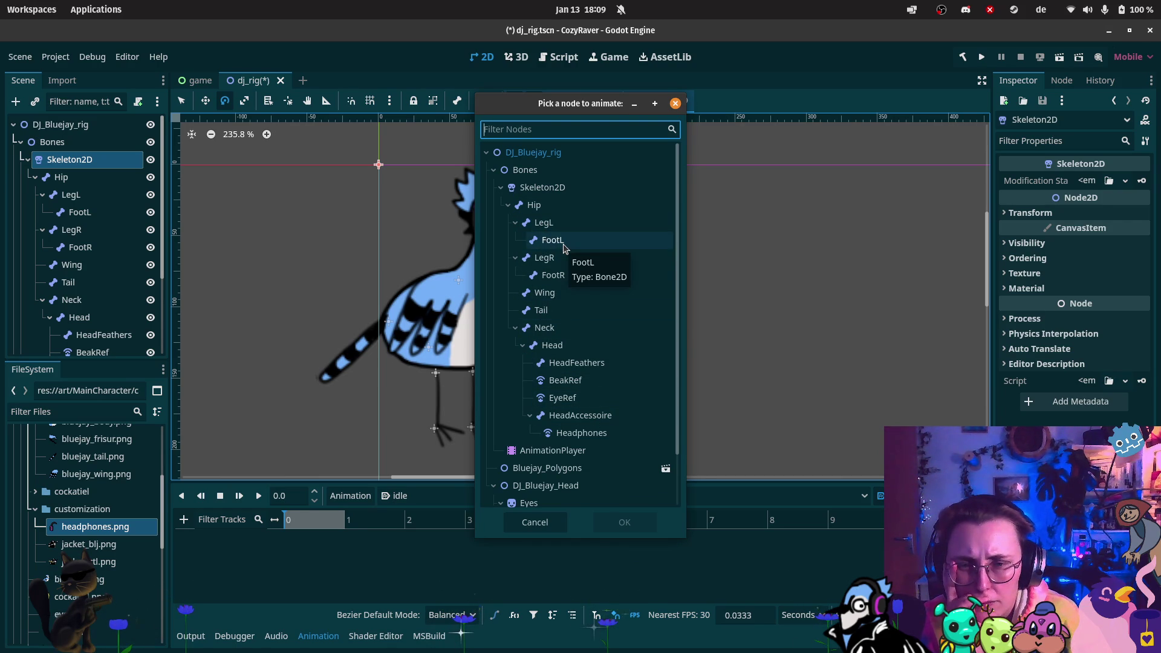
pyautogui.click(568, 279)
pyautogui.click(623, 531)
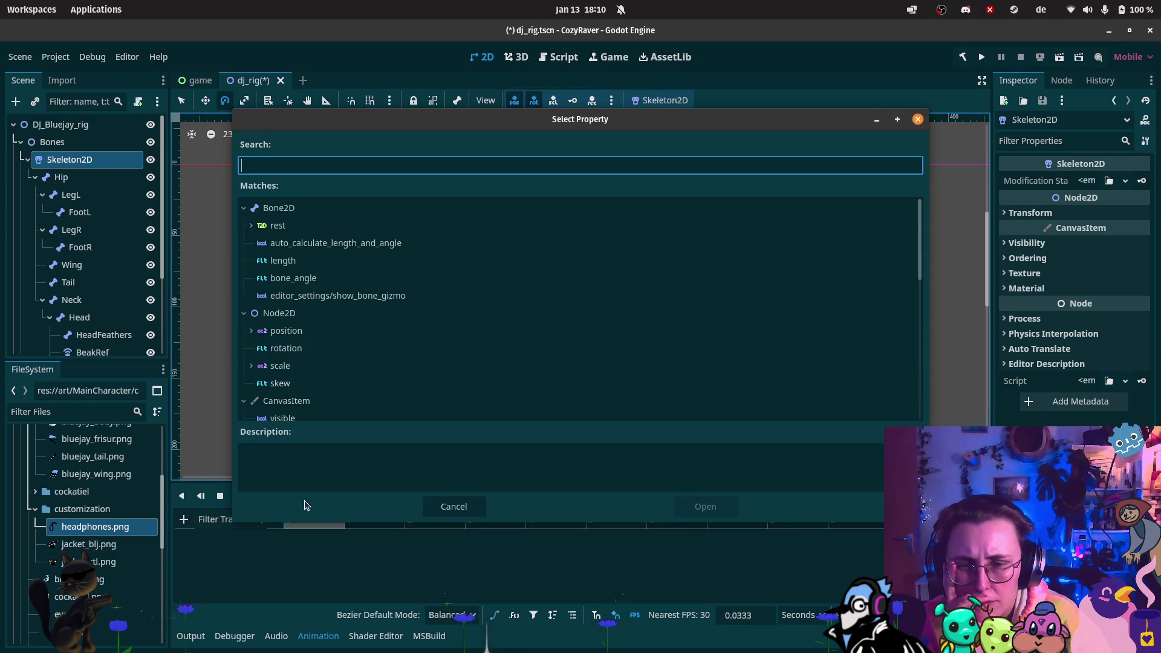
pyautogui.click(331, 355)
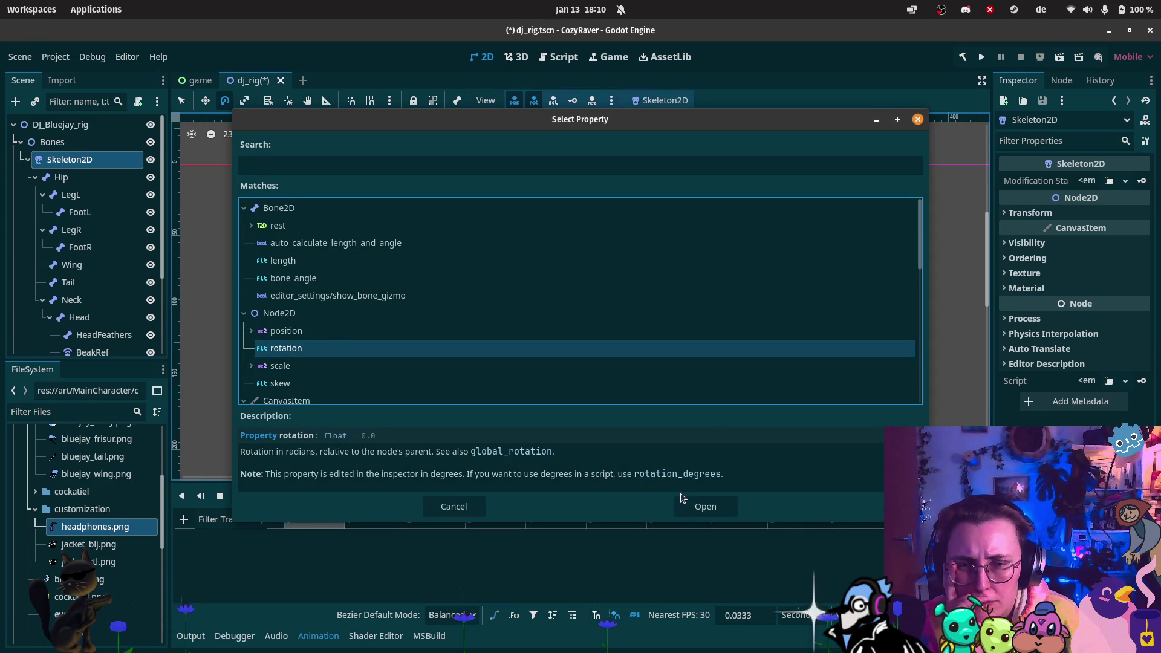
pyautogui.click(706, 506)
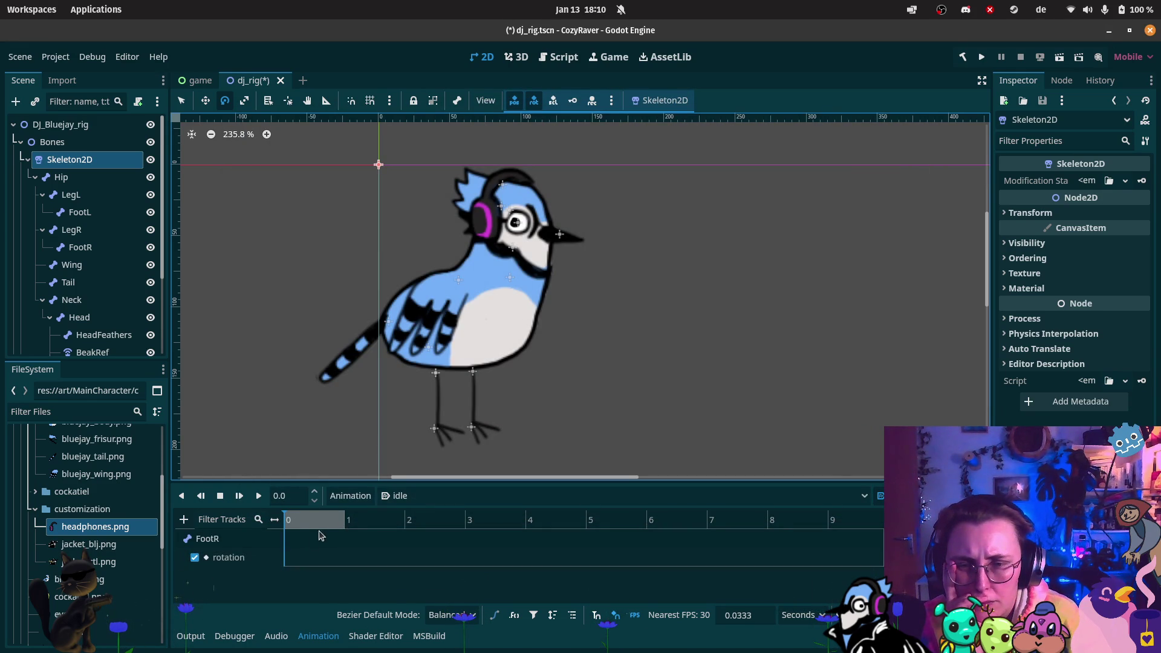
pyautogui.moveTo(285, 520); pyautogui.dragTo(310, 521)
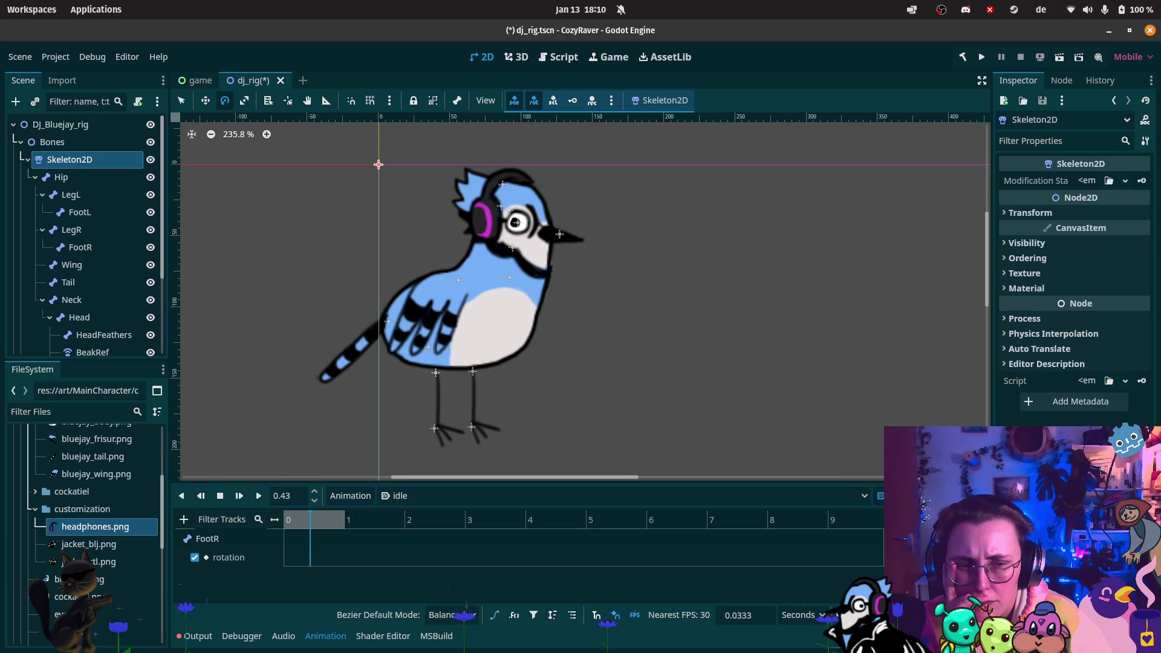
# - Insert FootR rotation keys at 0, about 0.53 and 1.0 seconds
pyautogui.click(318, 521)
pyautogui.rightClick(317, 554)
pyautogui.click(325, 566)
pyautogui.rightClick(286, 561)
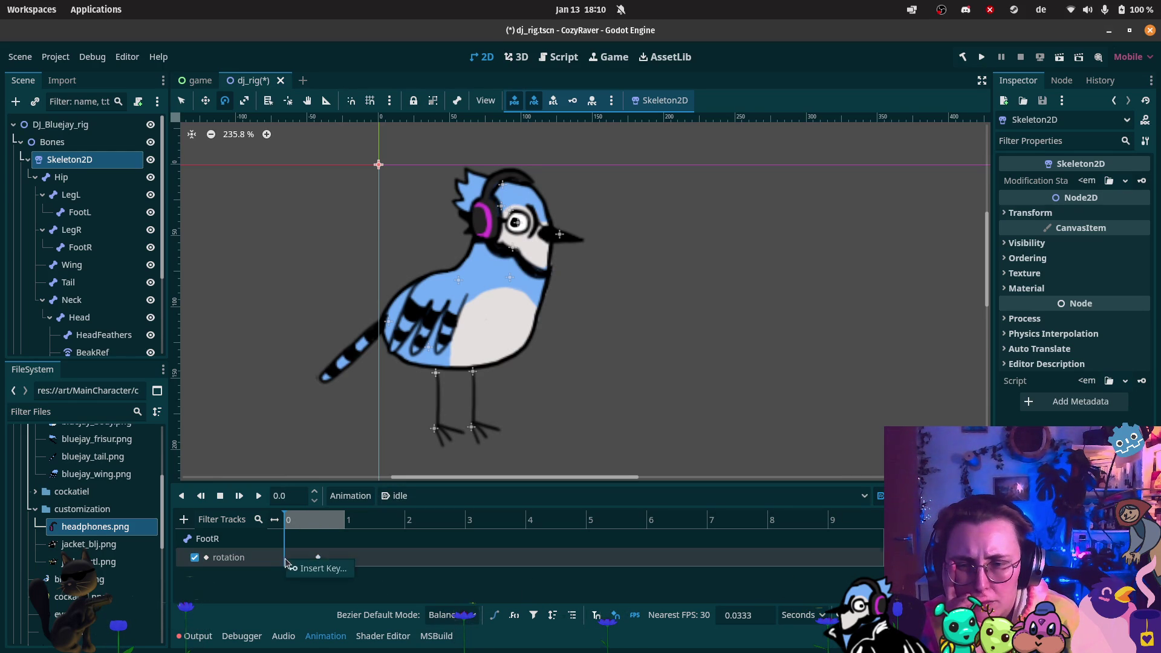
pyautogui.click(302, 568)
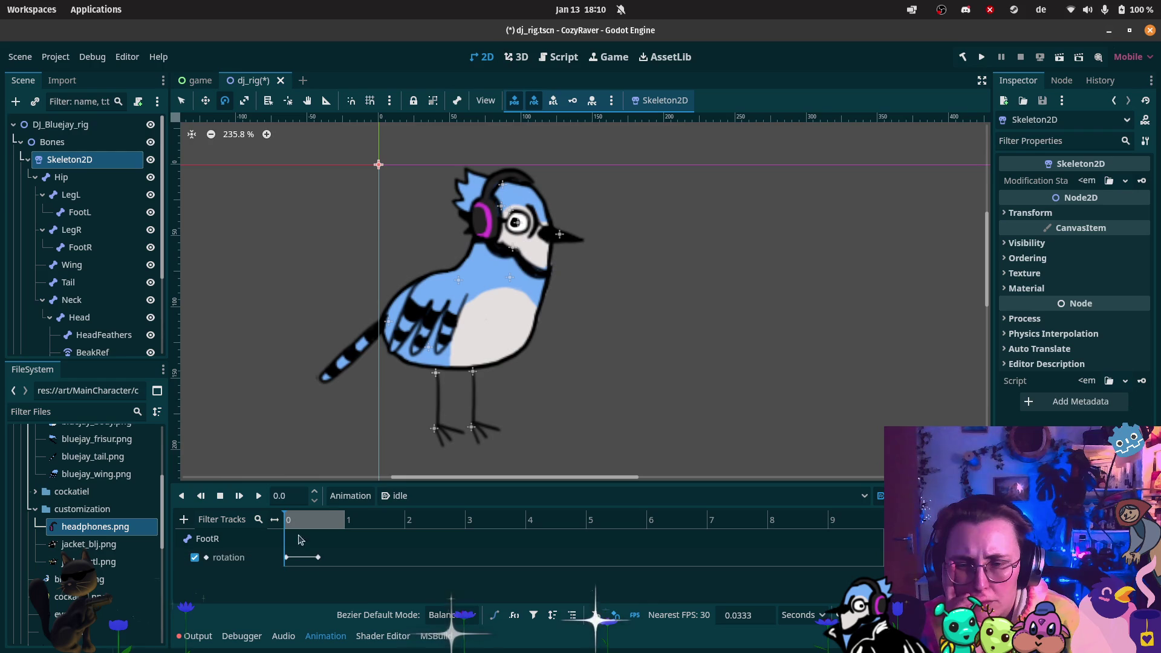
pyautogui.moveTo(311, 522)
pyautogui.mouseDown()
pyautogui.moveTo(325, 524)
pyautogui.moveTo(315, 556)
pyautogui.mouseUp()
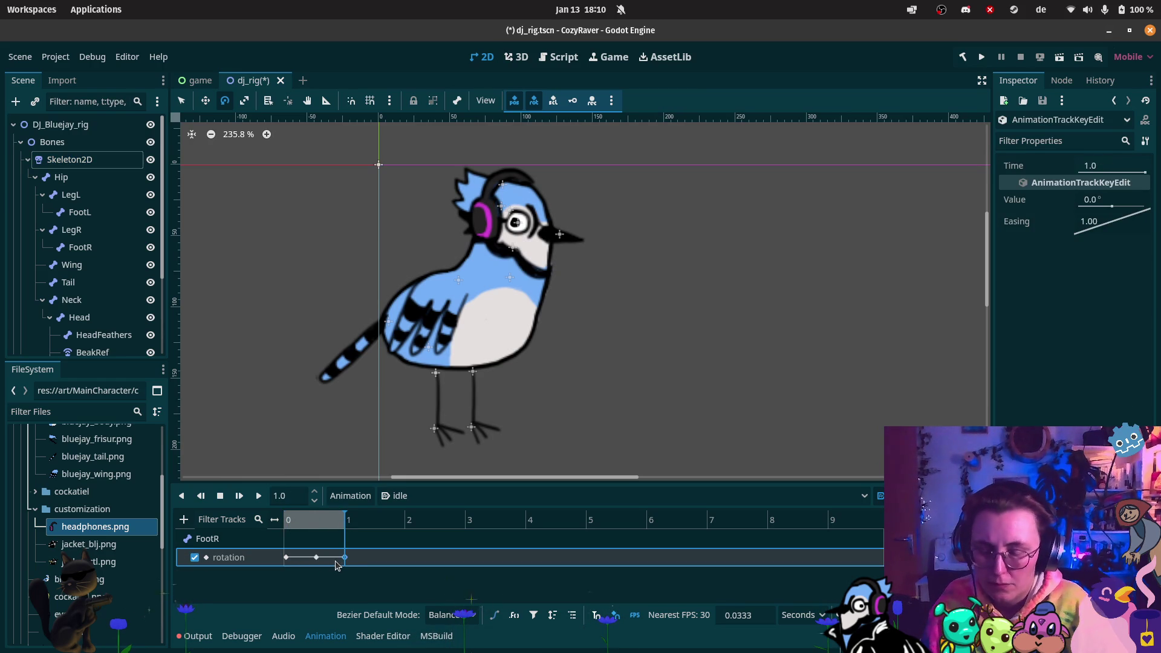
pyautogui.rightClick(344, 562)
pyautogui.click(363, 570)
# - Set the middle 0.5333 s key to -34° and scrub to preview the foot
pyautogui.click(315, 557)
pyautogui.click(315, 520)
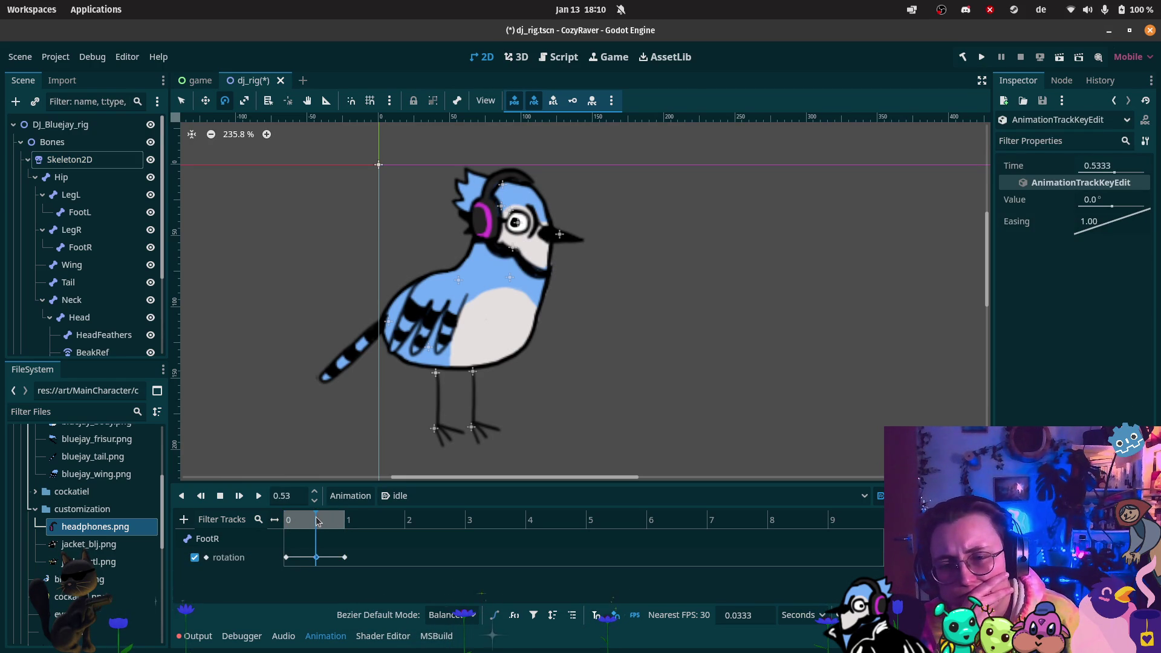
pyautogui.moveTo(1120, 208); pyautogui.dragTo(1102, 199)
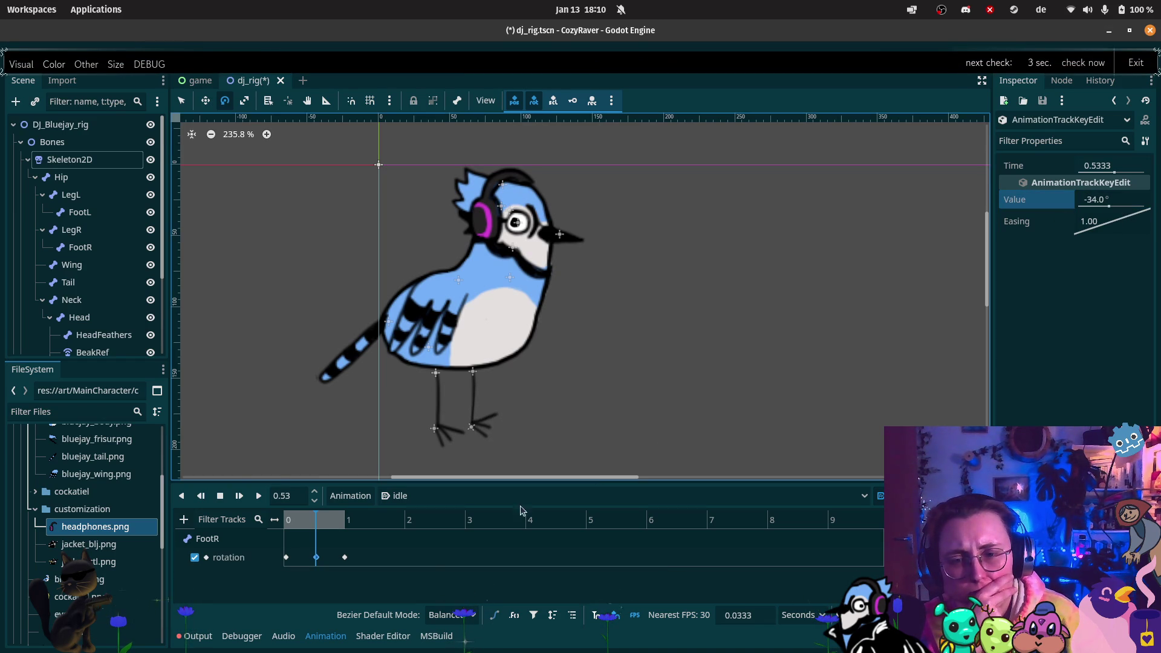
pyautogui.click(286, 518)
pyautogui.moveTo(286, 518); pyautogui.dragTo(360, 519)
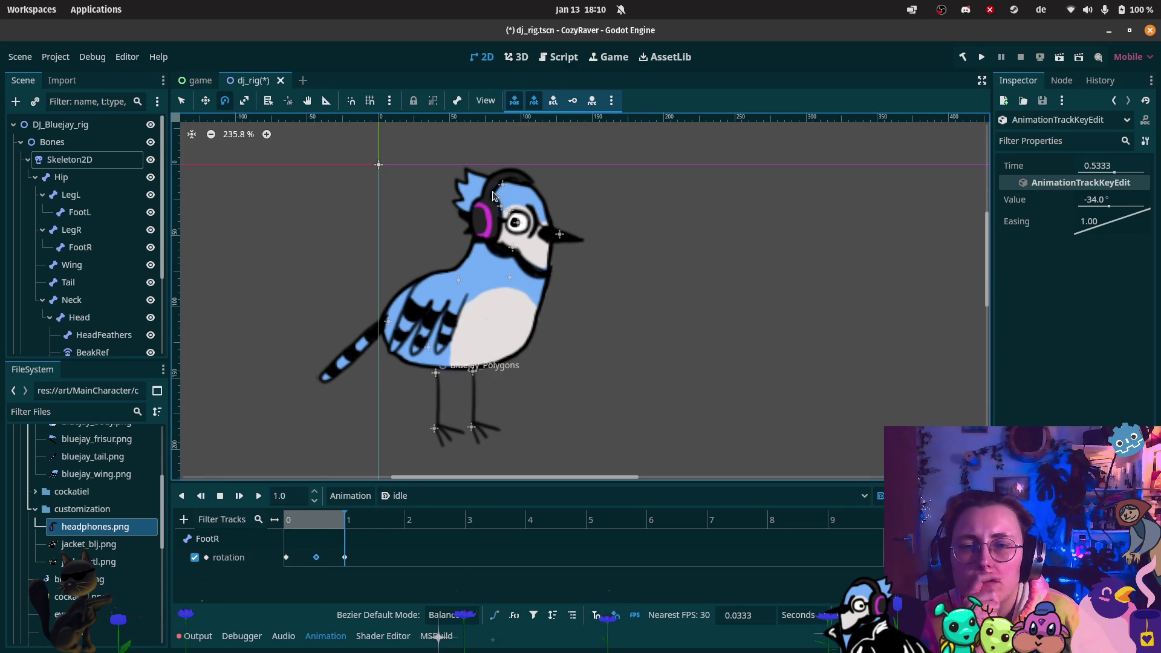
pyautogui.click(183, 520)
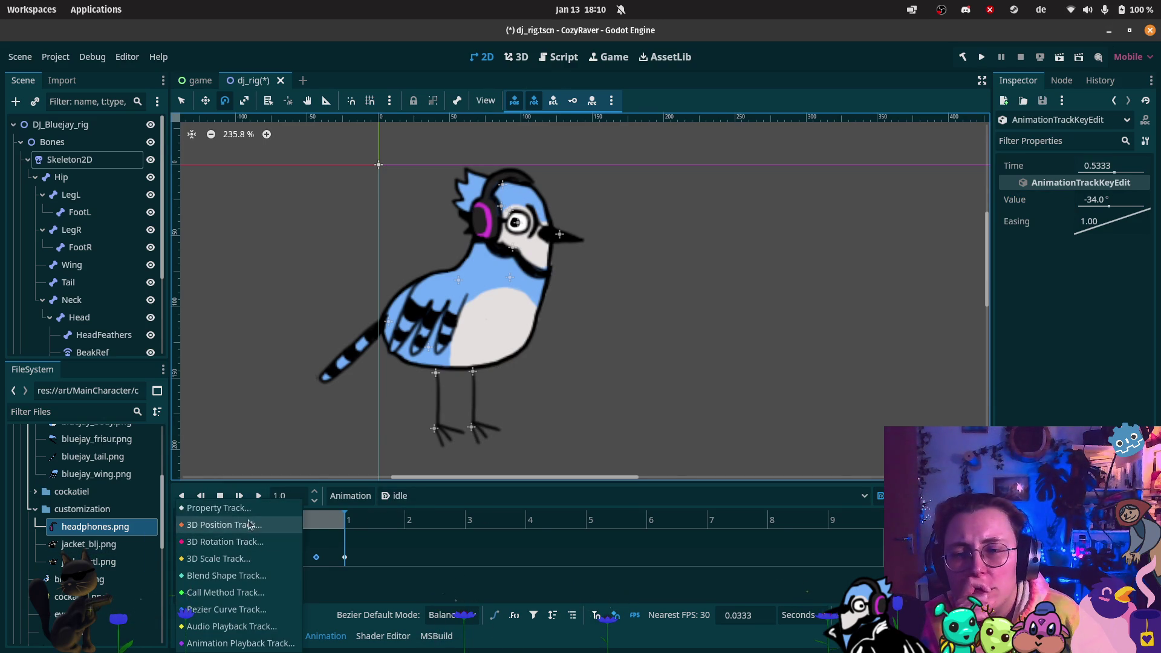
# - Add a property track for EyeRef's scale to the idle animation
pyautogui.click(218, 508)
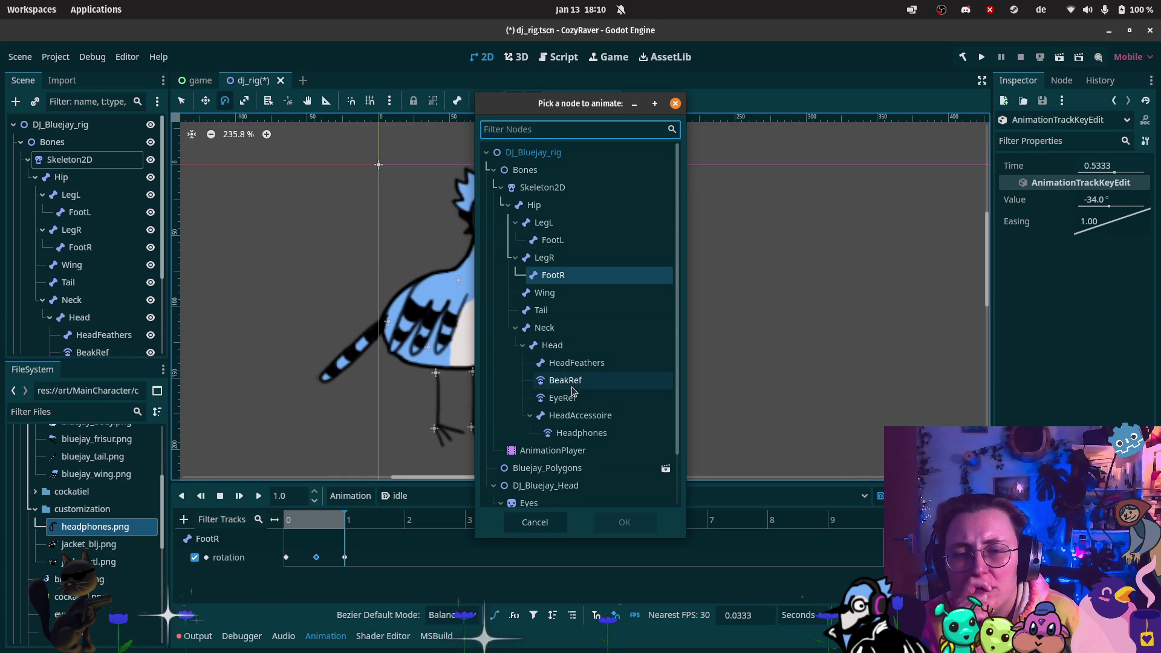
pyautogui.scroll(-2, 573, 392)
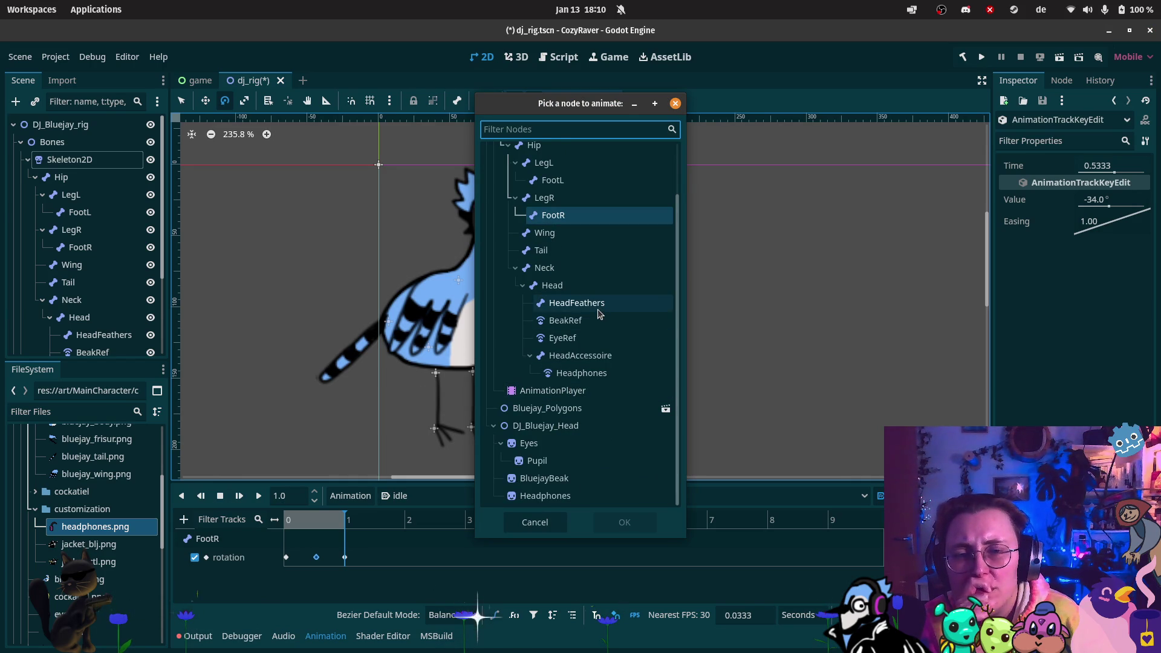
pyautogui.click(565, 338)
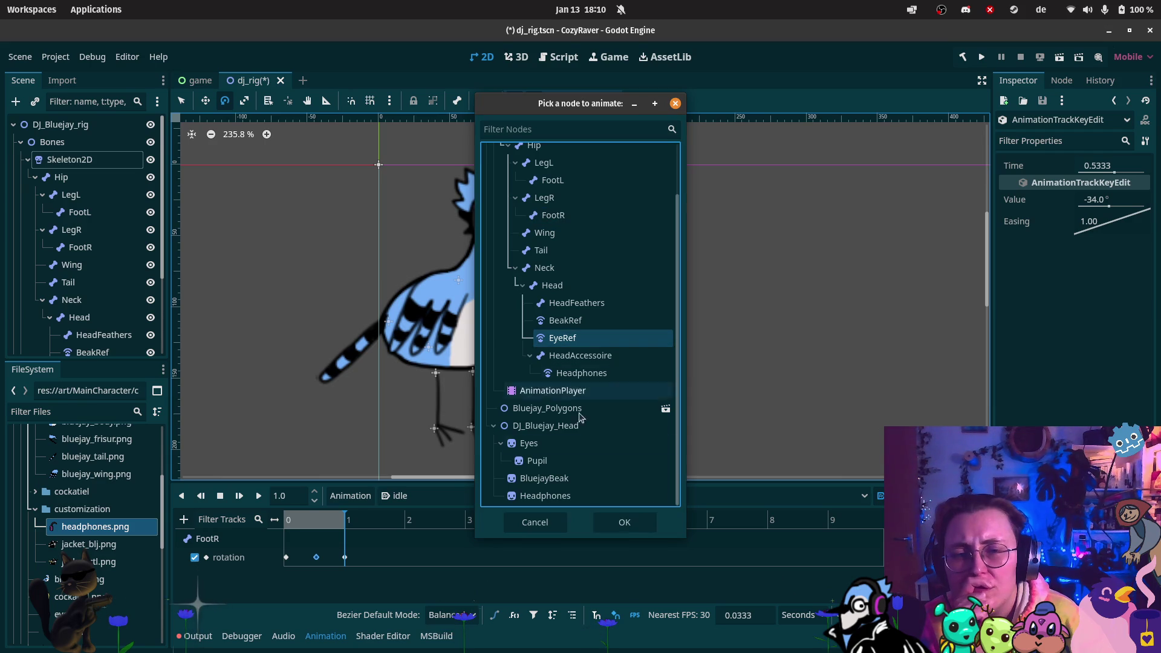
pyautogui.click(633, 526)
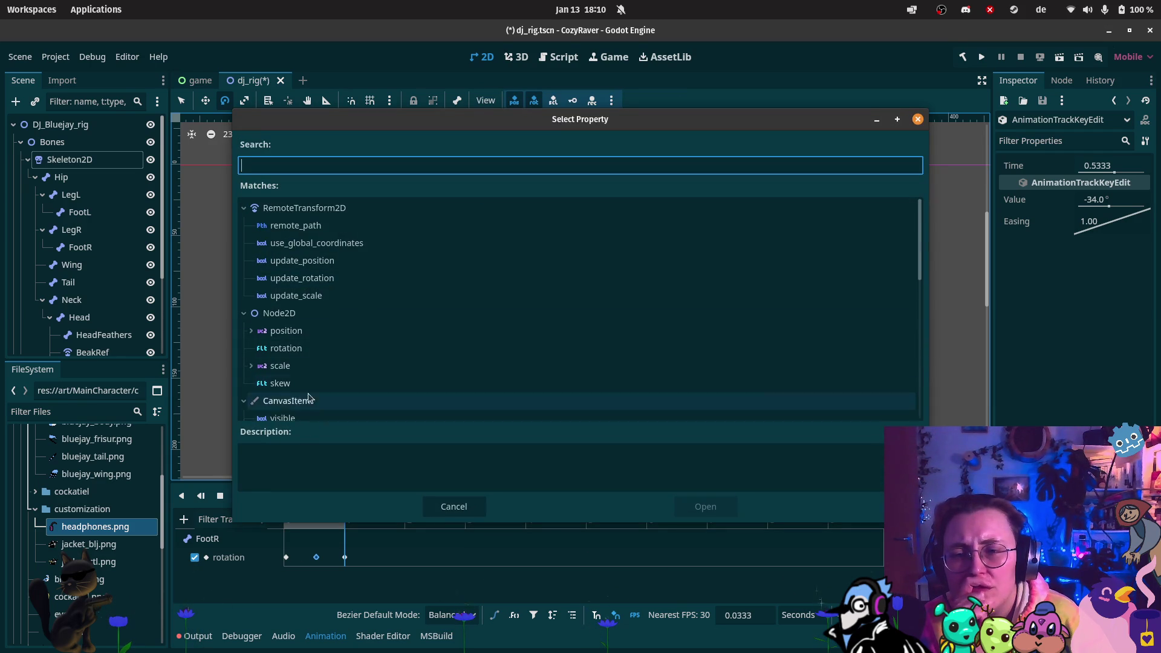
pyautogui.scroll(1, 309, 385)
pyautogui.click(313, 365)
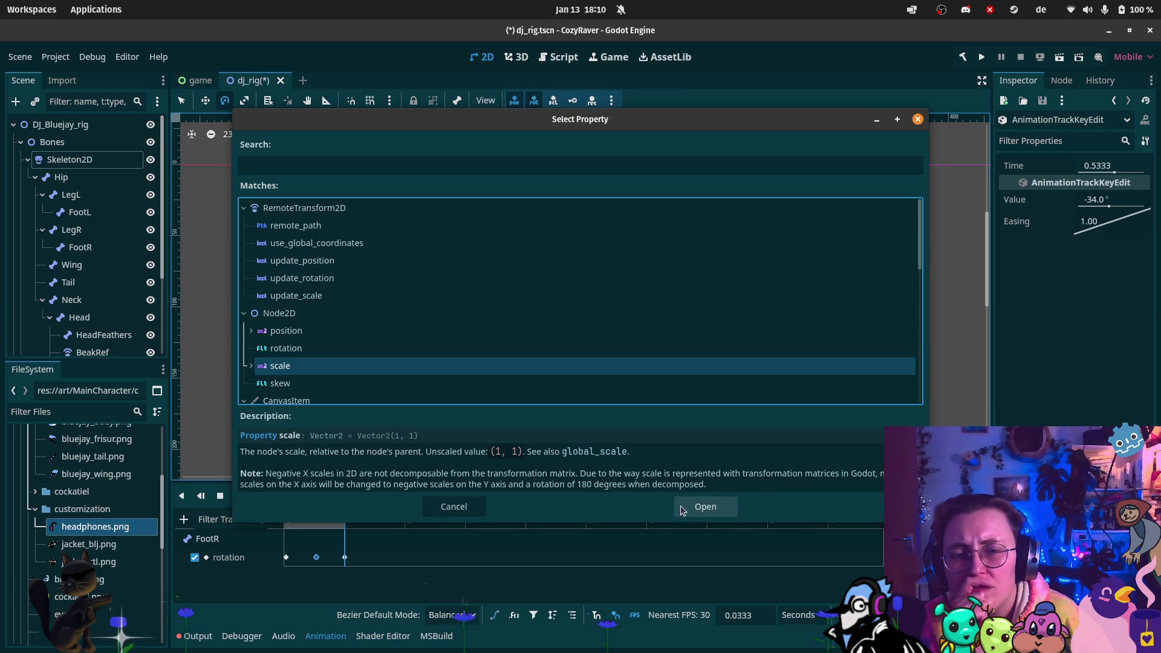
pyautogui.click(695, 511)
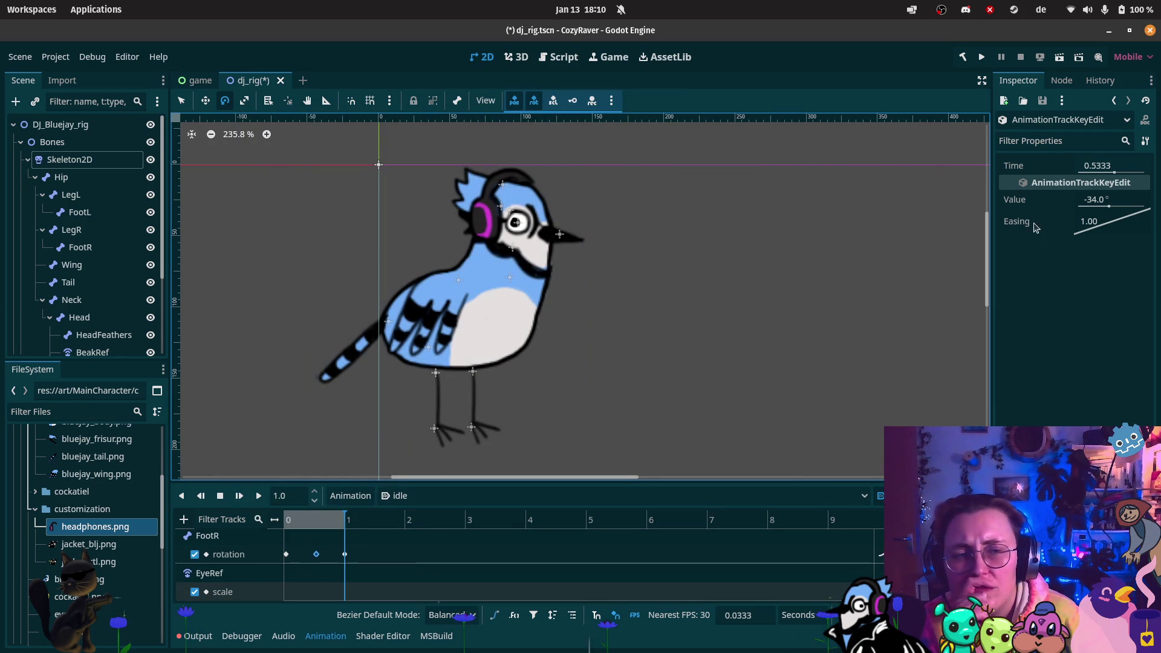
# - Insert EyeRef scale keys at 0, 1.0 and 0.54 seconds and select the middle key
pyautogui.click(292, 594)
pyautogui.moveTo(290, 522); pyautogui.dragTo(269, 526)
pyautogui.rightClick(286, 591)
pyautogui.click(295, 594)
pyautogui.moveTo(336, 521); pyautogui.dragTo(353, 527)
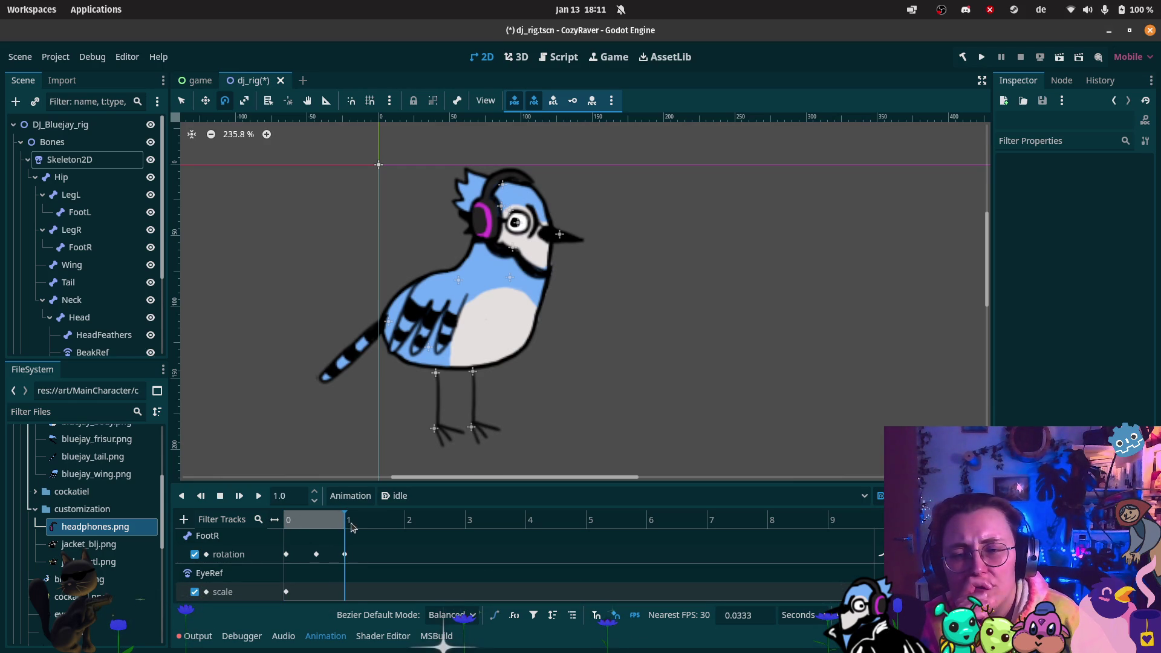
pyautogui.rightClick(345, 595)
pyautogui.click(363, 601)
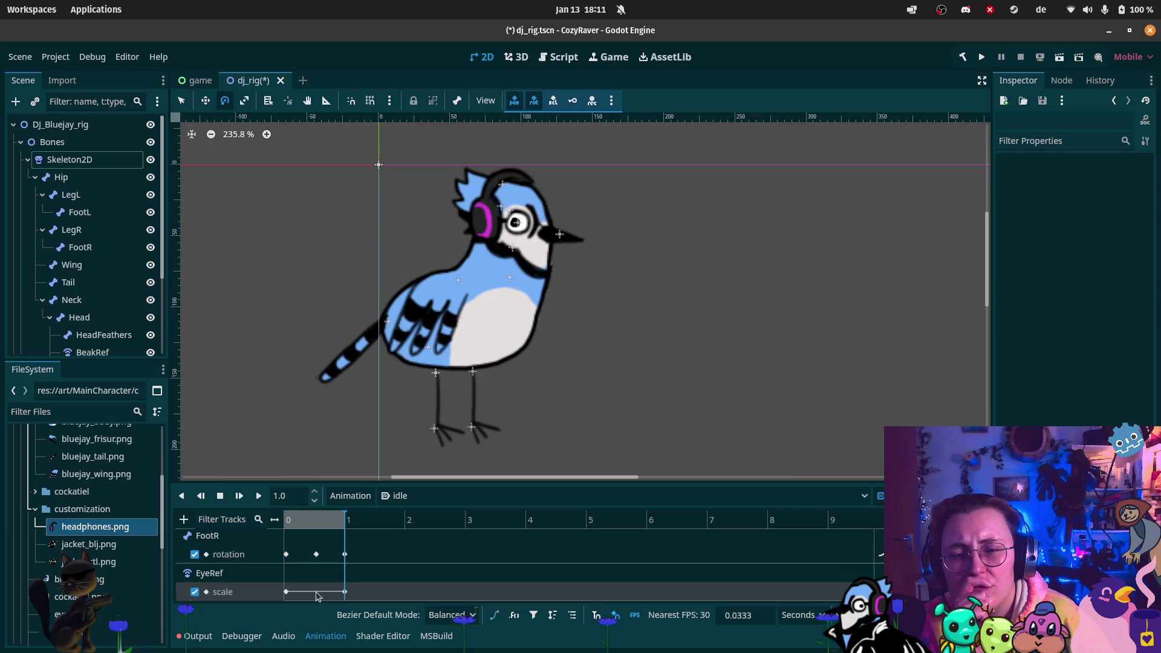
pyautogui.click(318, 522)
pyautogui.moveTo(317, 524); pyautogui.dragTo(317, 522)
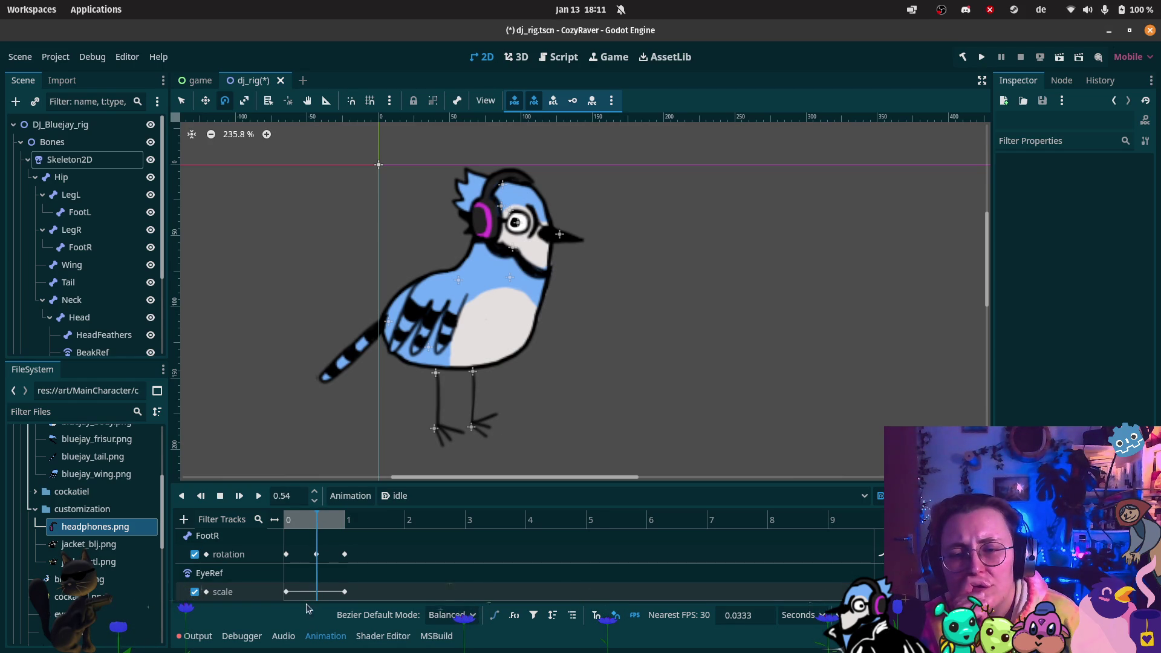
pyautogui.rightClick(319, 596)
pyautogui.click(333, 601)
pyautogui.click(316, 592)
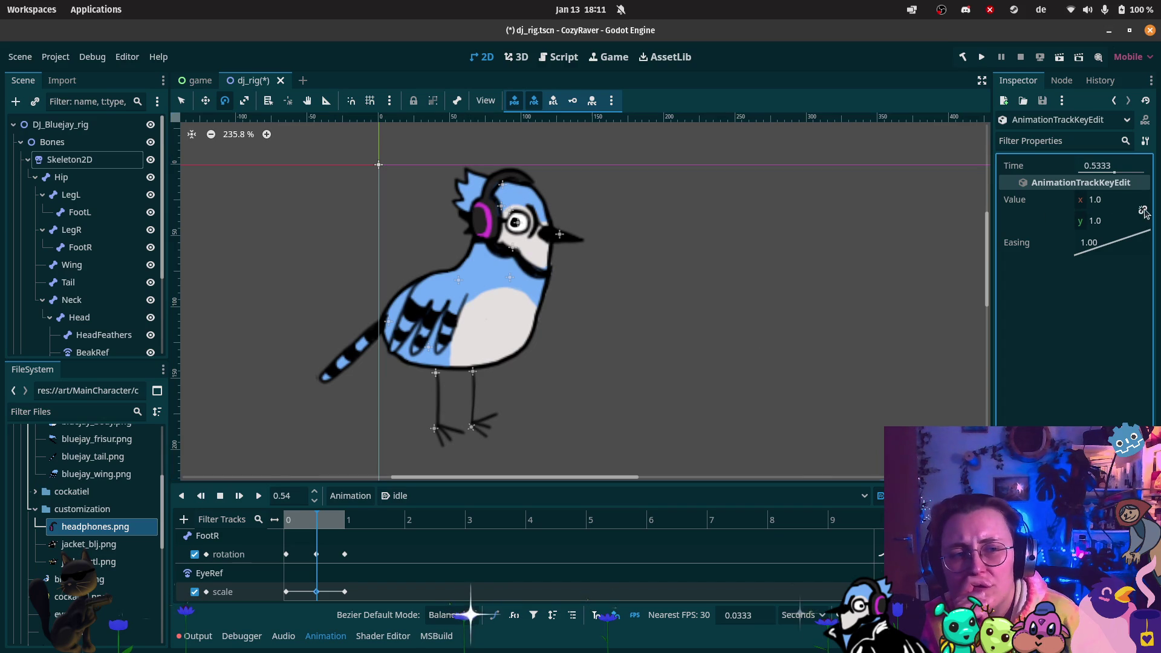
pyautogui.click(1106, 224)
# - Set the middle key's y scale to 0.01 and scrub to check the eye
pyautogui.write('0.01')
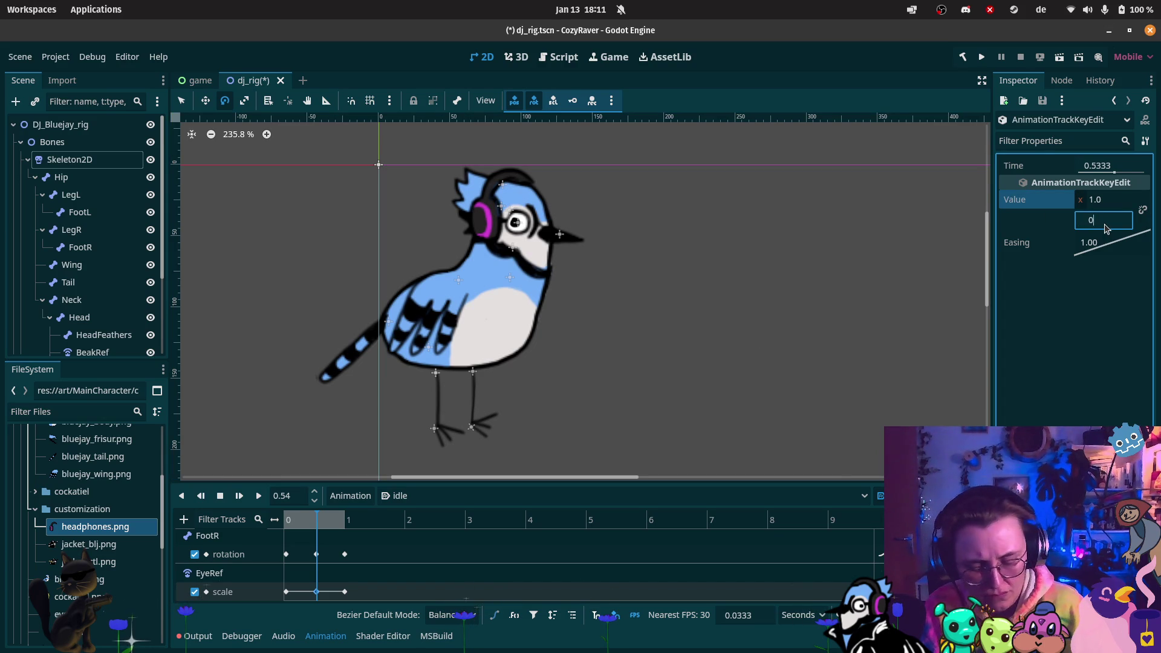
pyautogui.press('Return')
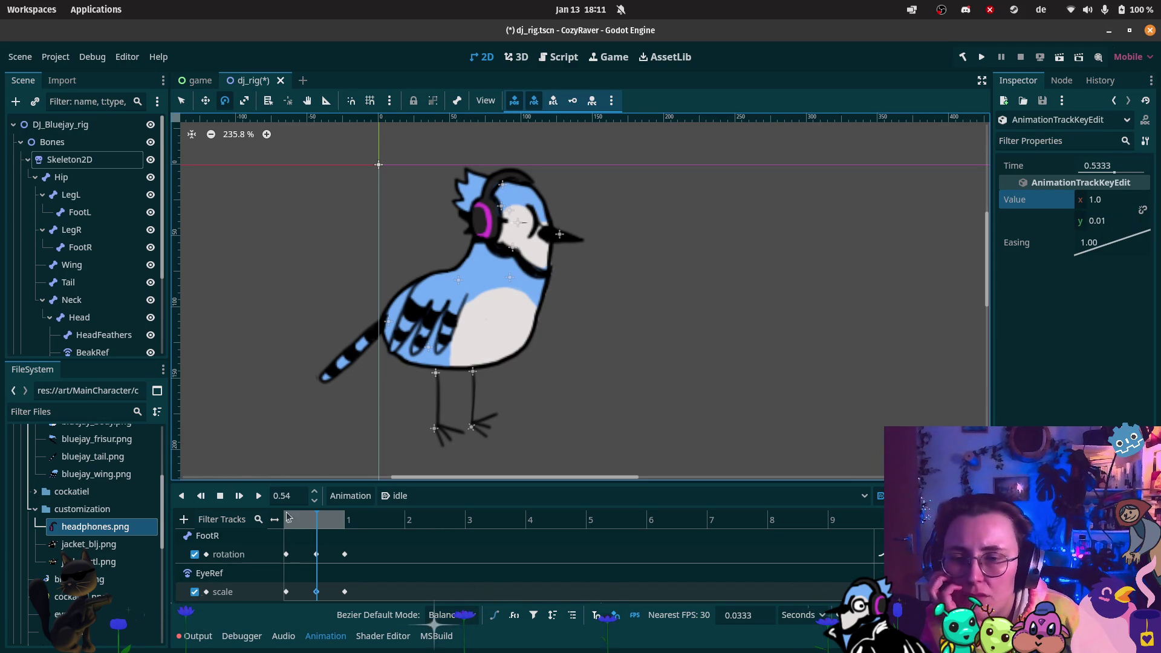
pyautogui.click(346, 520)
pyautogui.moveTo(371, 531)
pyautogui.mouseDown()
pyautogui.moveTo(288, 531)
pyautogui.moveTo(316, 532)
pyautogui.mouseUp()
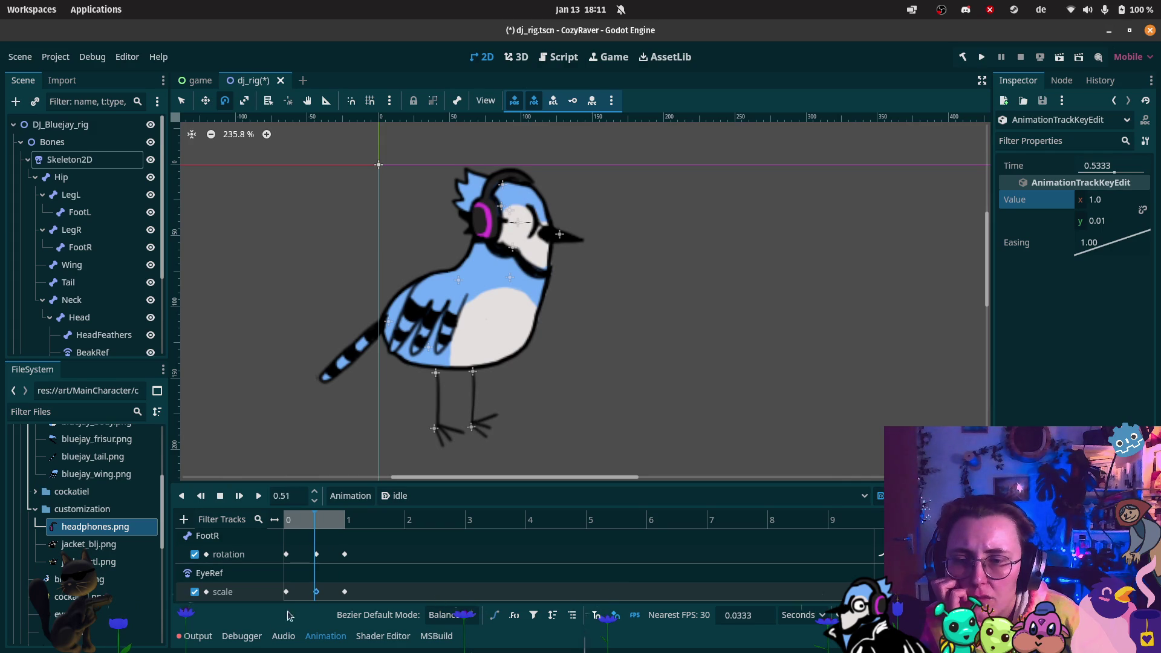
# - Preview the blink by scrubbing and playing idle, then stop playback
pyautogui.click(286, 591)
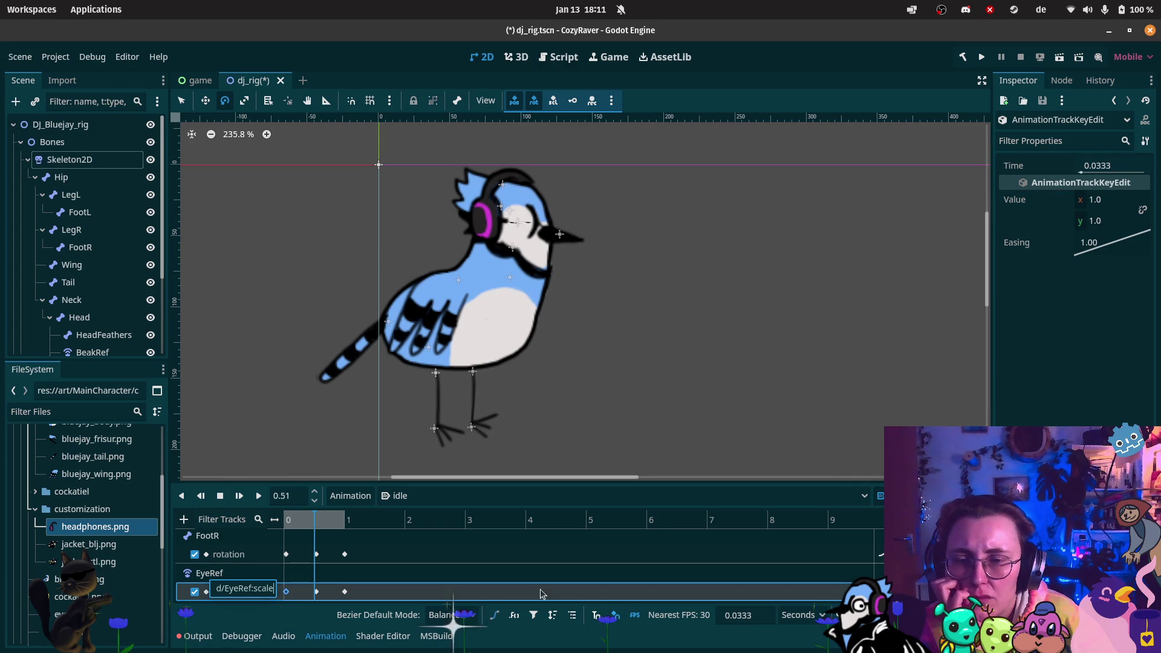
pyautogui.press('Escape')
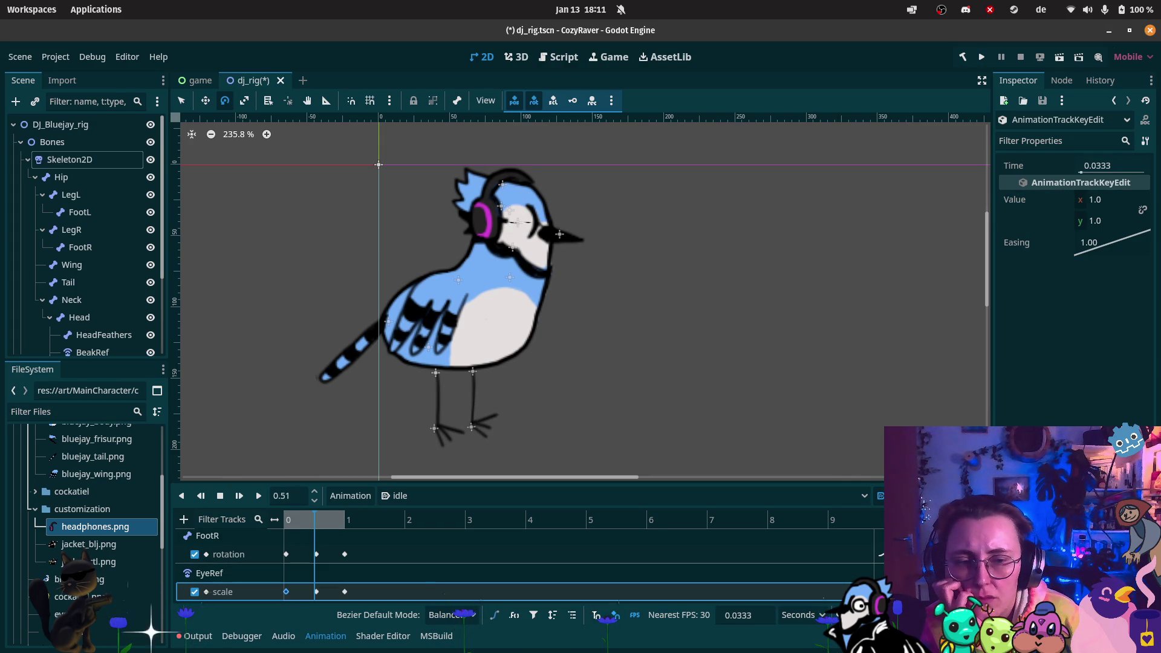
pyautogui.moveTo(300, 520); pyautogui.dragTo(332, 519)
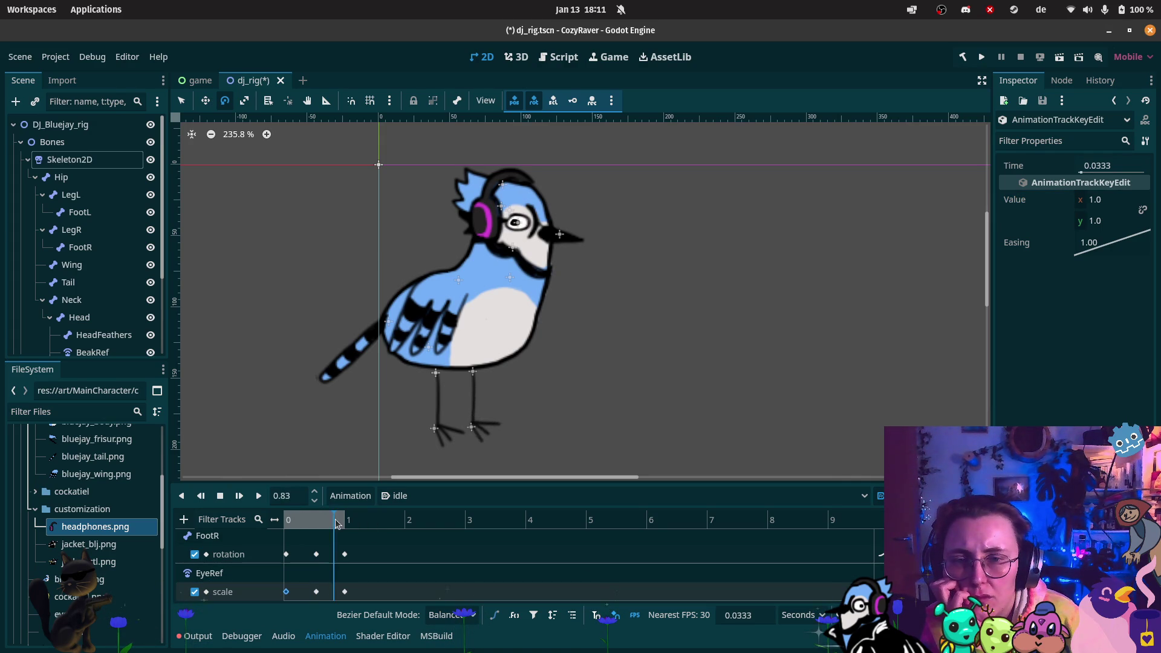
pyautogui.click(257, 497)
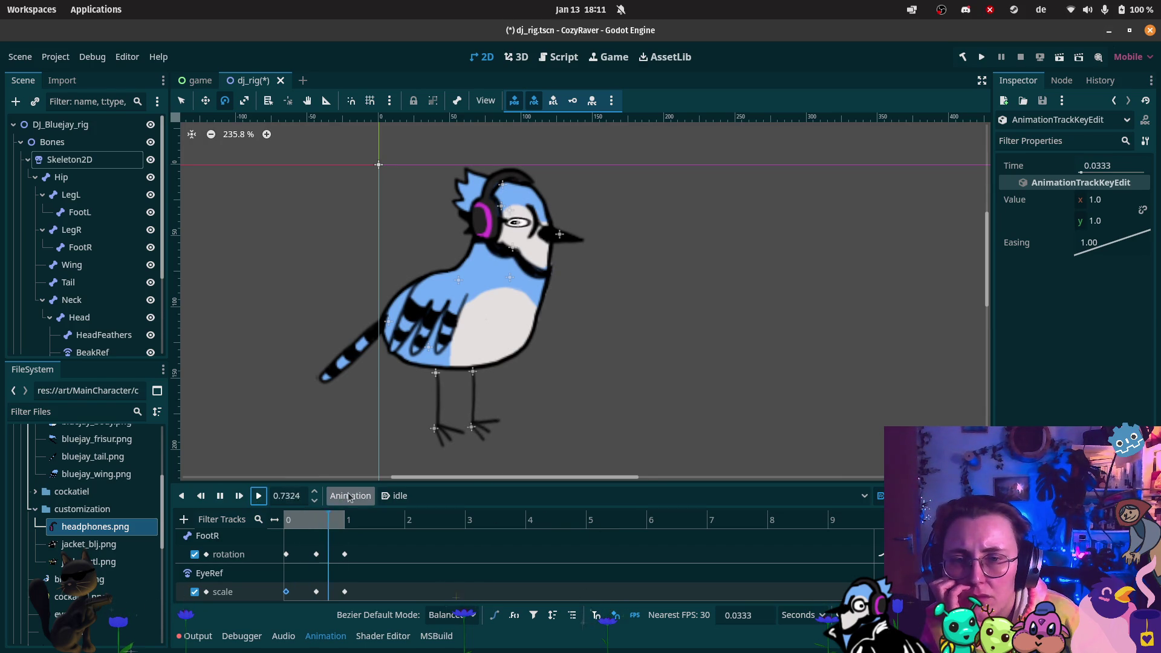
pyautogui.press('s')
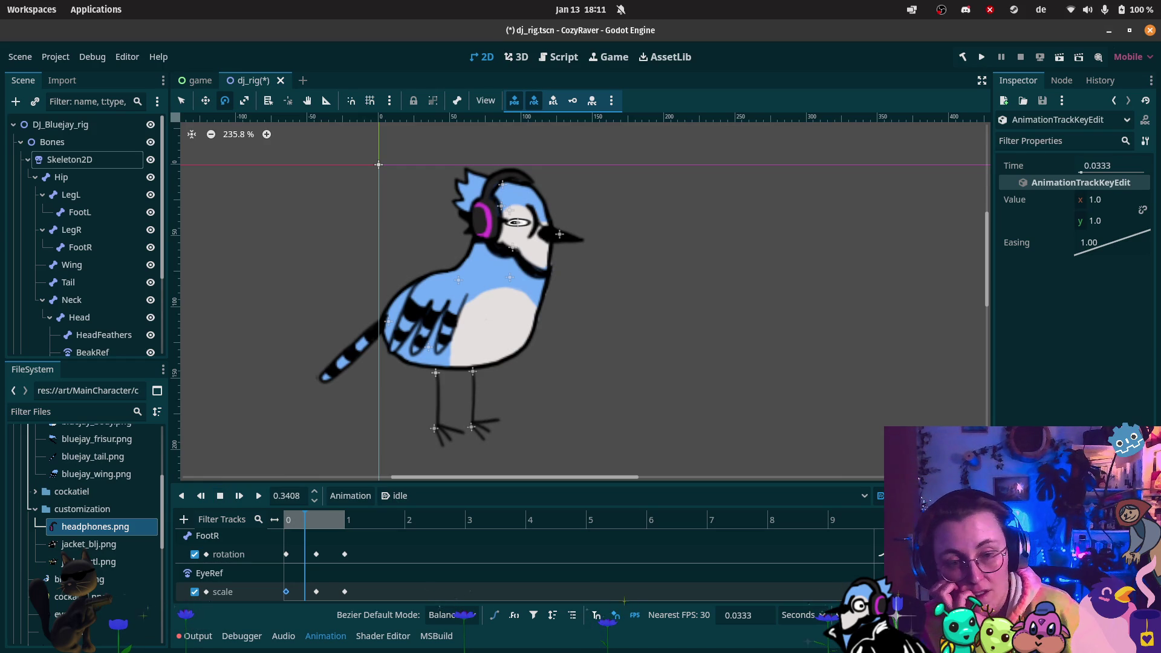
# - Set the idle animation length to 2 s and add a FootR rotation key at 2 s
pyautogui.write('2')
pyautogui.press('Return')
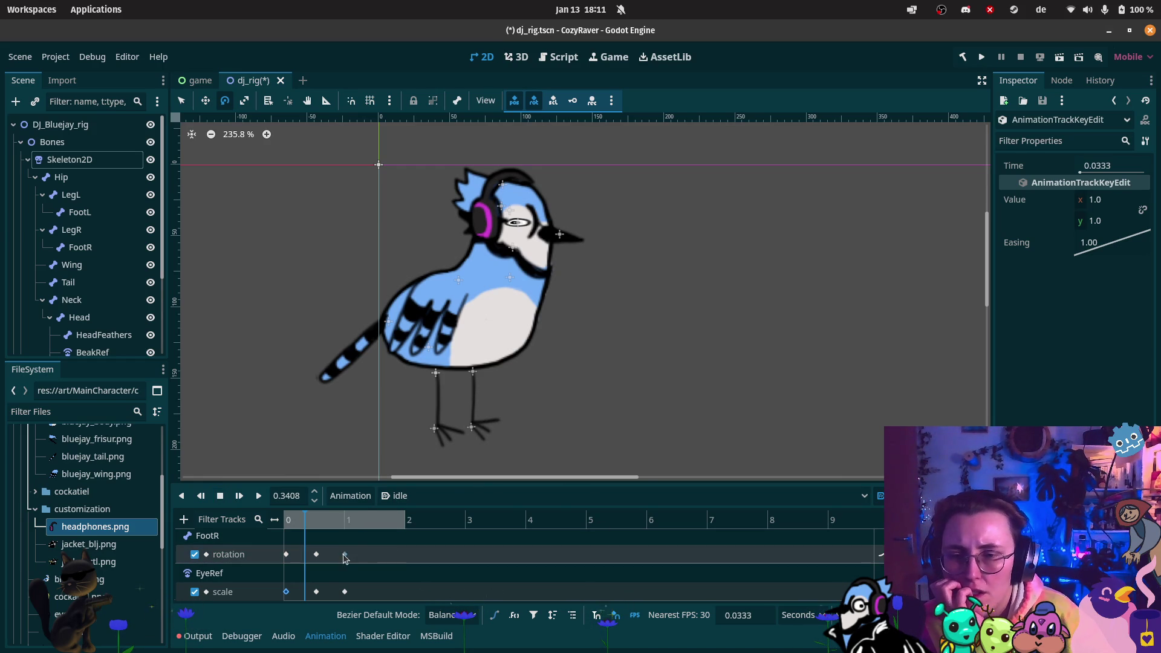
pyautogui.click(345, 555)
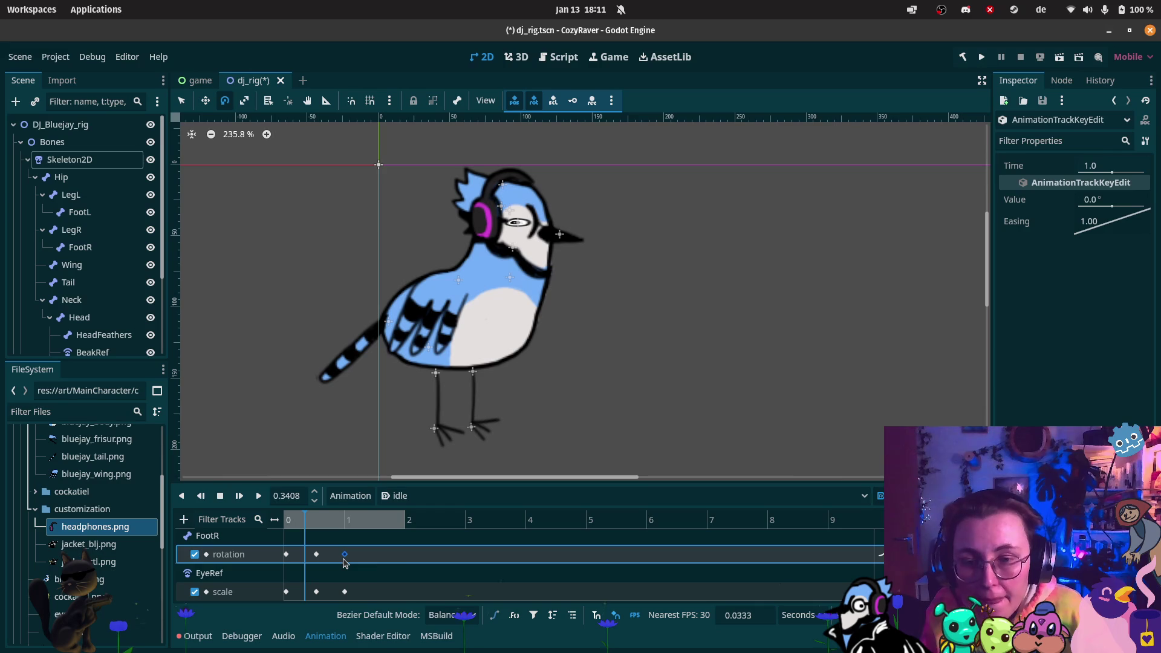
pyautogui.moveTo(344, 562)
pyautogui.click(405, 519)
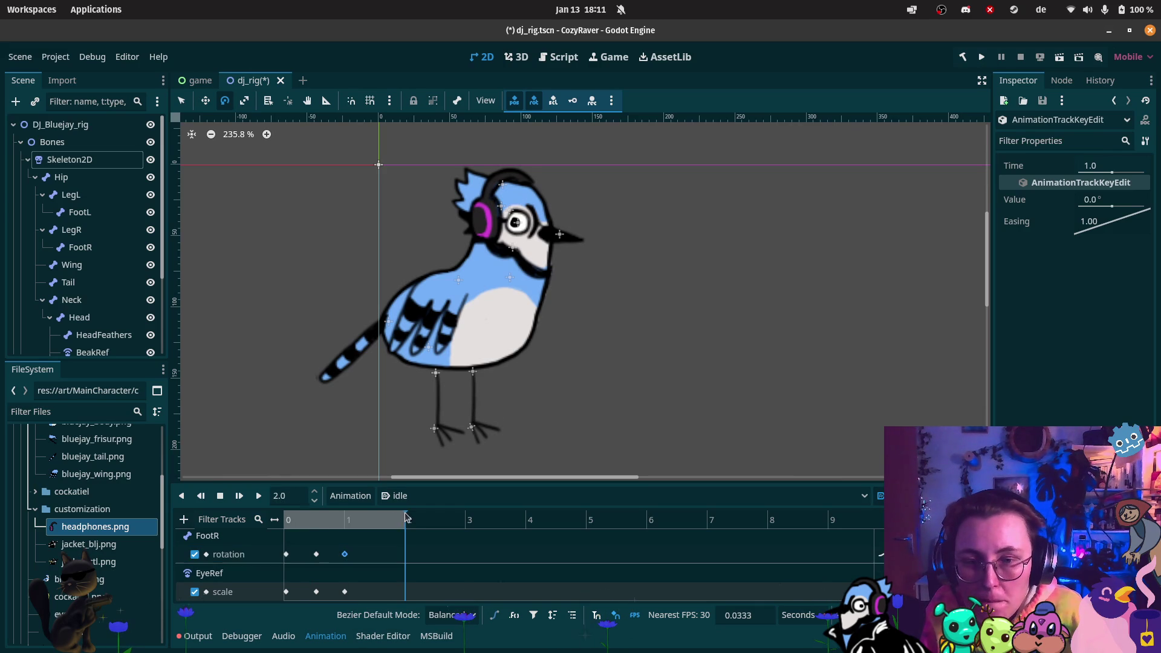
pyautogui.hotkey('ctrl', 'd')
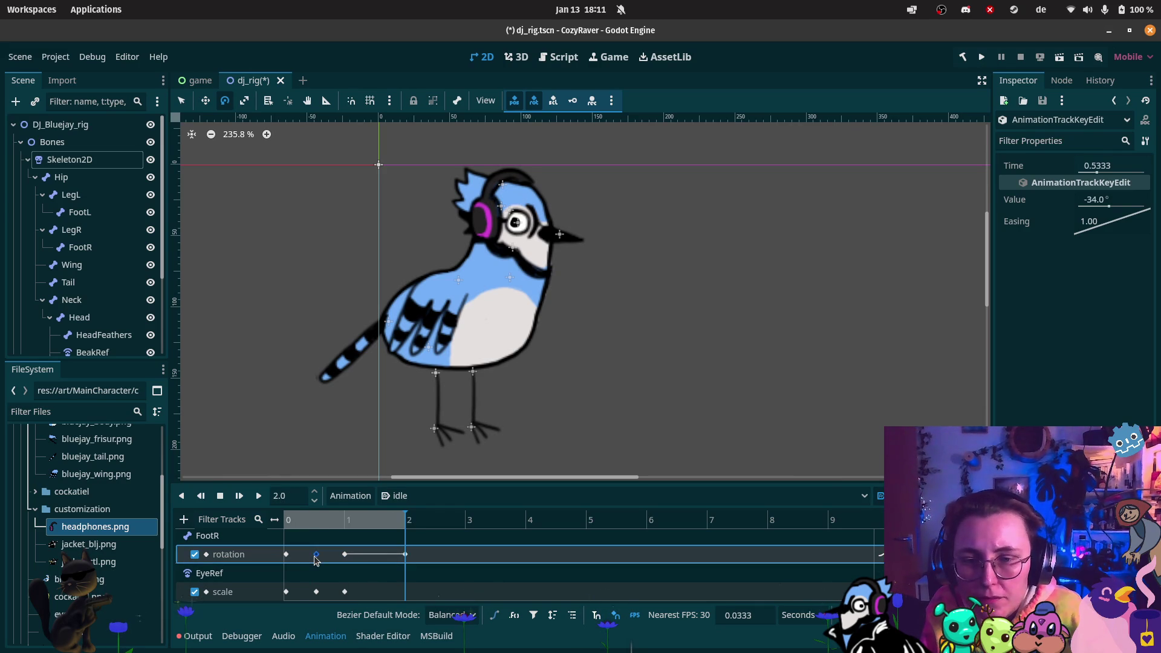
# - Reuse the -34° FootR rotation pose, shift it slightly later, and set the 2 s key to 0°
pyautogui.click(315, 554)
pyautogui.hotkey('ctrl', 'c')
pyautogui.hotkey('ctrl', 'v')
pyautogui.moveTo(312, 555); pyautogui.dragTo(316, 559)
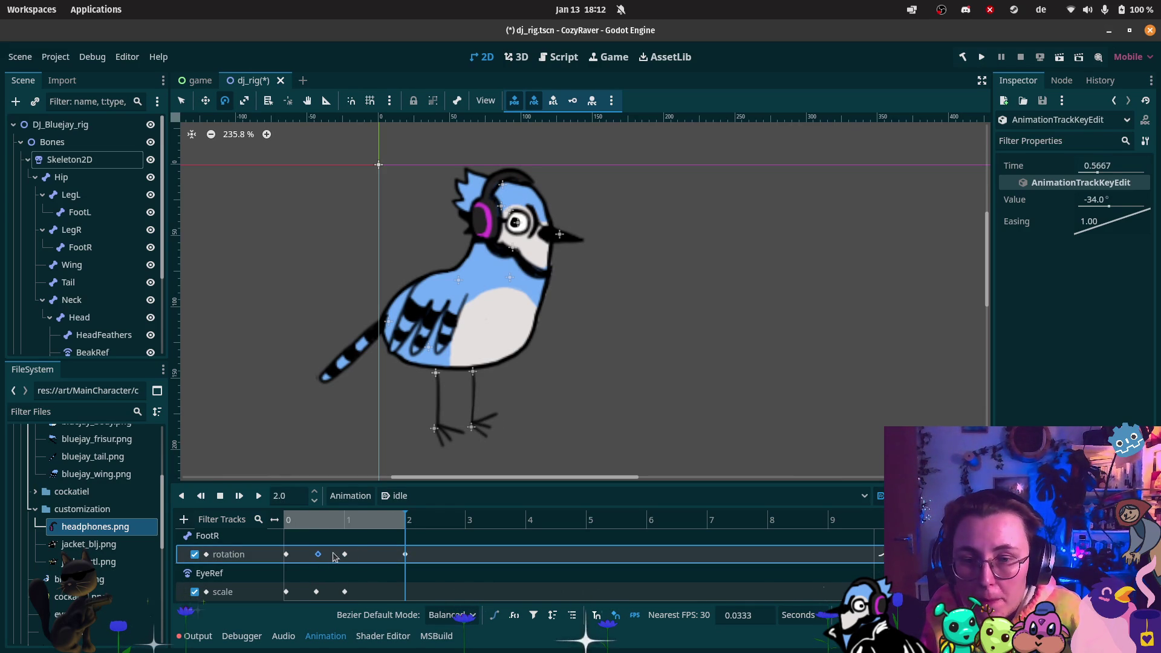
pyautogui.click(405, 555)
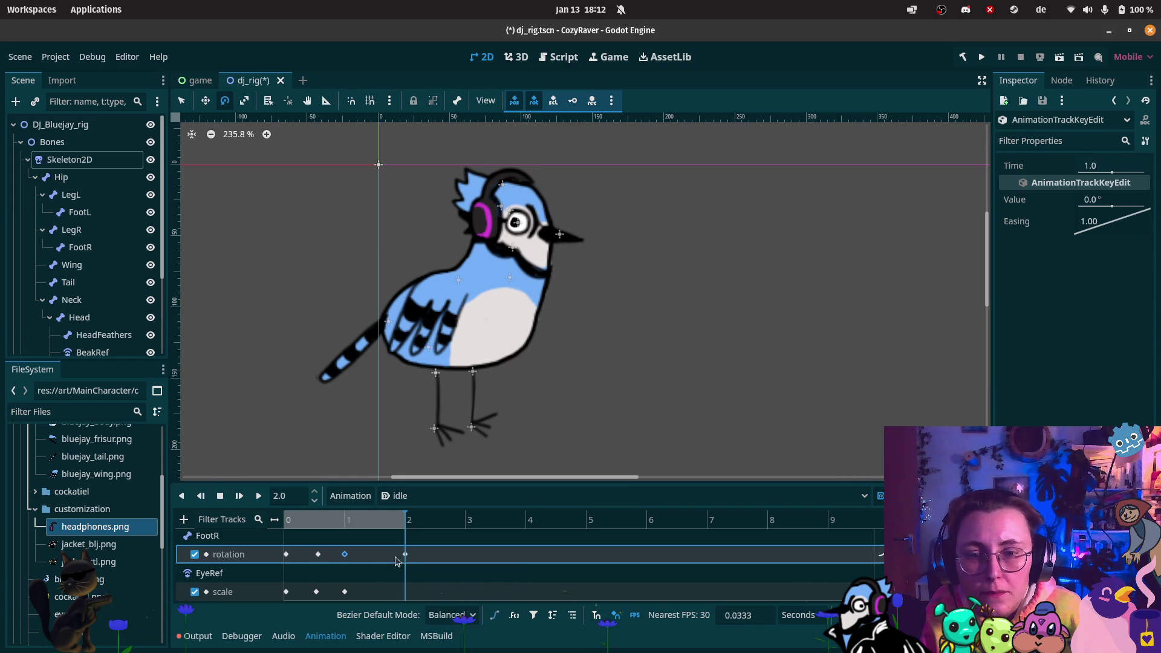
pyautogui.click(1085, 199)
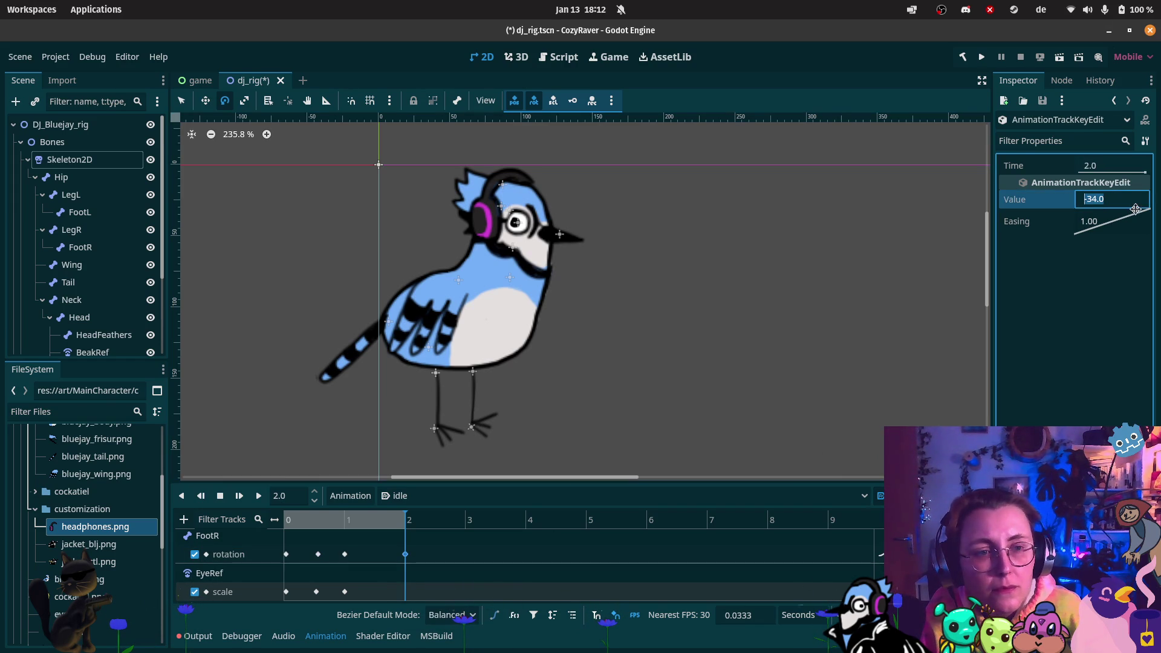
pyautogui.write('0')
pyautogui.press('Return')
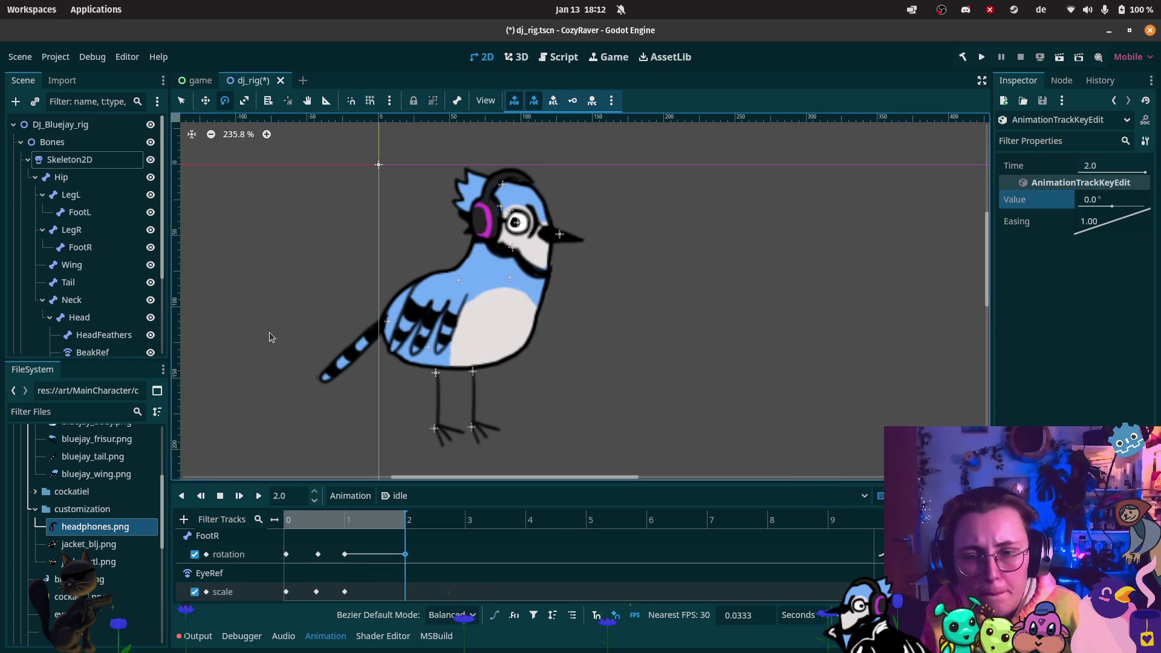
# - Preview the idle animation to check the repeated -34° kick near 1.5 s
pyautogui.click(319, 556)
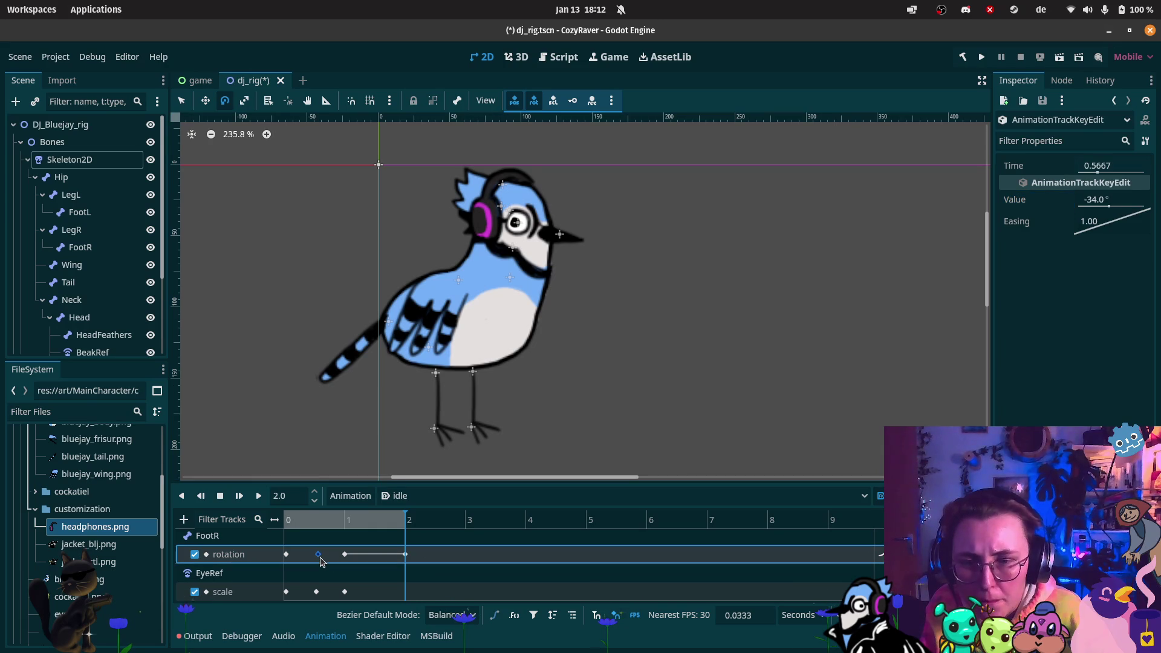
pyautogui.click(375, 519)
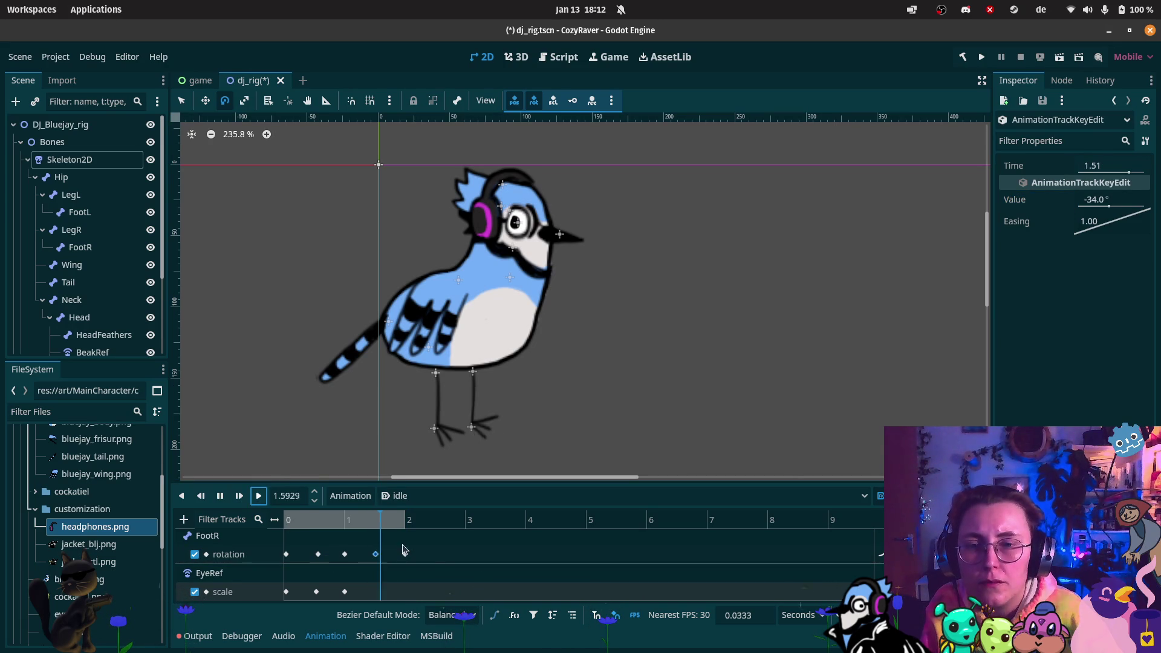
pyautogui.click(258, 496)
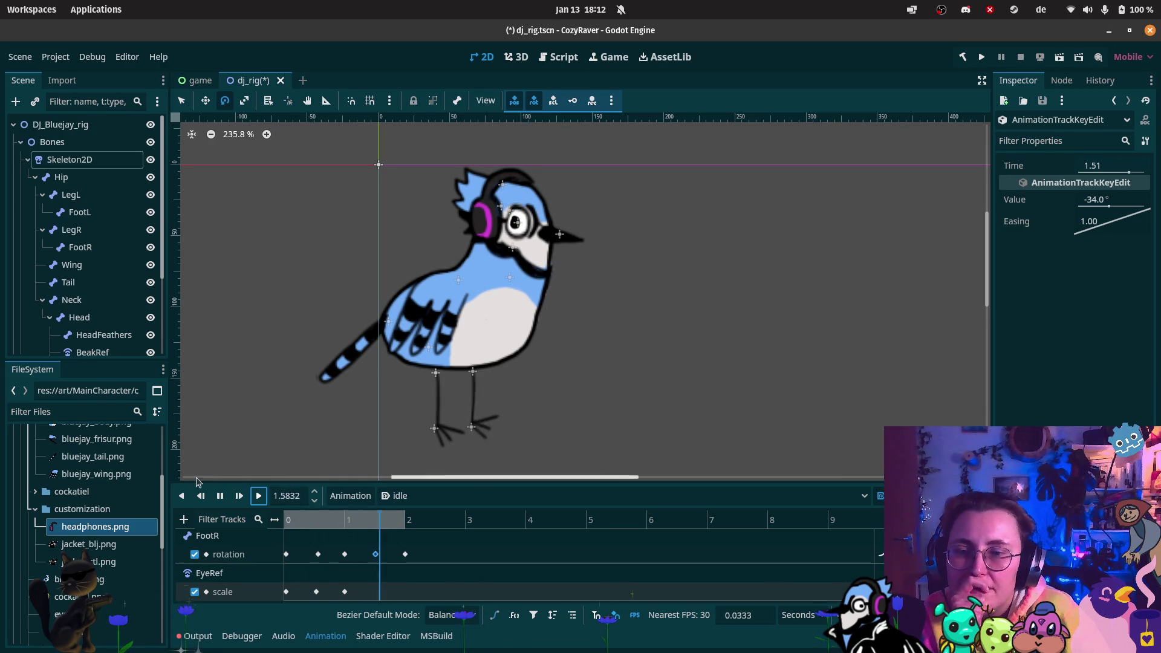
pyautogui.click(219, 496)
pyautogui.click(345, 592)
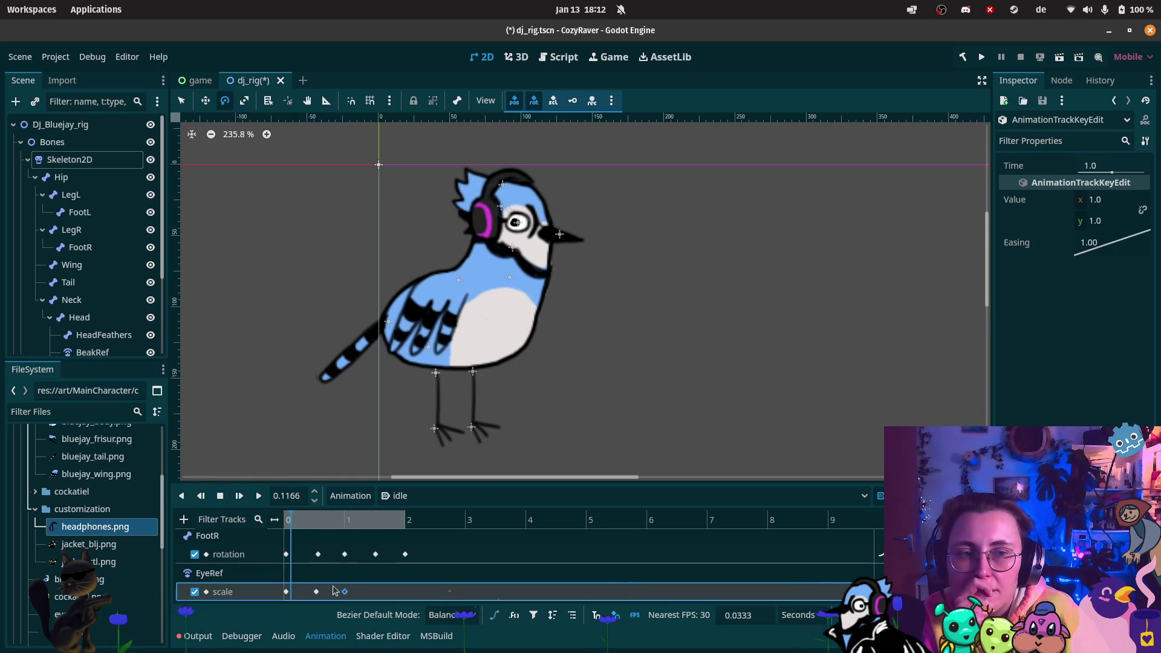
# - Move the first EyeRef scale key later so the blink closes and opens around 0.5 s
pyautogui.click(281, 519)
pyautogui.moveTo(281, 519)
pyautogui.mouseDown()
pyautogui.moveTo(348, 529)
pyautogui.moveTo(316, 536)
pyautogui.mouseUp()
pyautogui.click(316, 592)
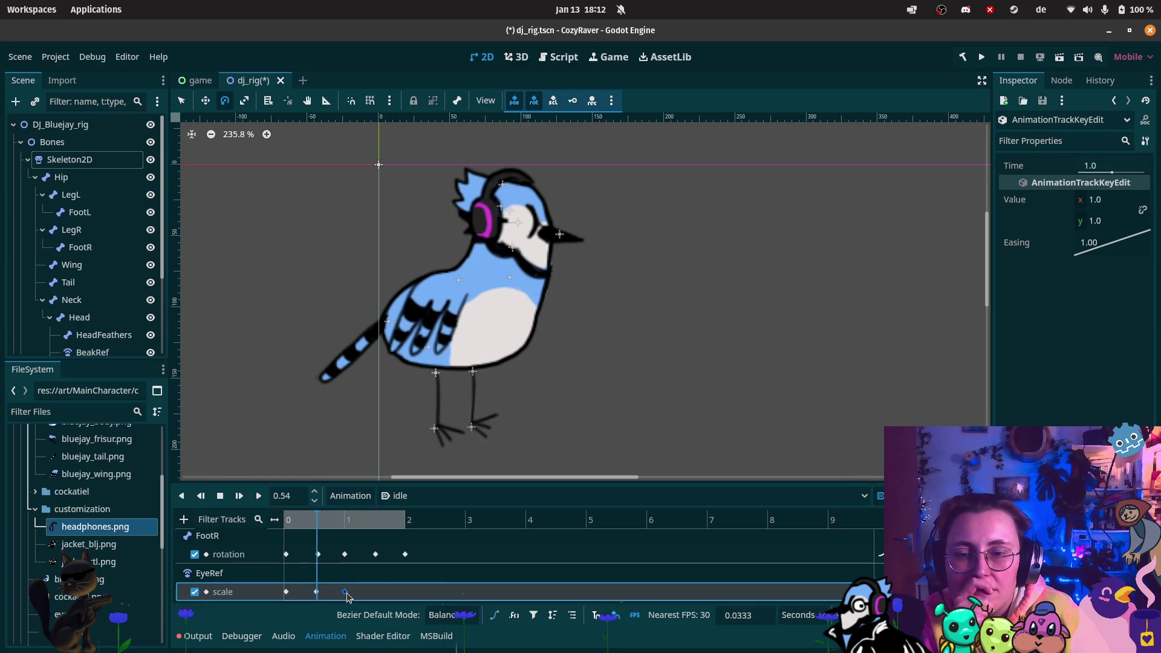
pyautogui.press('Delete')
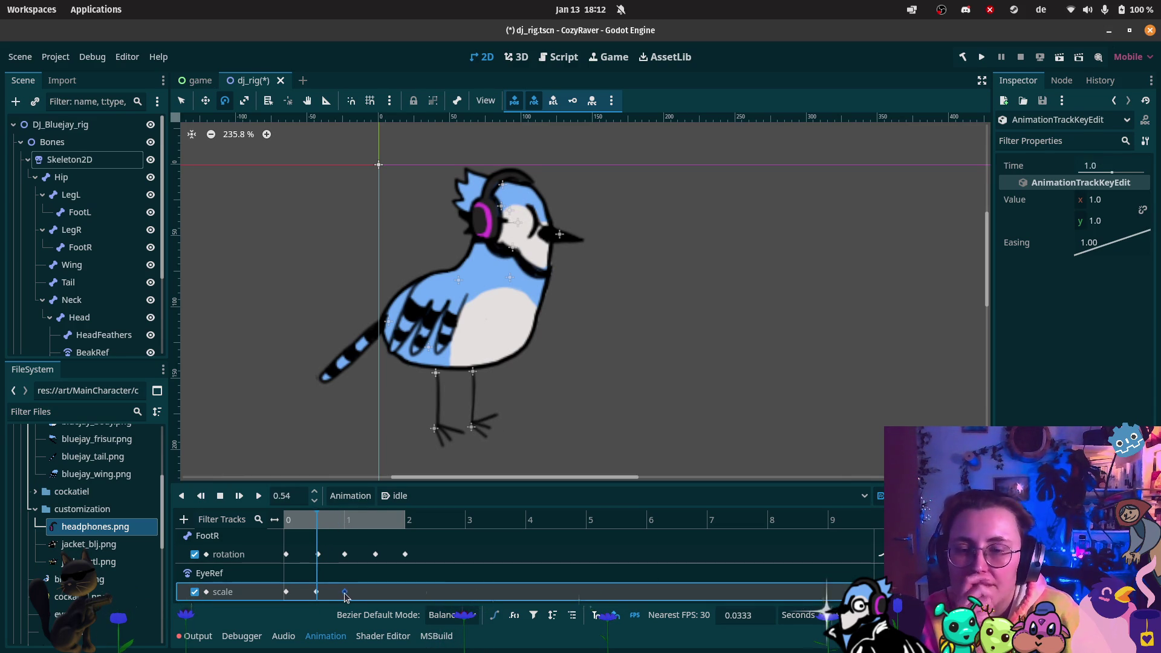
pyautogui.hotkey('ctrl', 'z')
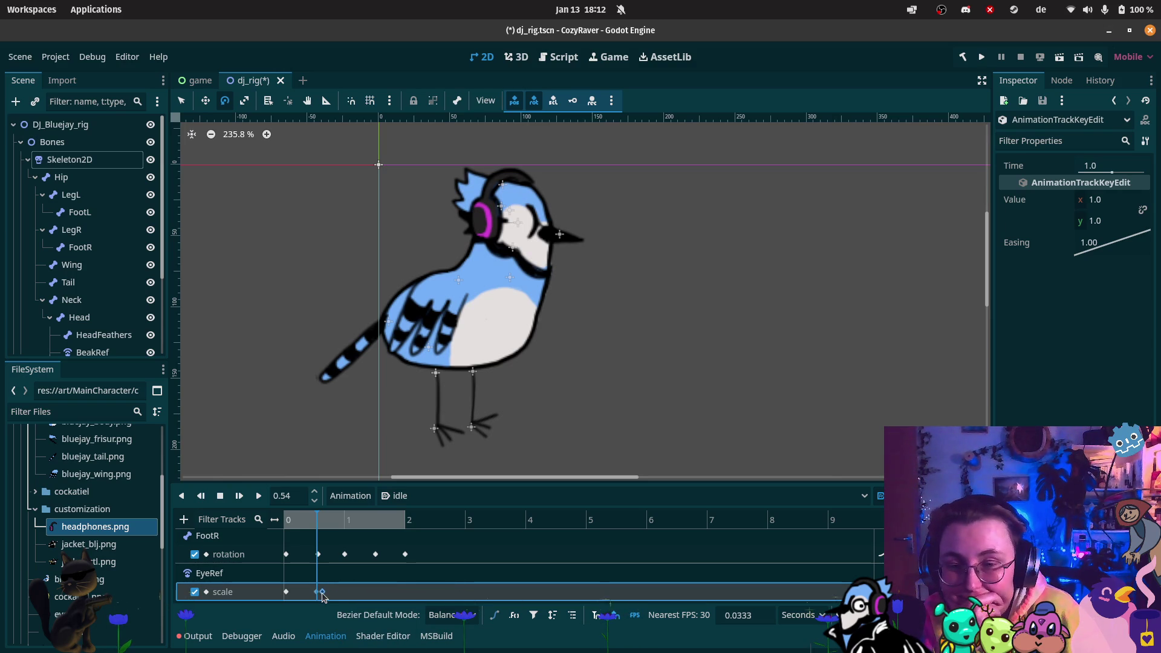
pyautogui.moveTo(286, 592); pyautogui.dragTo(306, 592)
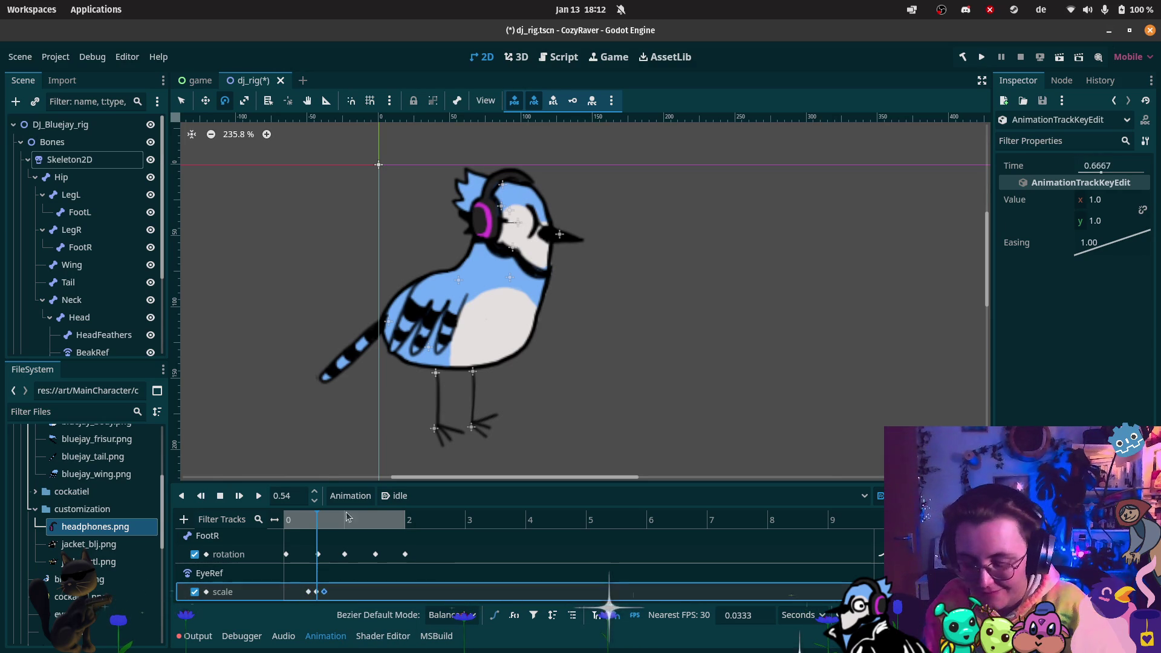
# - Add a final EyeRef scale key at 2 s and preview the animation
pyautogui.click(409, 530)
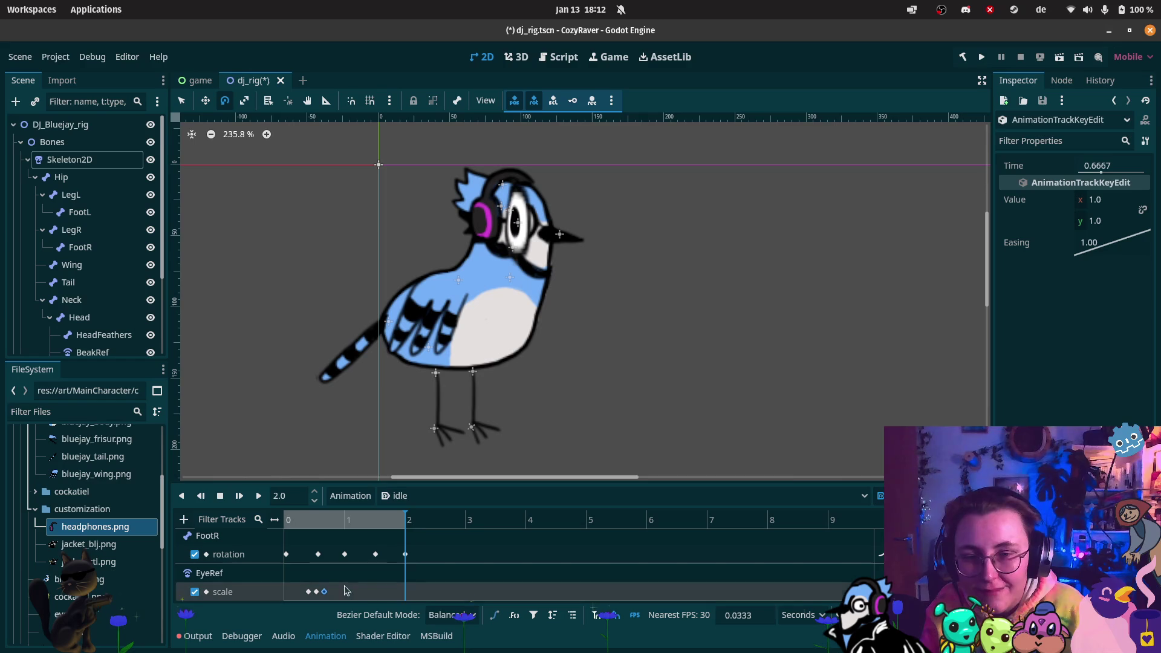
pyautogui.doubleClick(405, 592)
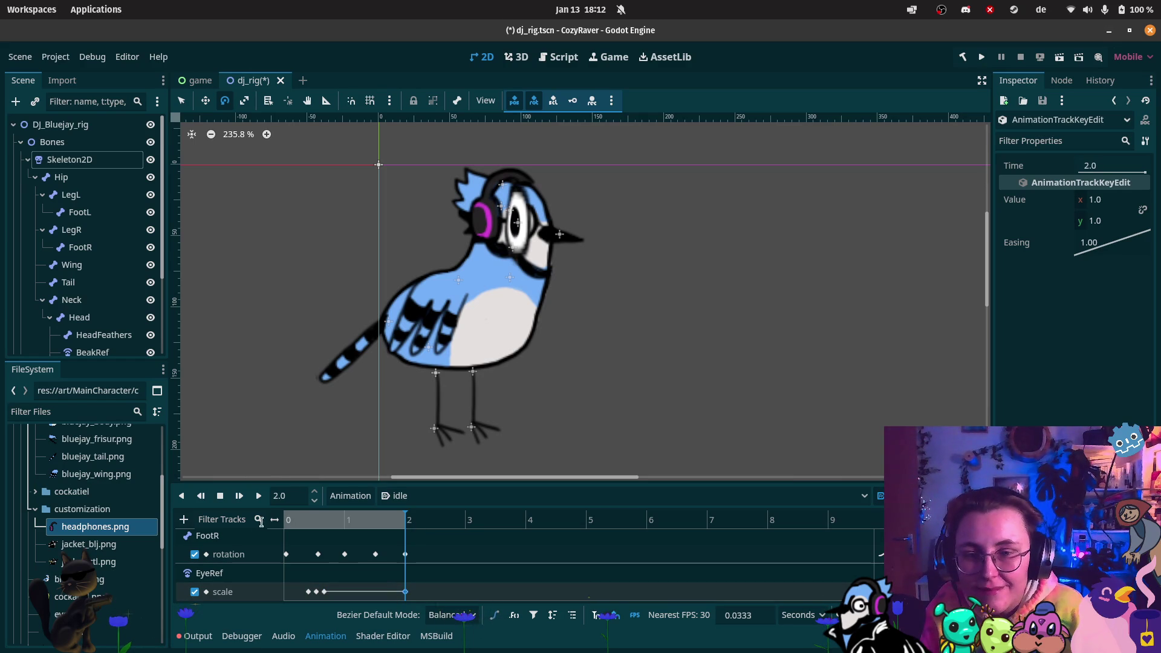
pyautogui.click(285, 520)
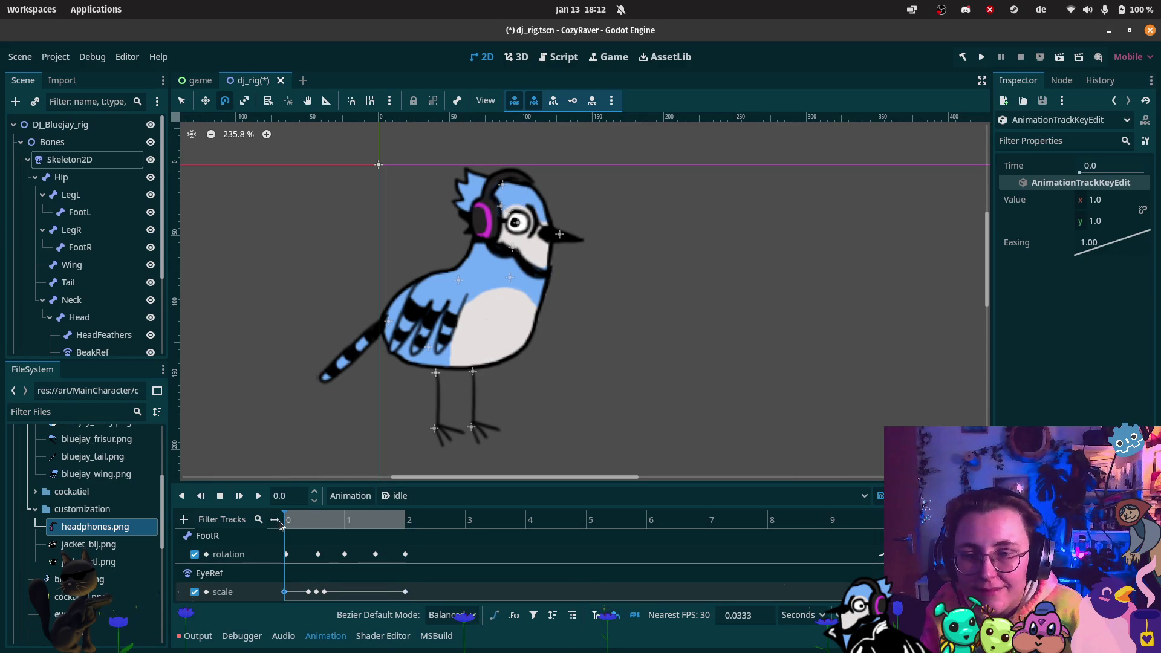
pyautogui.click(258, 496)
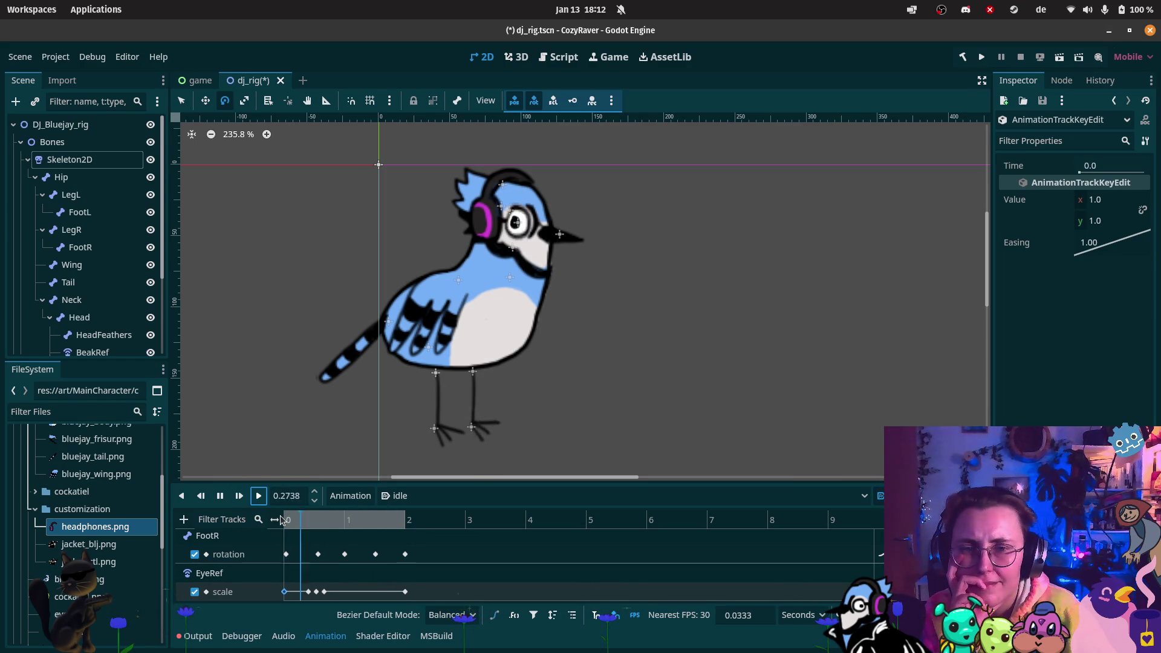
pyautogui.click(220, 496)
pyautogui.click(324, 593)
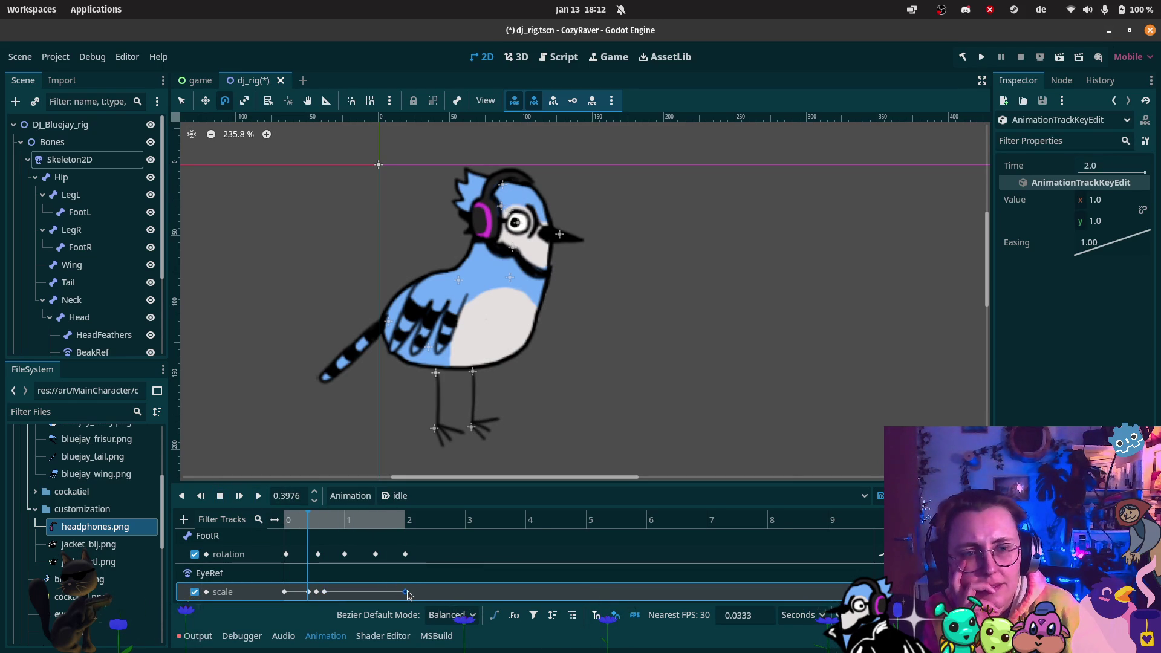
# - Scrub the timeline to inspect the eye and foot poses between about 0.6 s and 1.64 s
pyautogui.moveTo(306, 520)
pyautogui.mouseDown()
pyautogui.moveTo(387, 522)
pyautogui.moveTo(326, 533)
pyautogui.moveTo(404, 538)
pyautogui.moveTo(338, 537)
pyautogui.mouseUp()
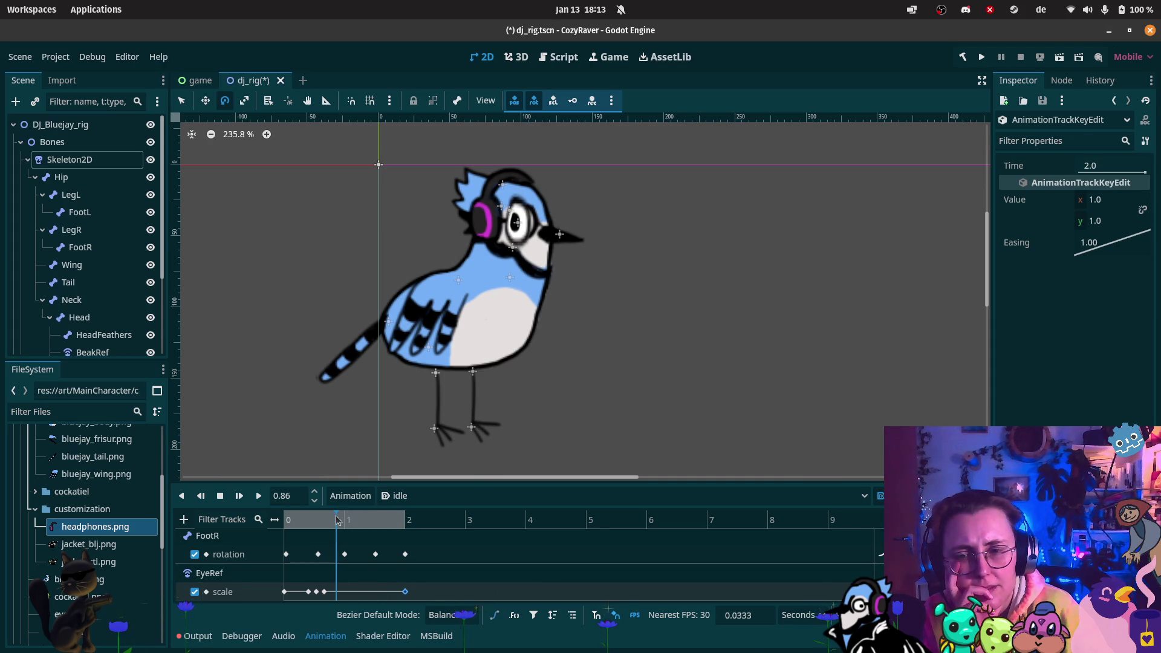
pyautogui.moveTo(324, 521)
pyautogui.mouseDown()
pyautogui.moveTo(391, 524)
pyautogui.moveTo(326, 524)
pyautogui.moveTo(399, 542)
pyautogui.moveTo(330, 546)
pyautogui.mouseUp()
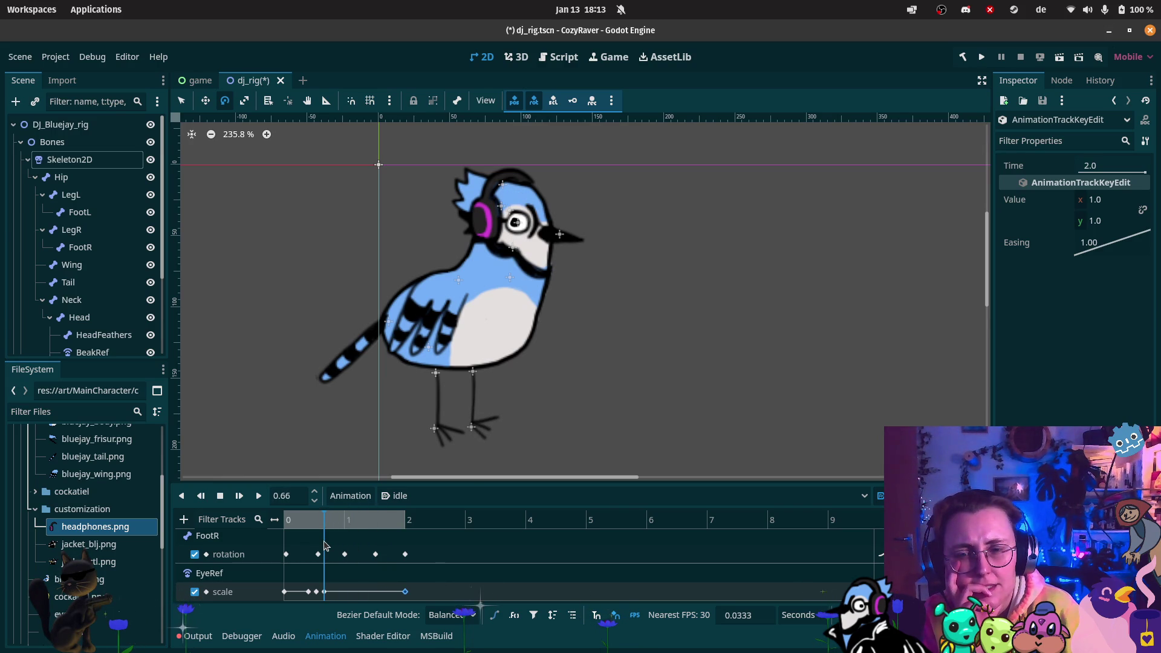
pyautogui.moveTo(324, 546); pyautogui.dragTo(393, 556)
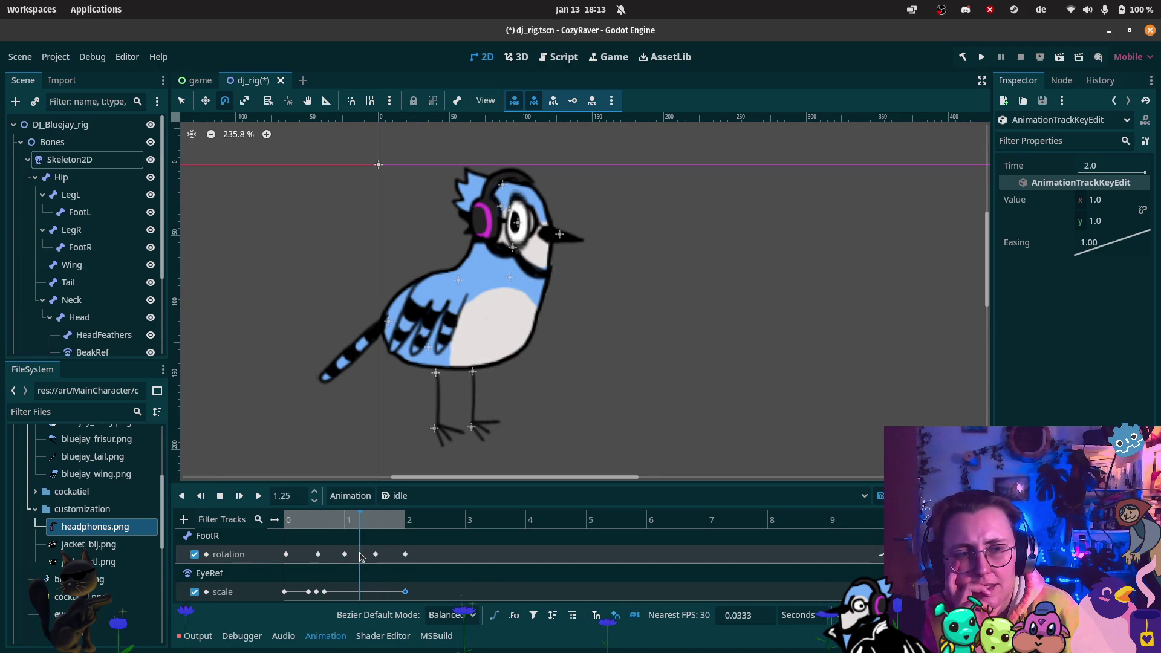
pyautogui.moveTo(325, 557); pyautogui.dragTo(321, 553)
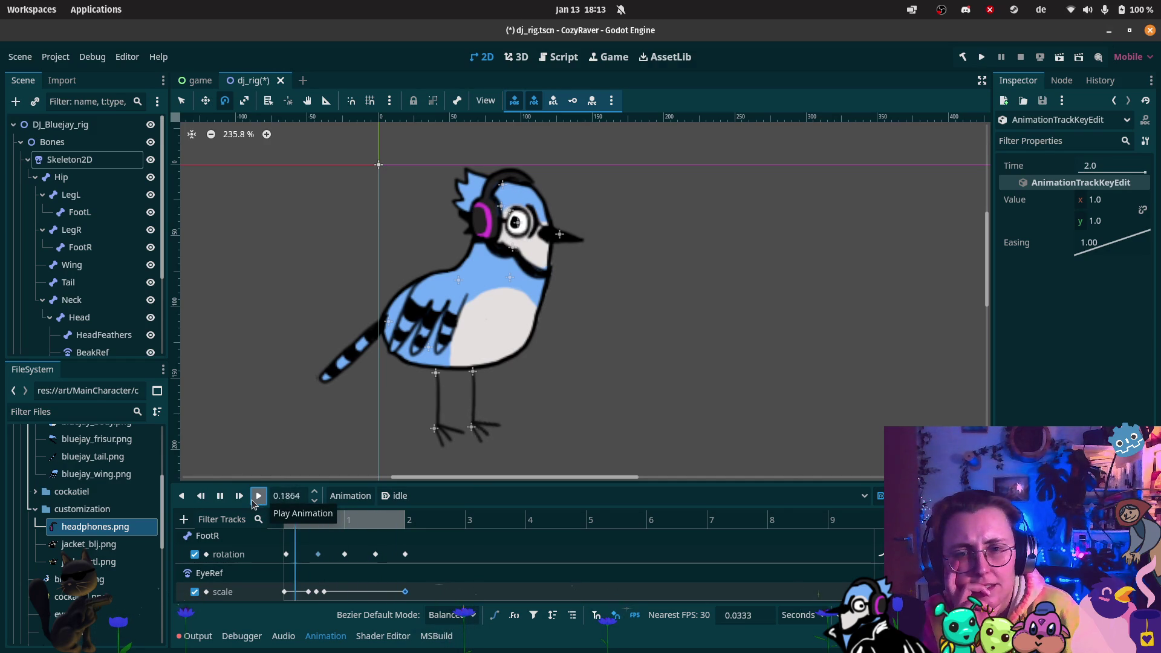
pyautogui.click(216, 499)
pyautogui.click(216, 499)
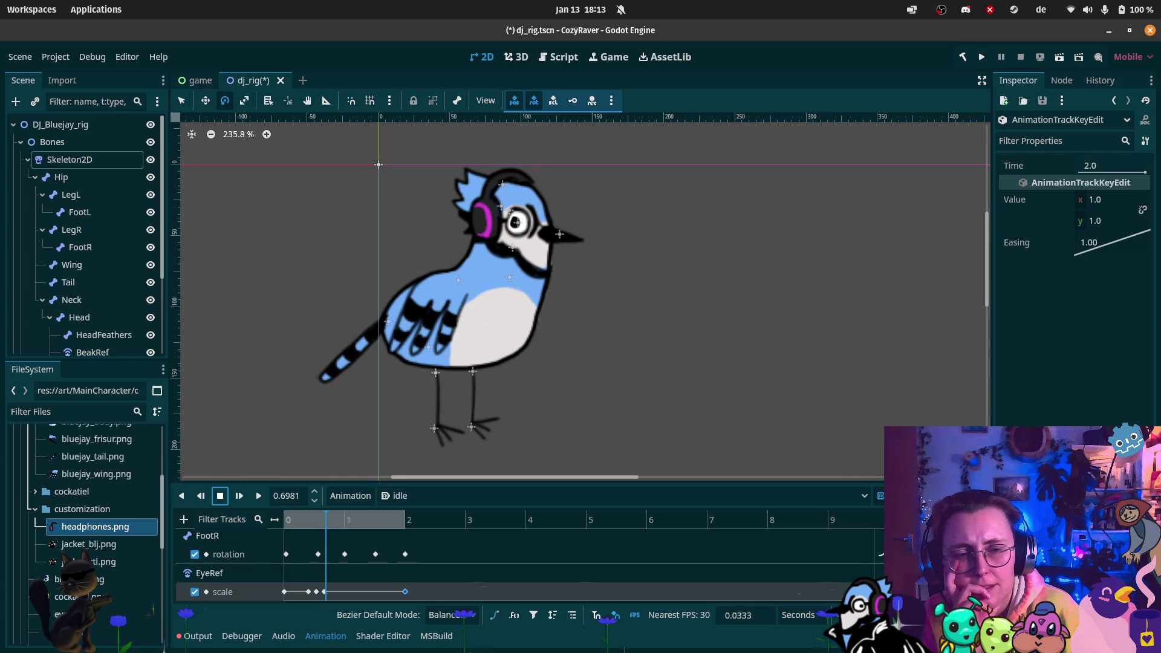
# - Play the idle animation with the EyeRef scale track selected to check the blink
pyautogui.click(465, 596)
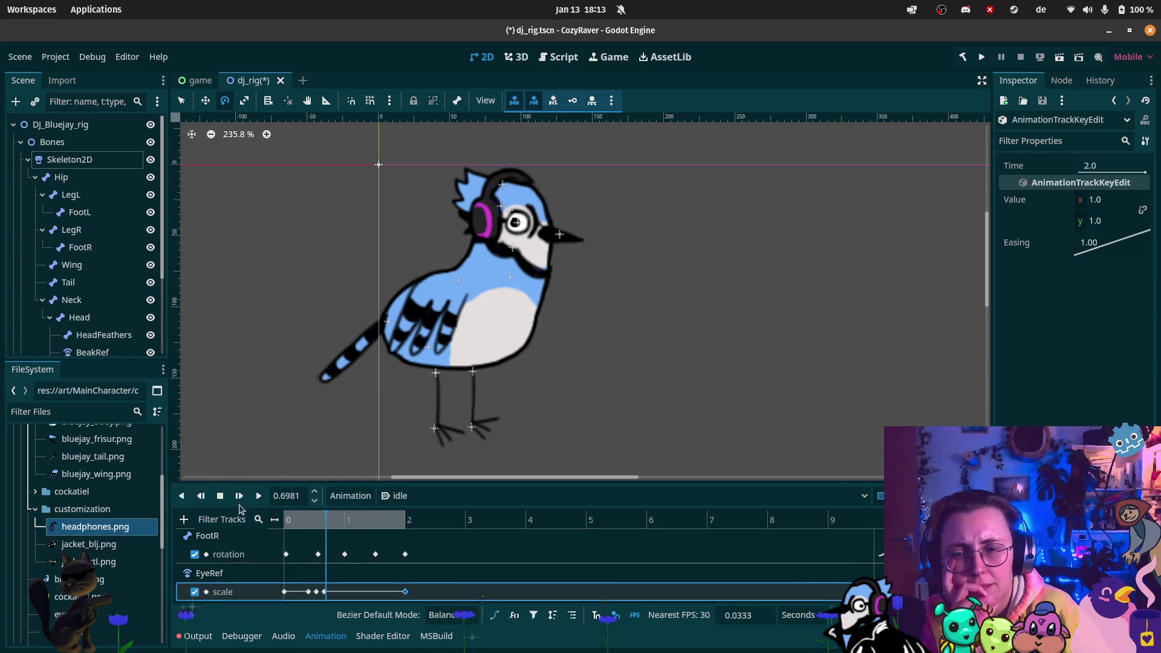
pyautogui.click(259, 495)
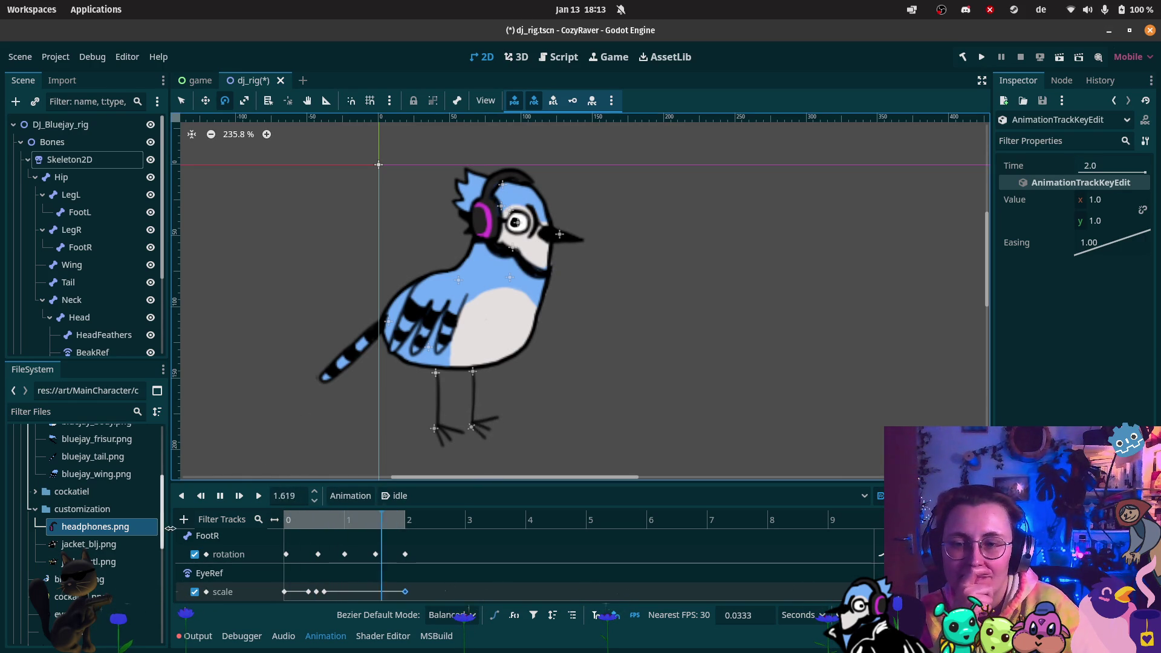
pyautogui.click(220, 495)
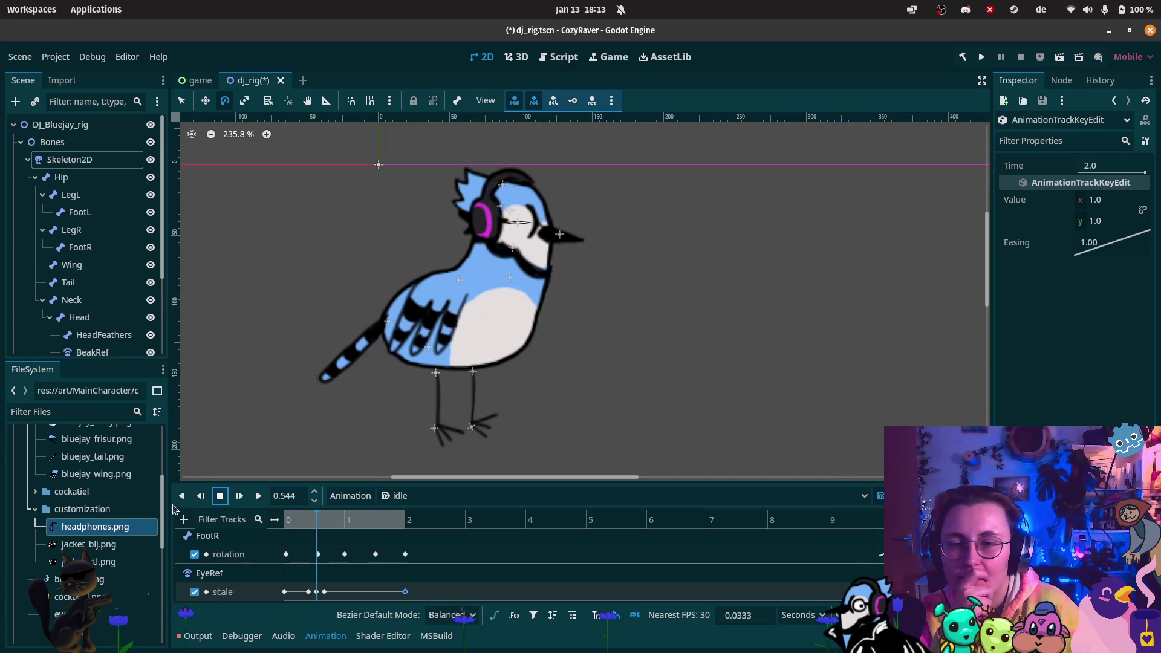
pyautogui.click(185, 520)
# - Add a property track for the Hip node's position to the idle animation
pyautogui.click(216, 510)
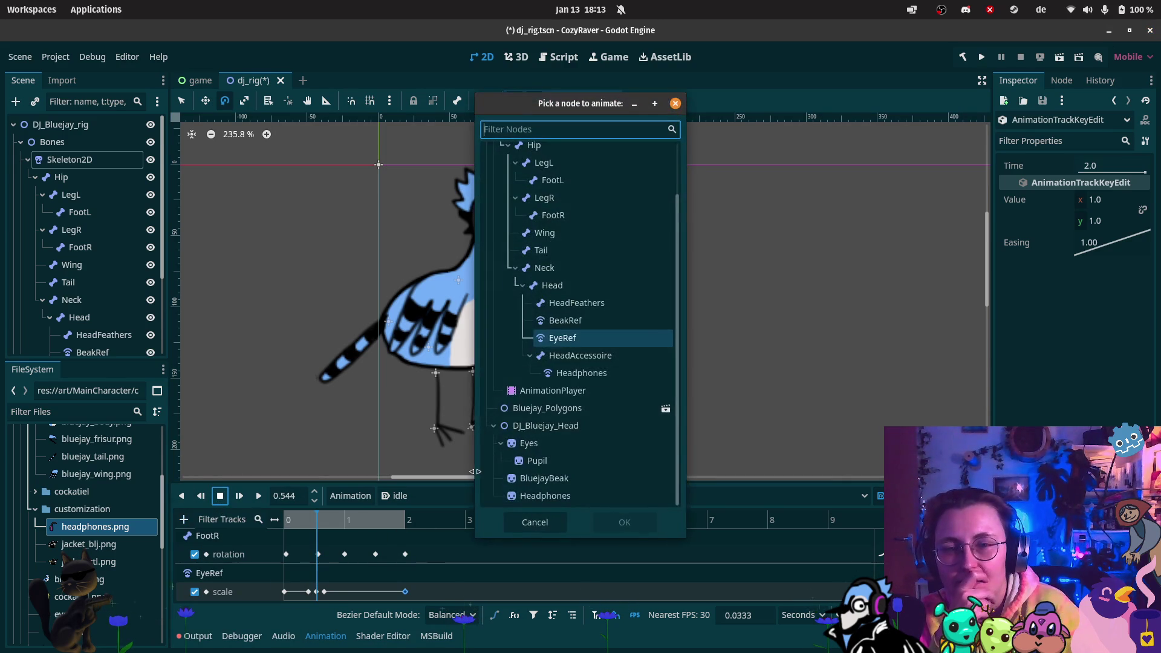
pyautogui.scroll(2, 534, 262)
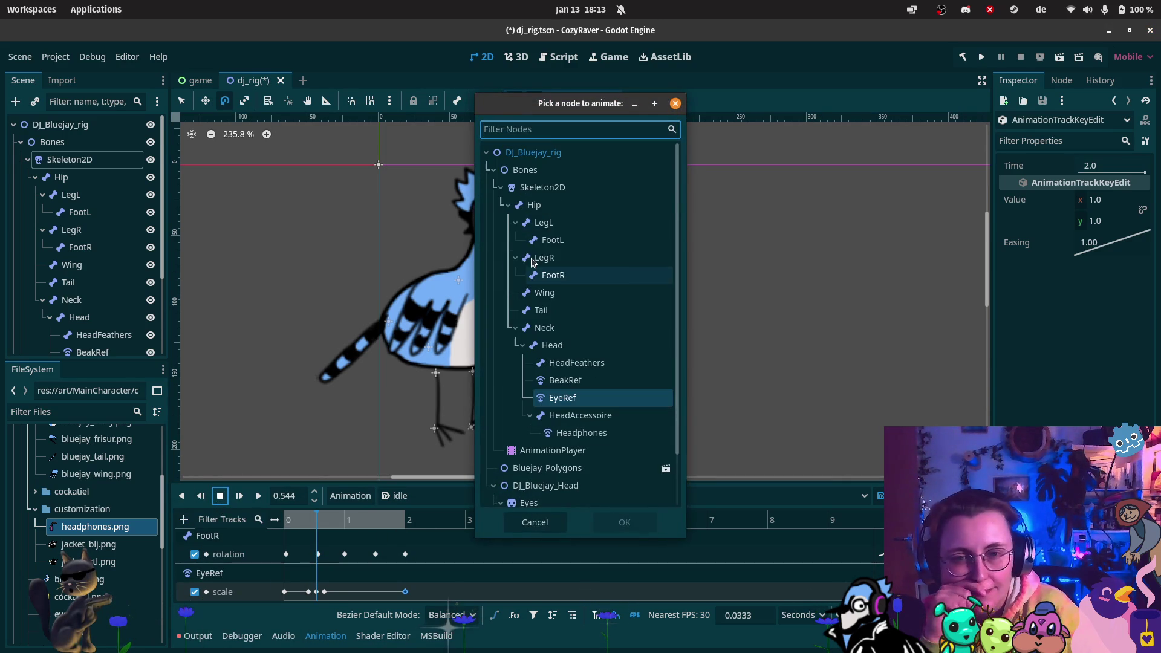
pyautogui.click(557, 207)
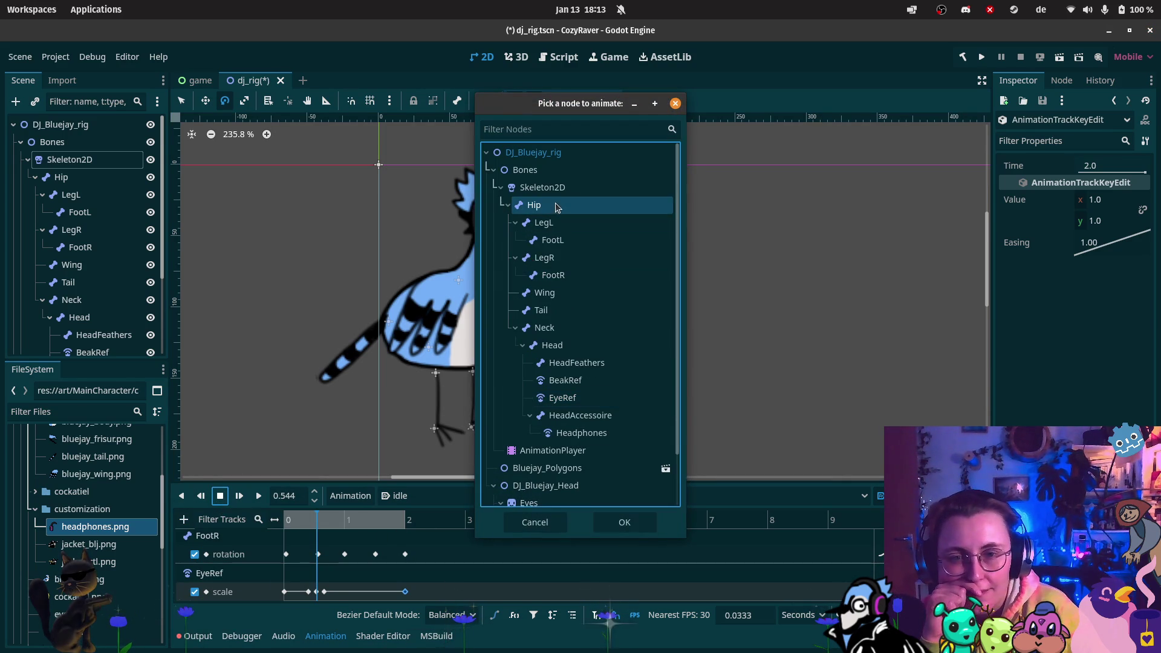
pyautogui.click(623, 524)
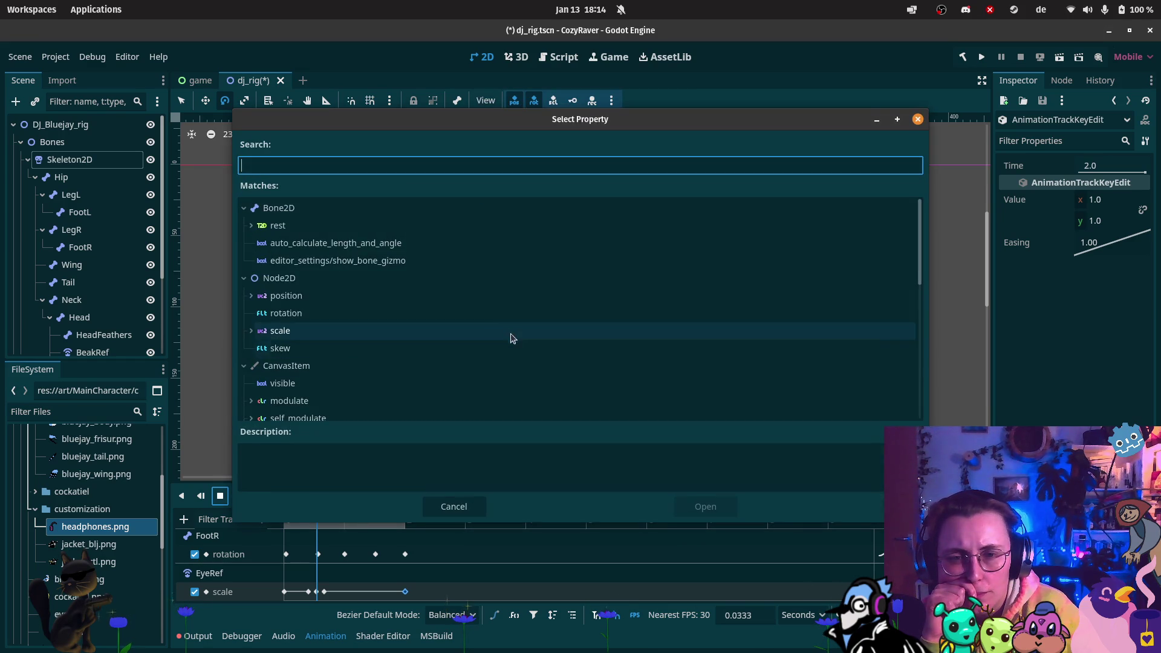
pyautogui.click(312, 302)
pyautogui.click(705, 507)
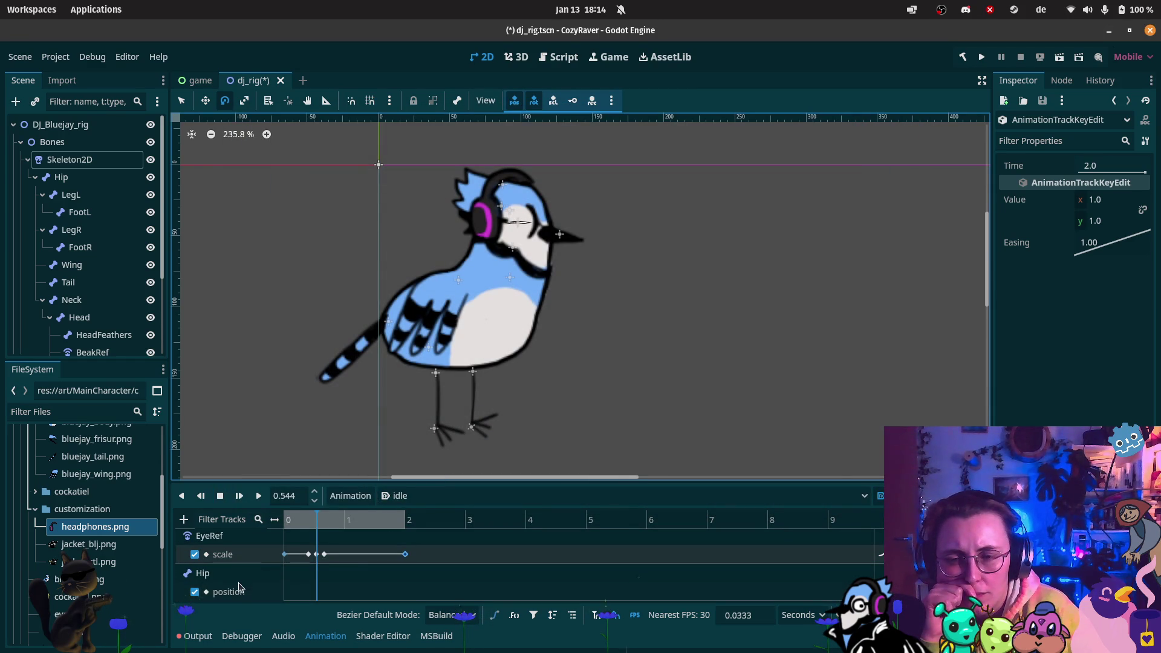
pyautogui.click(198, 637)
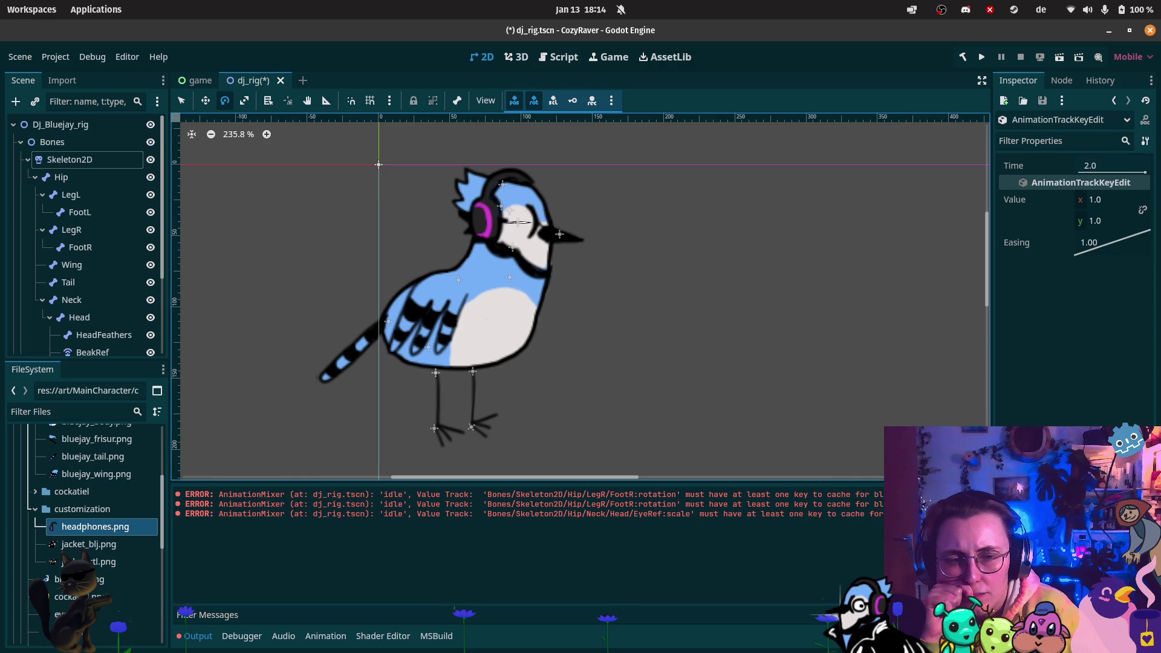
pyautogui.click(317, 636)
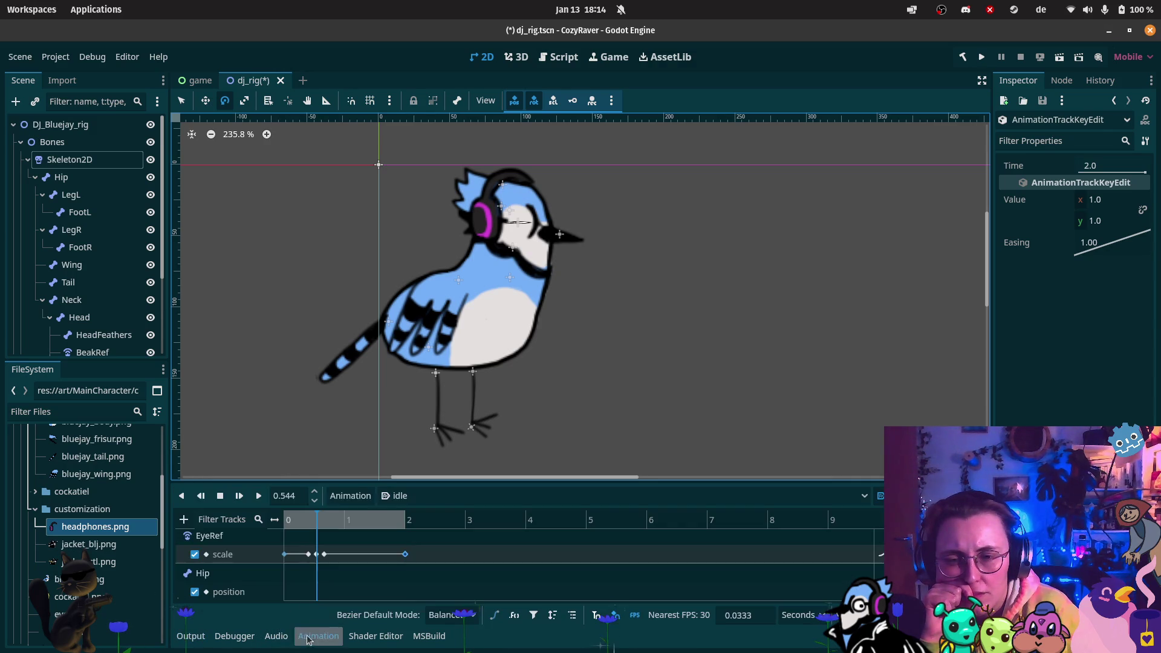
pyautogui.rightClick(285, 593)
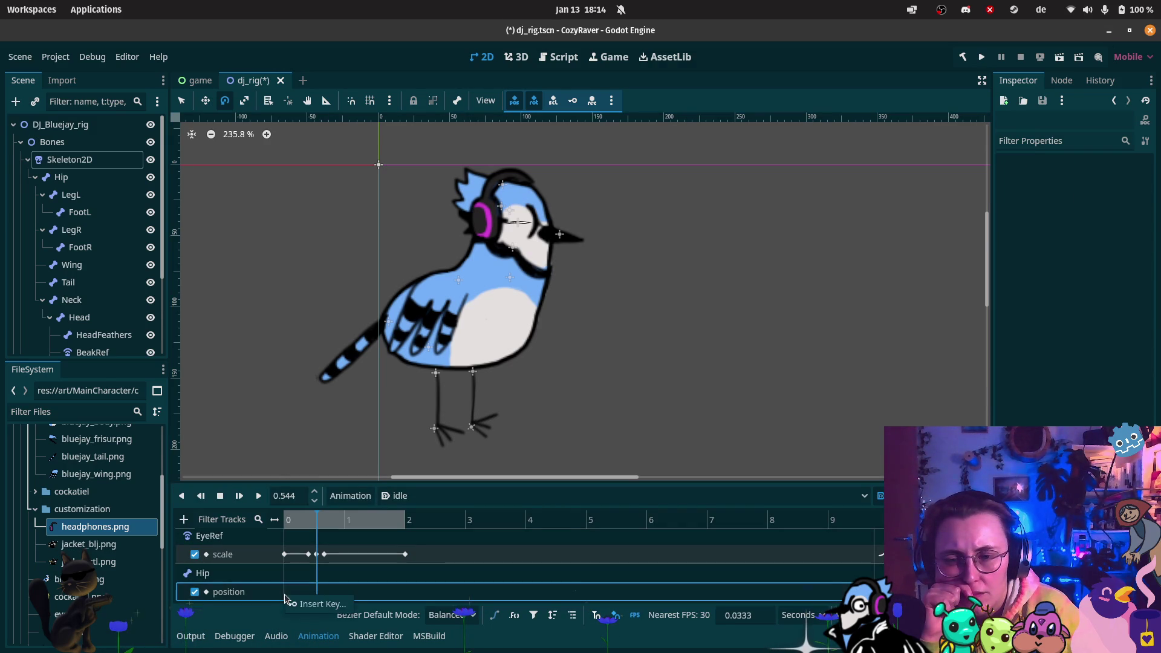
# - Key the Hip position at 0 s and duplicate that key to 2 s
pyautogui.click(303, 599)
pyautogui.moveTo(314, 525); pyautogui.dragTo(407, 540)
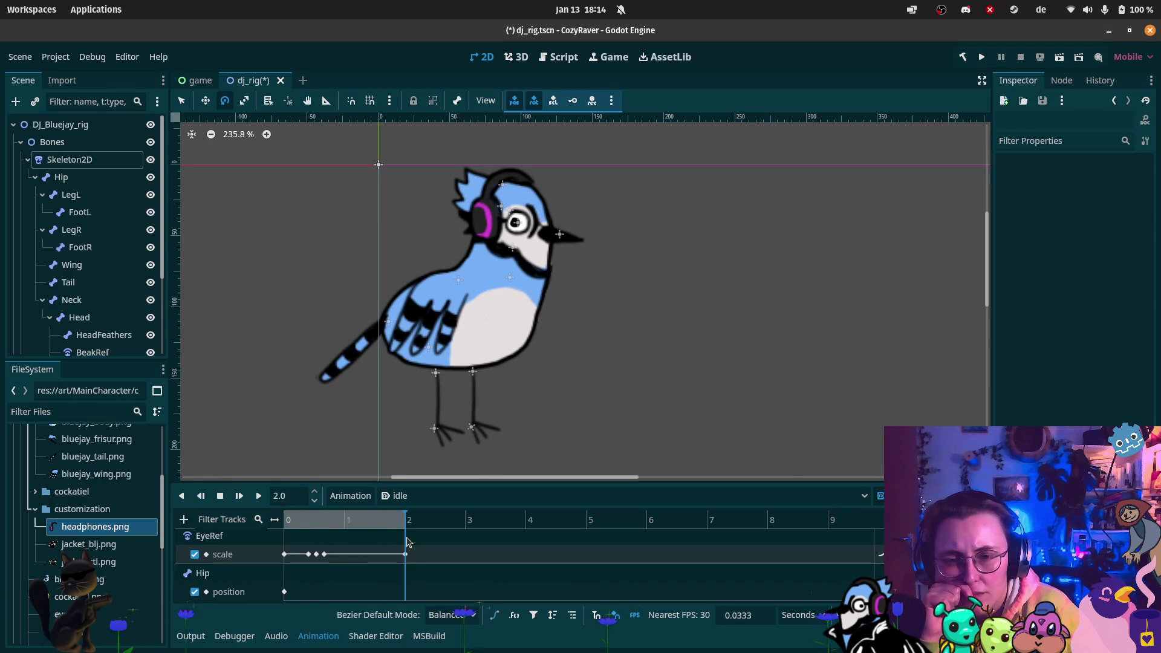
pyautogui.click(283, 592)
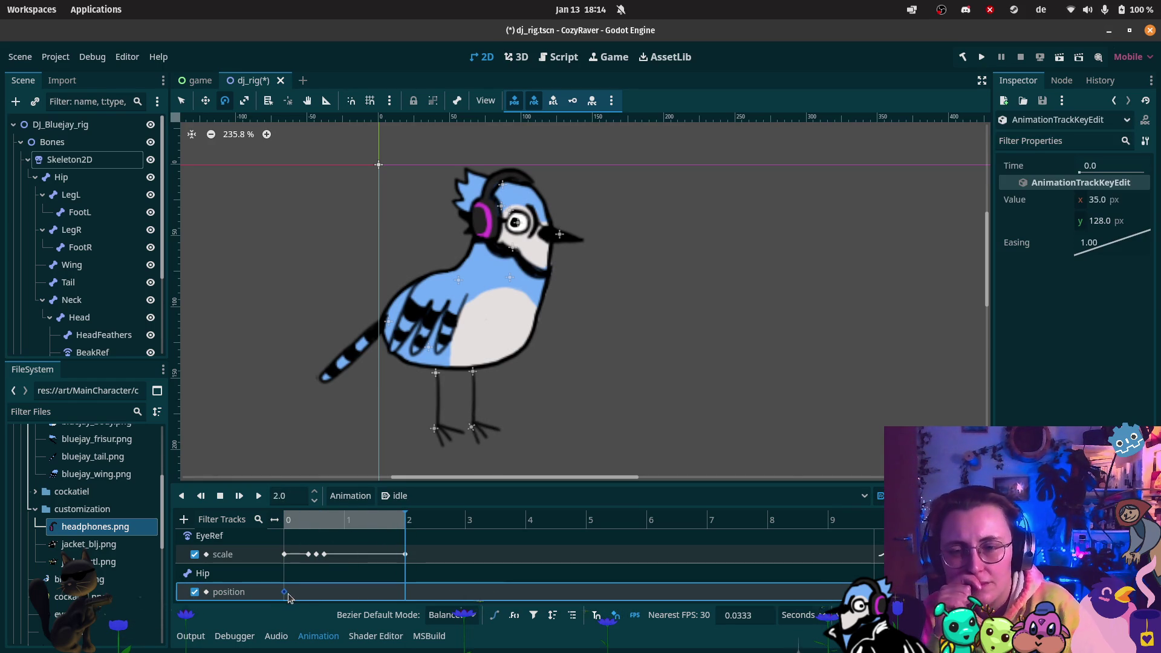
pyautogui.hotkey('ctrl', 'd')
# - Insert a middle Hip position key at about 1.03 s and adjust its y value
pyautogui.moveTo(315, 527); pyautogui.dragTo(348, 530)
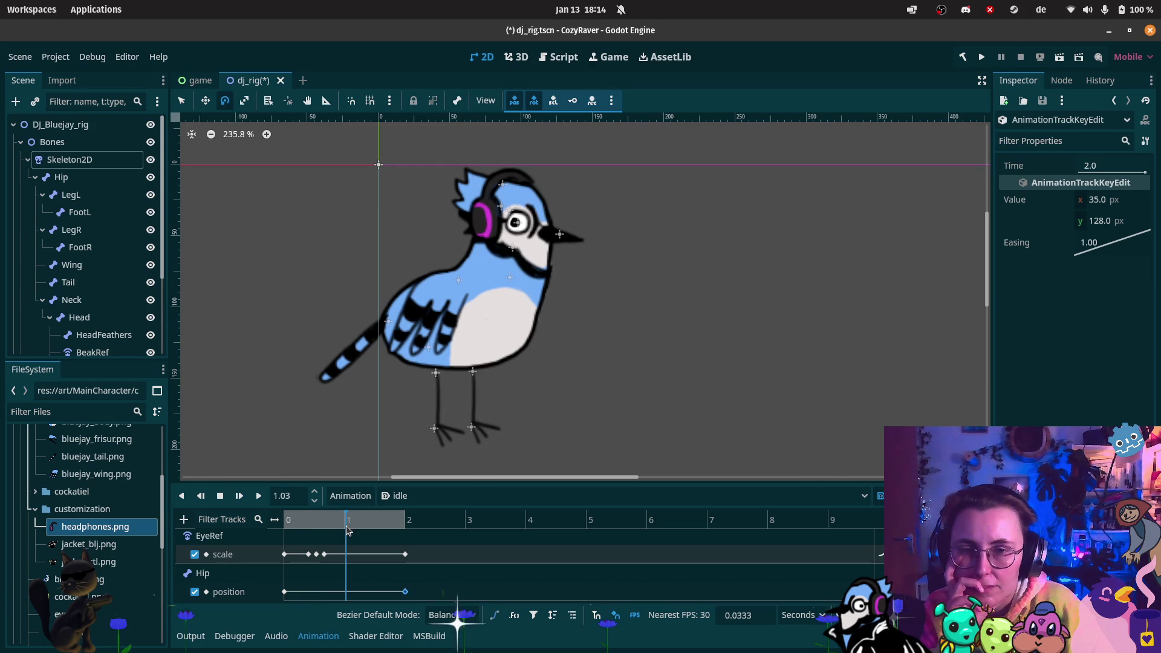
pyautogui.rightClick(348, 595)
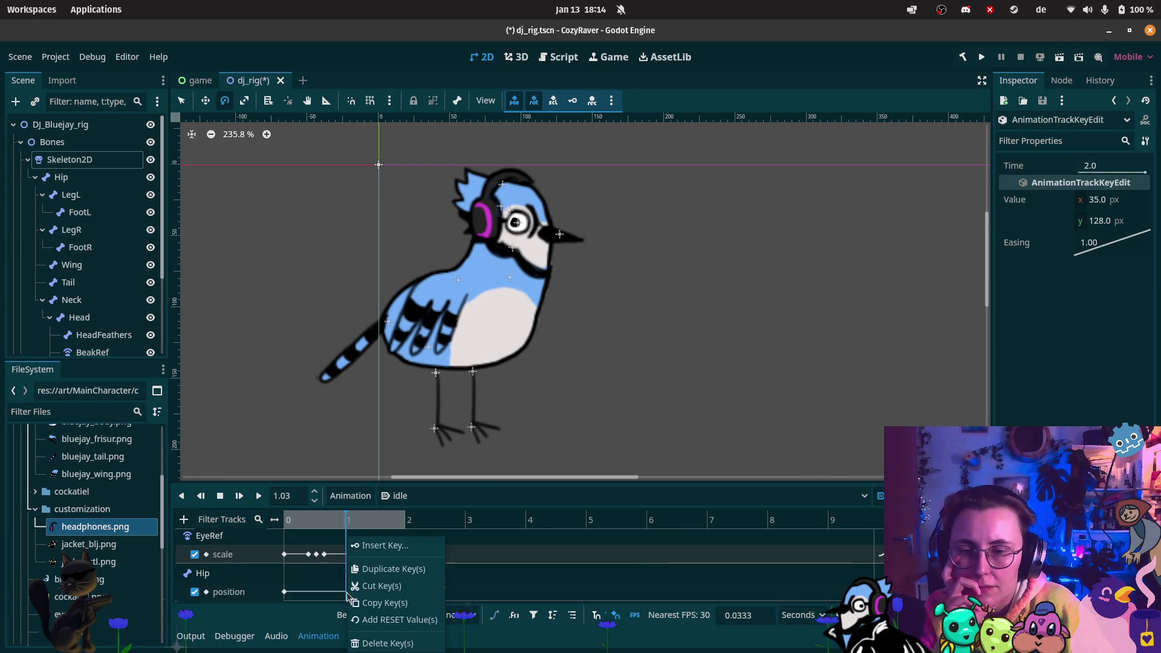
pyautogui.click(378, 551)
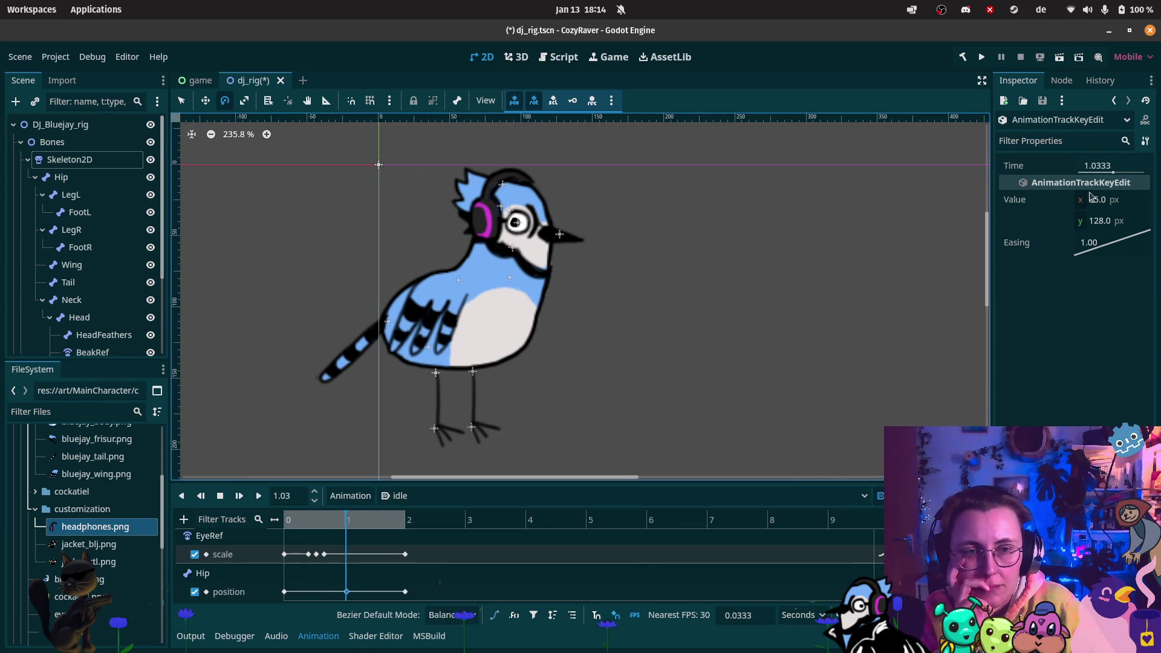
pyautogui.click(1100, 227)
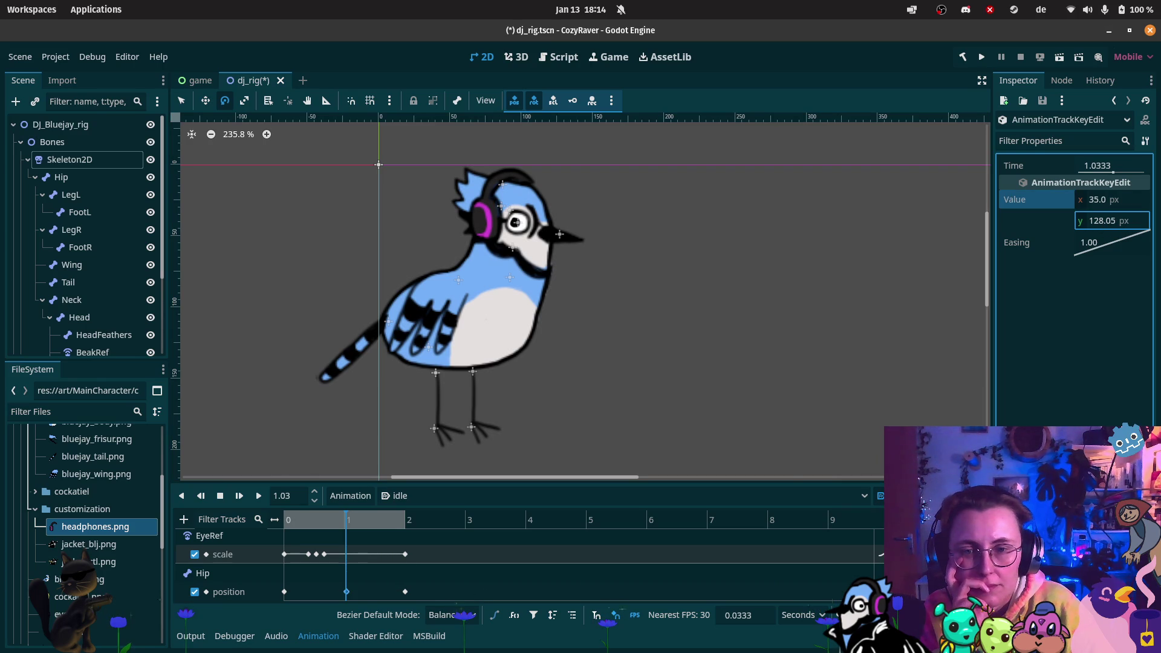
pyautogui.moveTo(1100, 227)
pyautogui.mouseDown()
pyautogui.moveTo(1131, 227)
pyautogui.moveTo(1103, 227)
pyautogui.moveTo(1118, 230)
pyautogui.mouseUp()
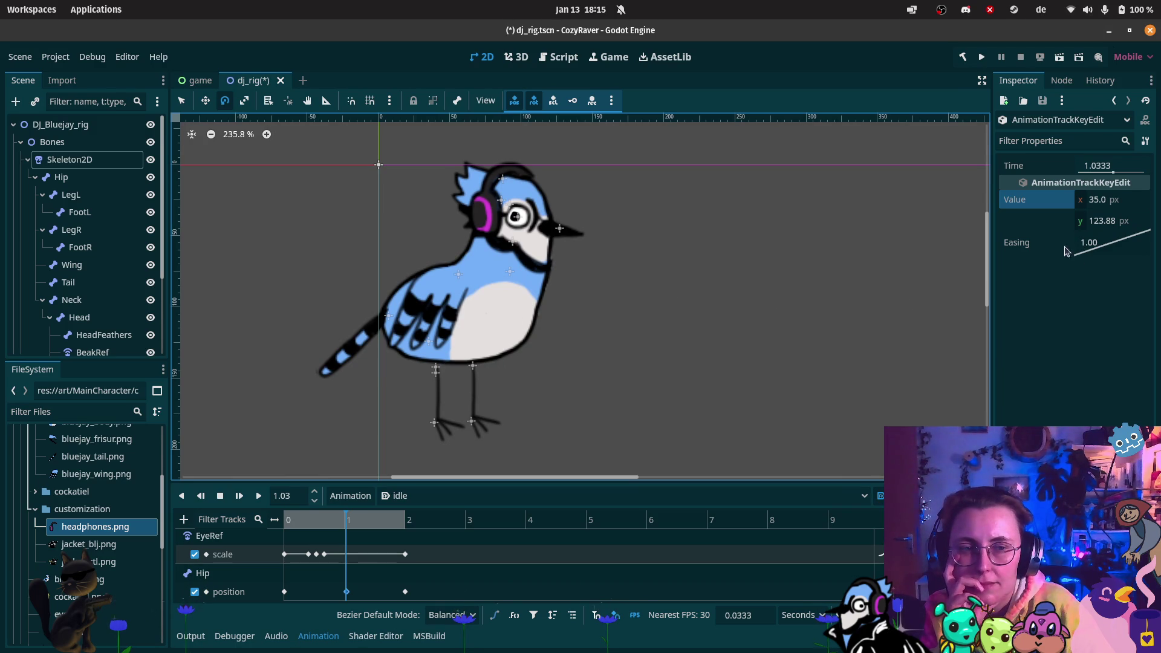
pyautogui.moveTo(289, 524)
pyautogui.mouseDown()
pyautogui.moveTo(418, 521)
pyautogui.moveTo(266, 520)
pyautogui.mouseUp()
pyautogui.click(347, 521)
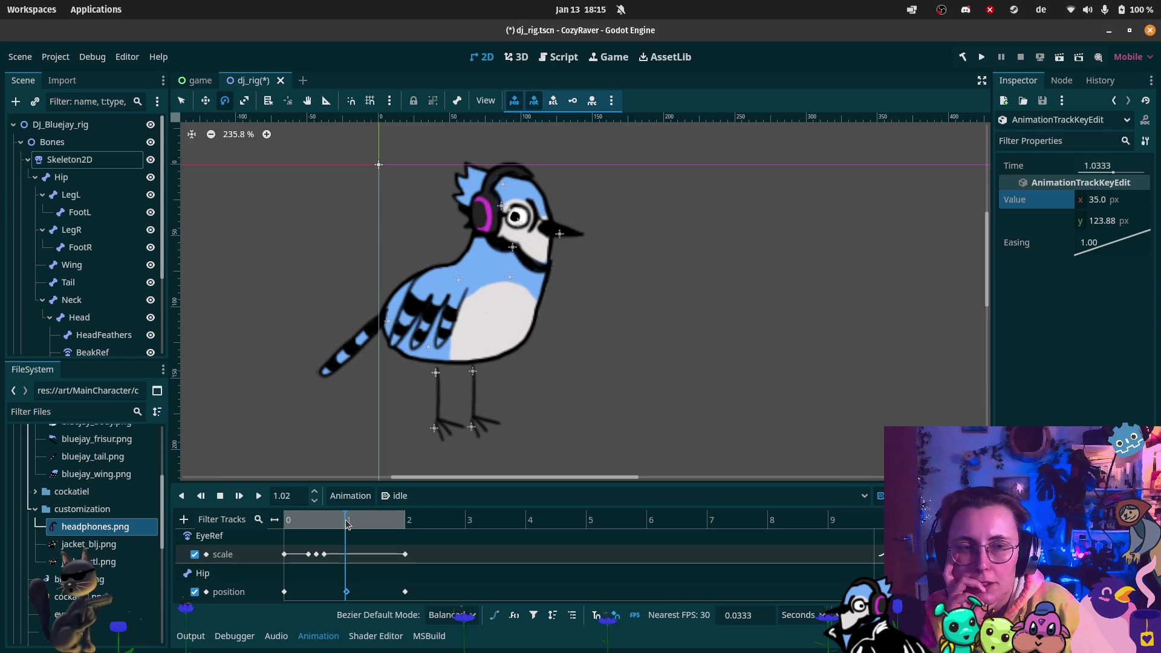
pyautogui.moveTo(348, 524); pyautogui.dragTo(320, 522)
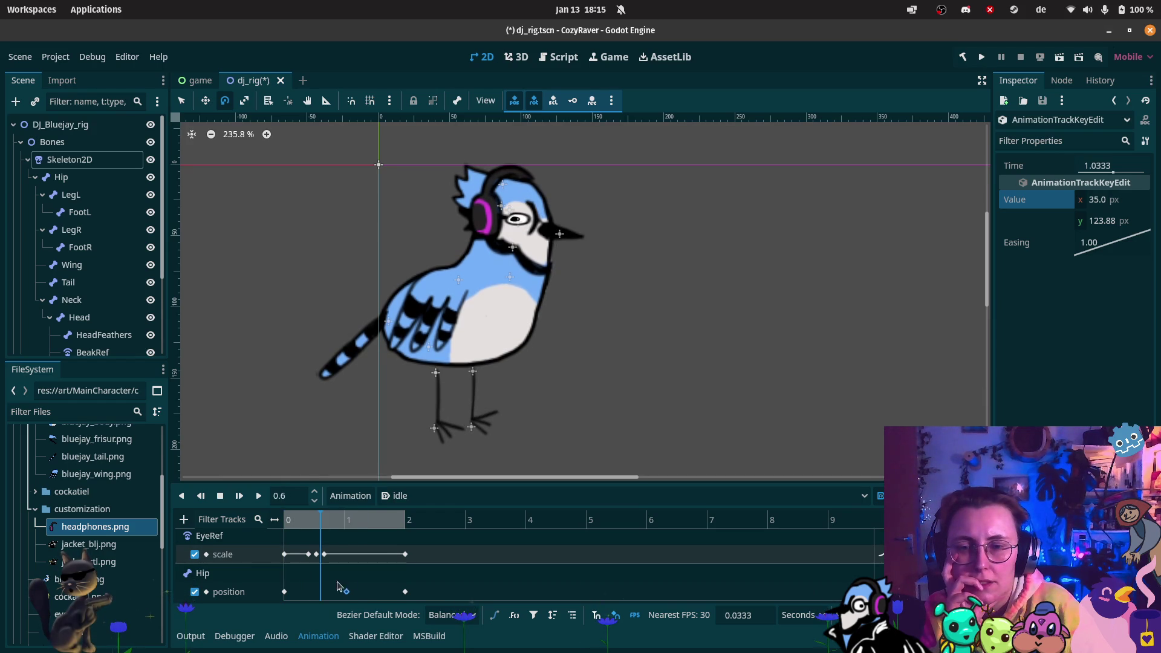
# - Set the middle Hip position key's y to 125 px for the bob
pyautogui.click(284, 594)
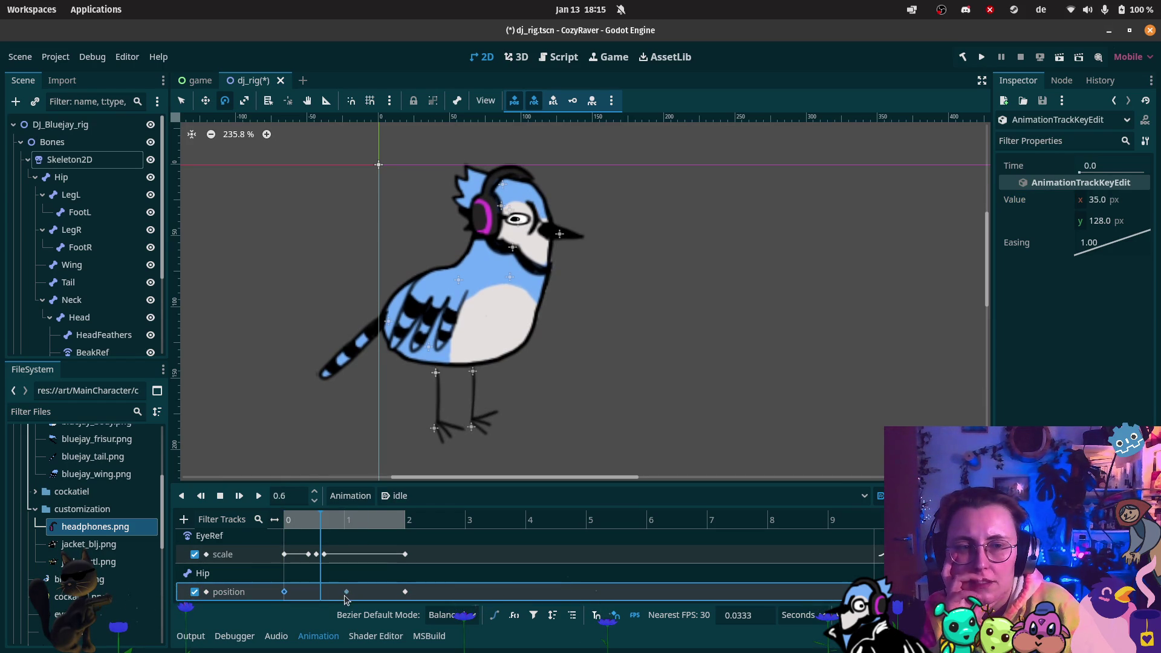
pyautogui.click(1124, 222)
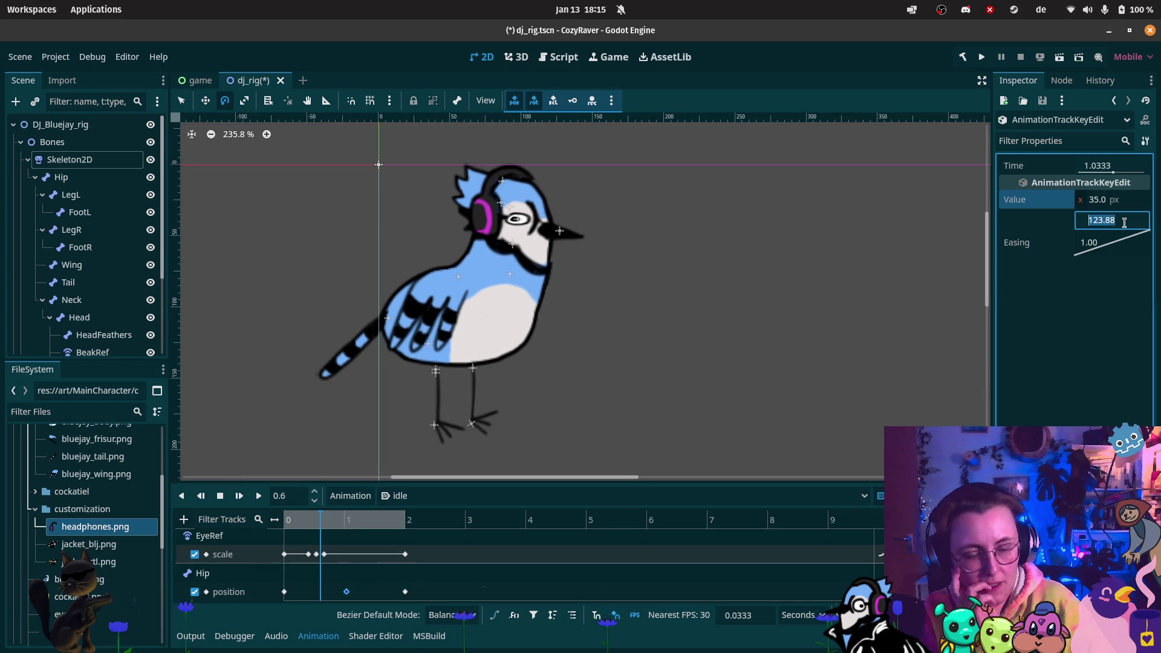
pyautogui.write('5')
pyautogui.press('Return')
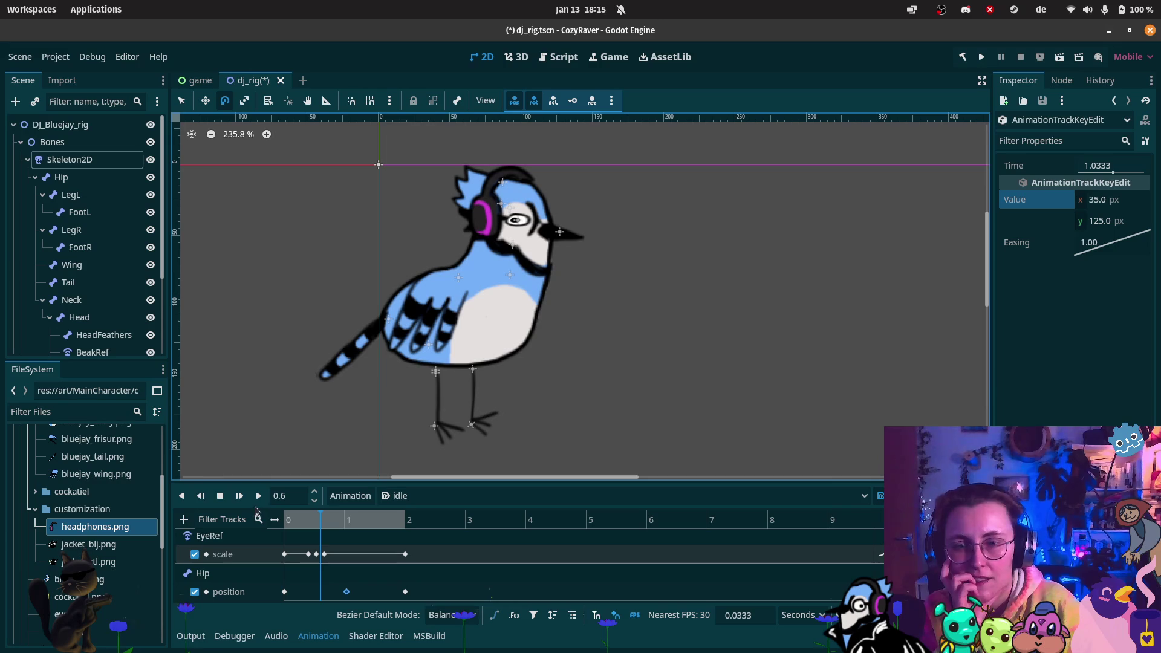
pyautogui.click(287, 522)
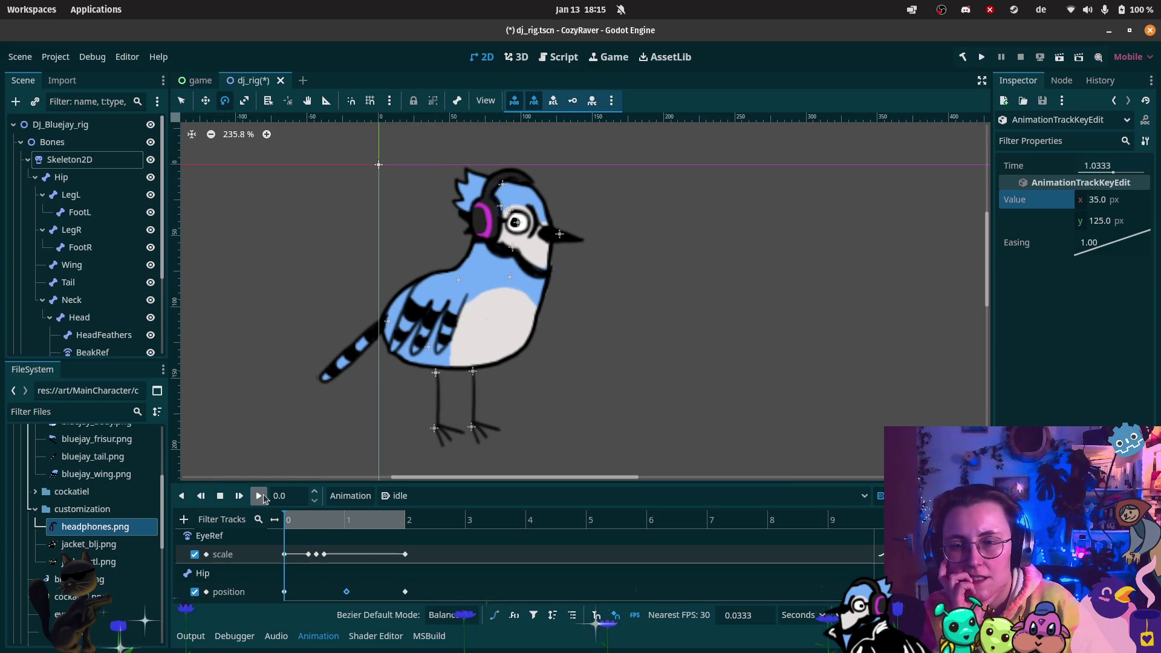